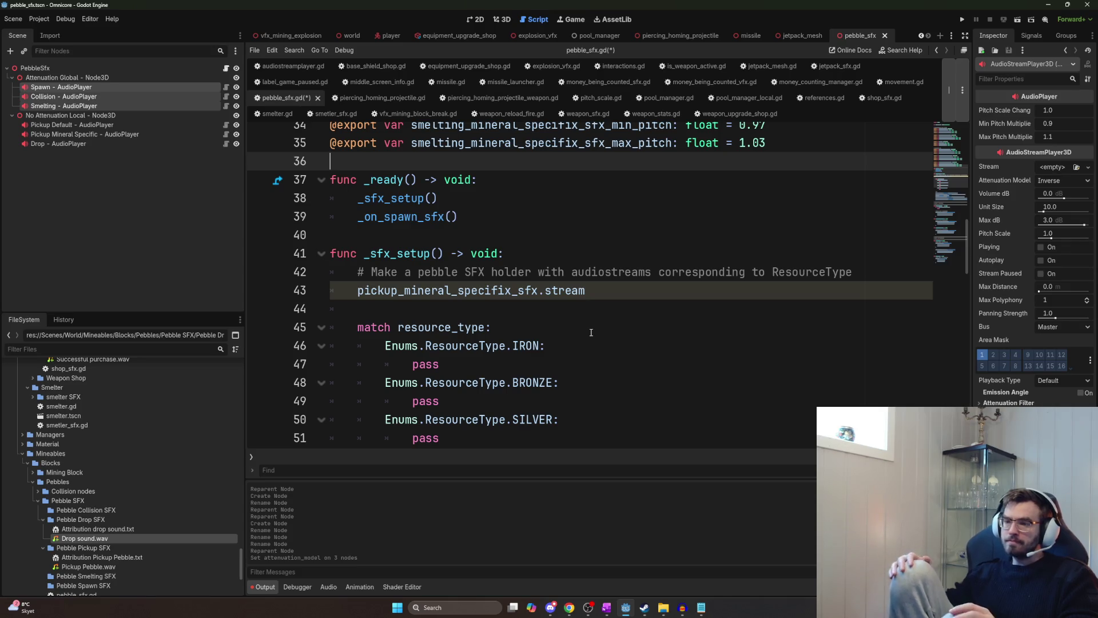
# Comment the resource_type declaration with '# set when pebble parent set ore_type' and save.
pyautogui.scroll(3, 670, 283)
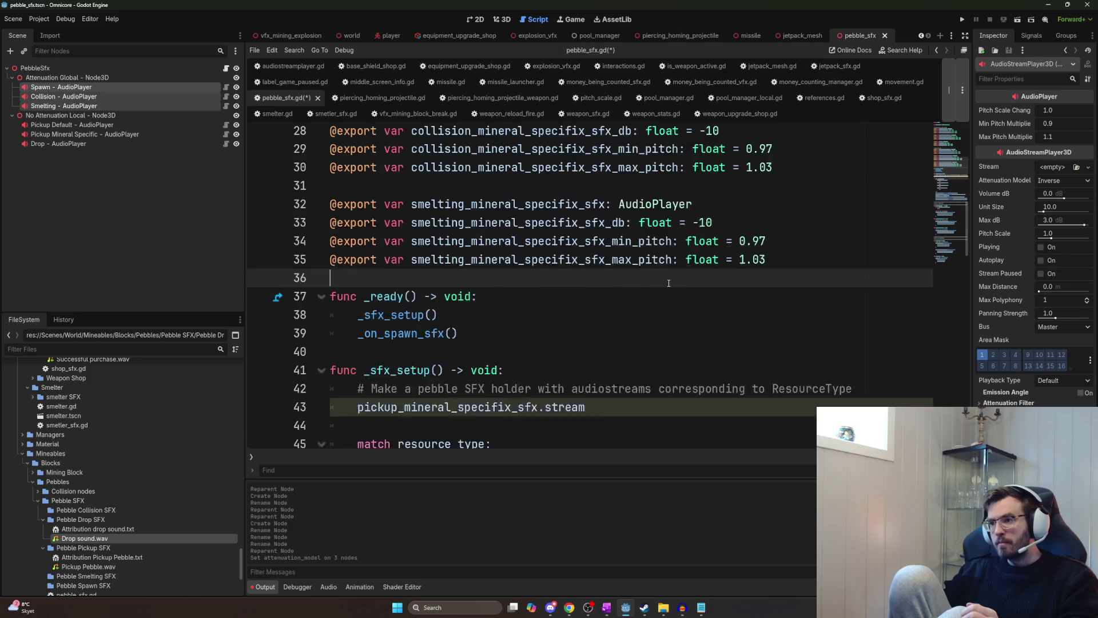
pyautogui.scroll(10, 670, 283)
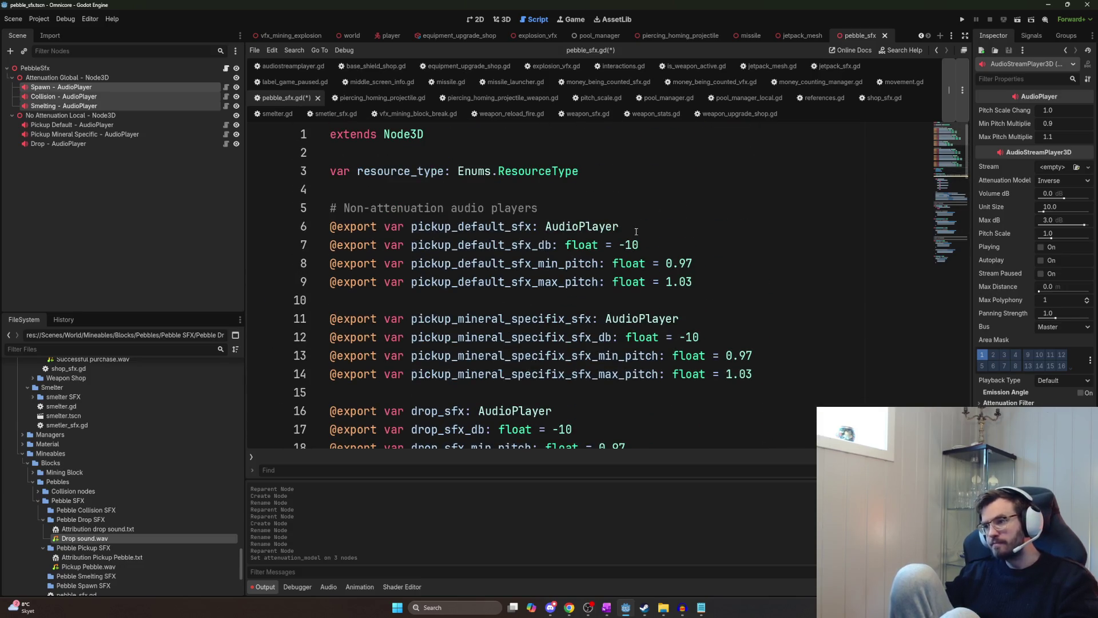
pyautogui.click(618, 174)
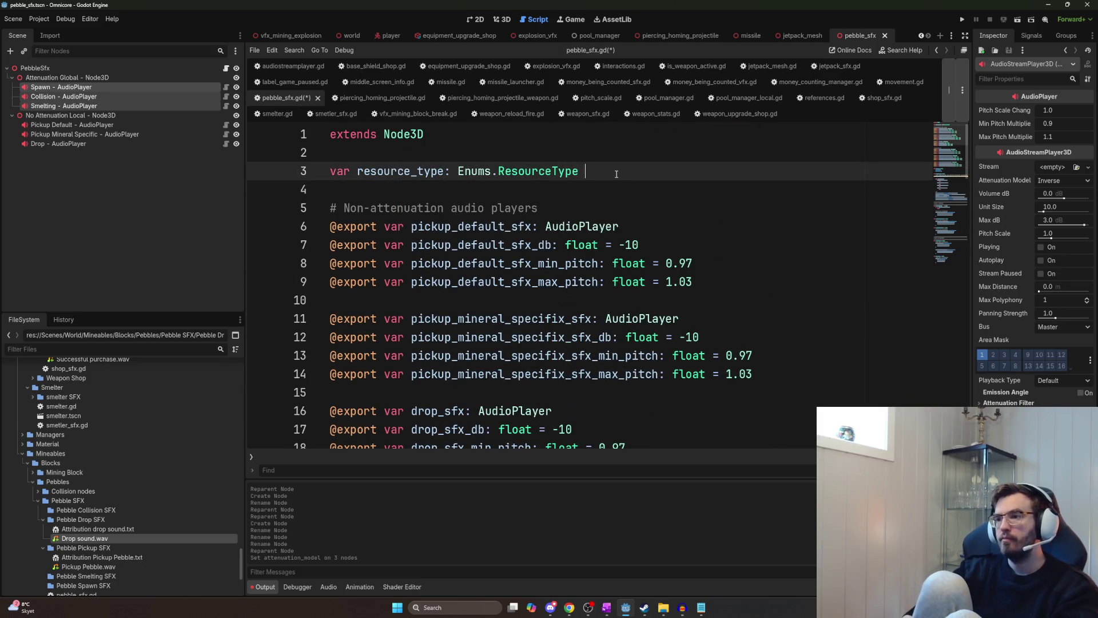
pyautogui.write('set from pebble')
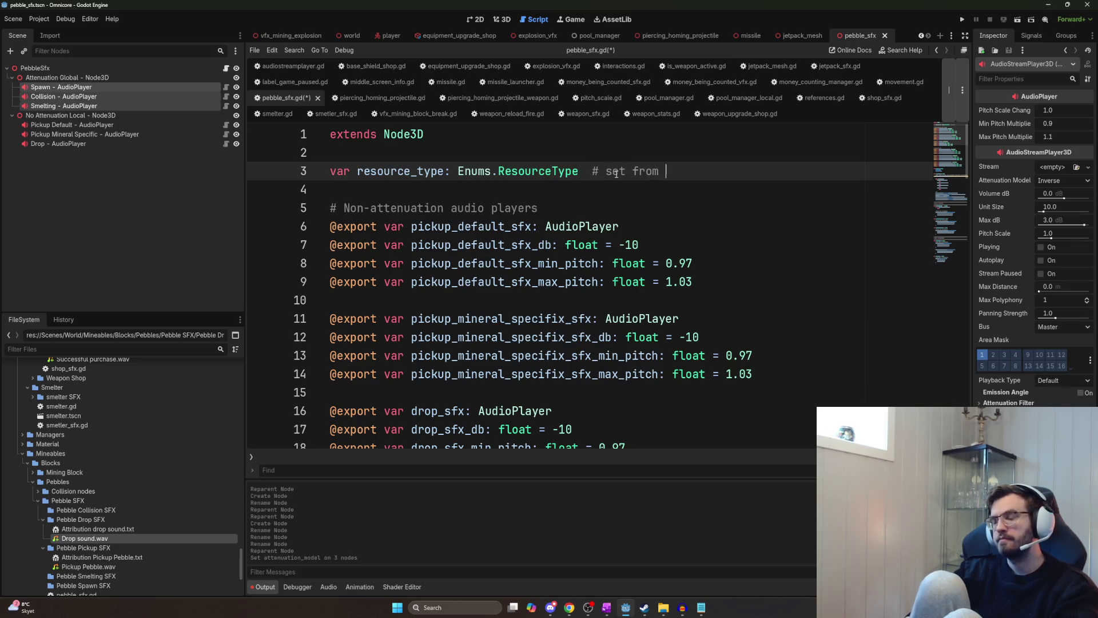
pyautogui.write(' parent')
pyautogui.hotkey('ctrl', 's')
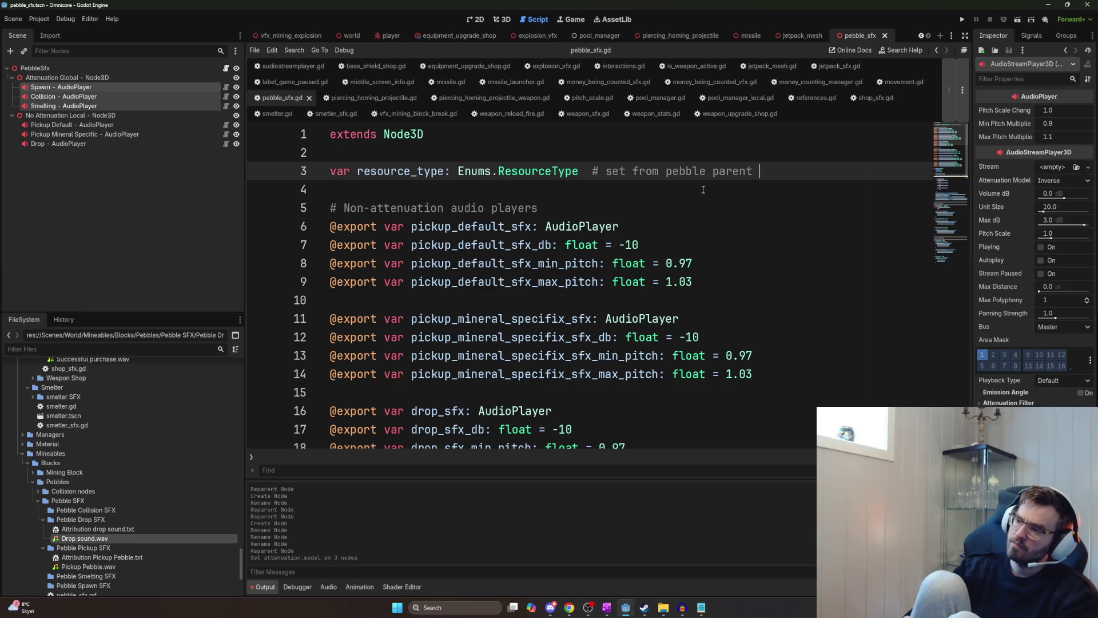
pyautogui.press('BackSpace')
pyautogui.press('BackSpace')
pyautogui.press('BackSpace')
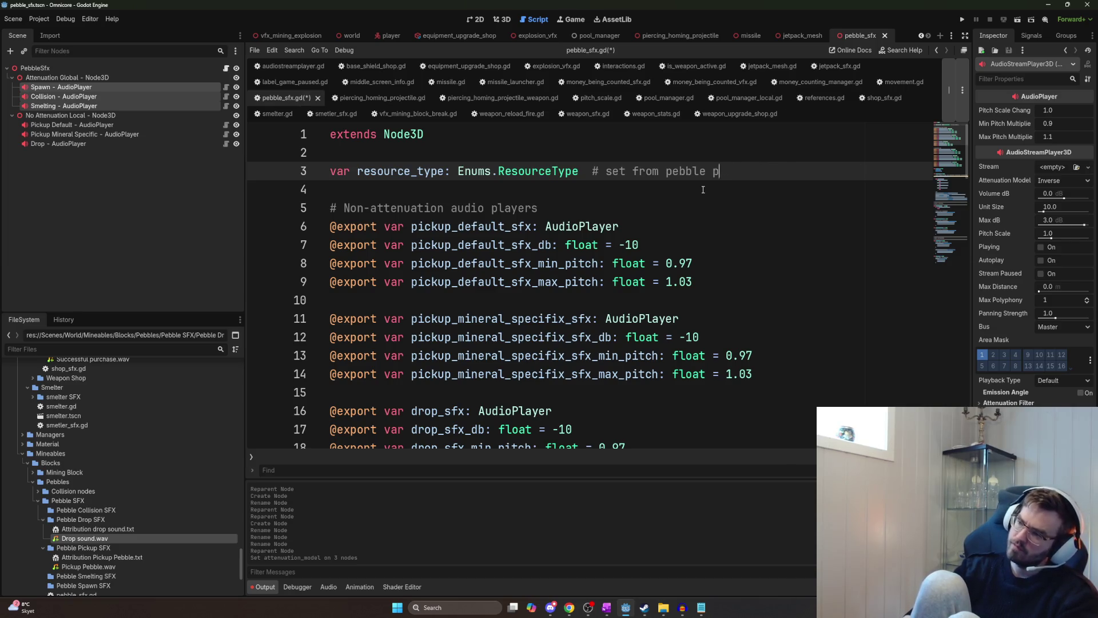
pyautogui.write('when pebble ')
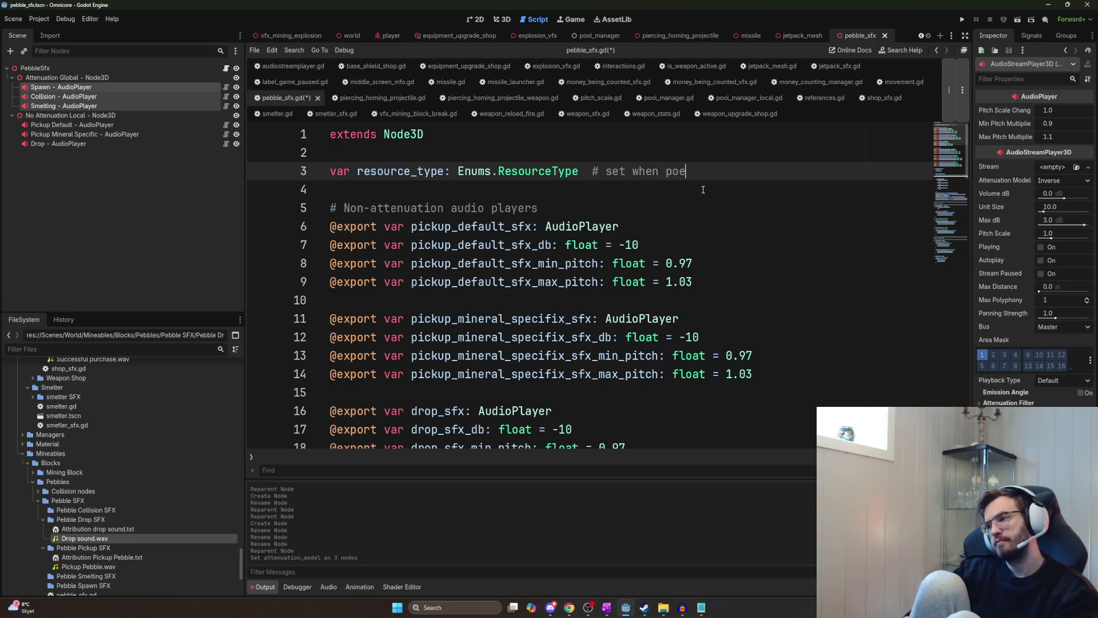
pyautogui.write('parent set ')
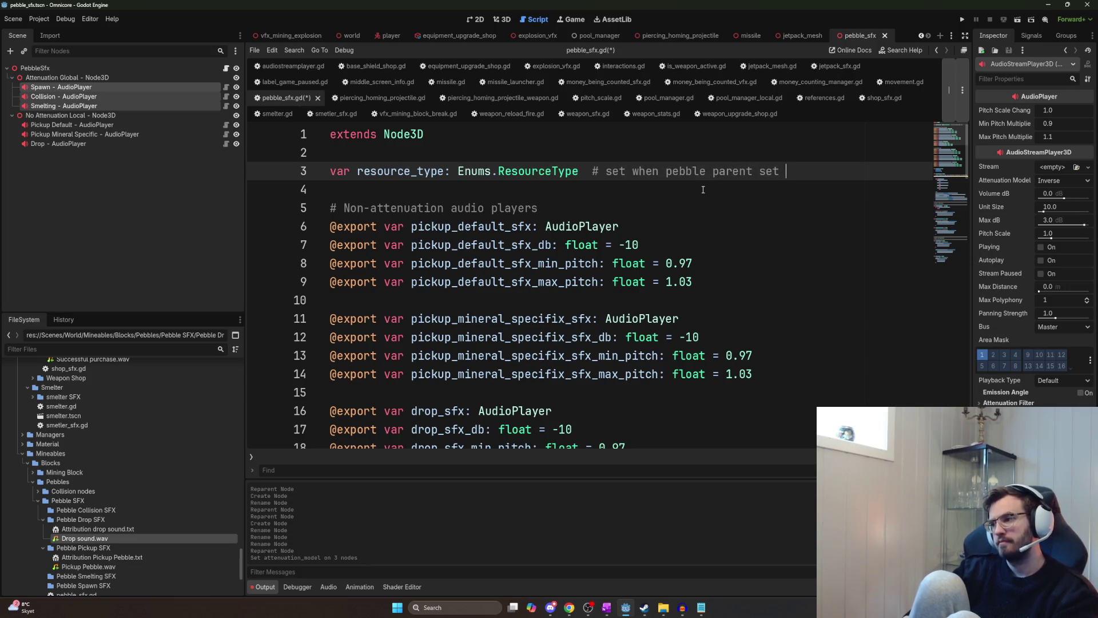
pyautogui.write('ore_type')
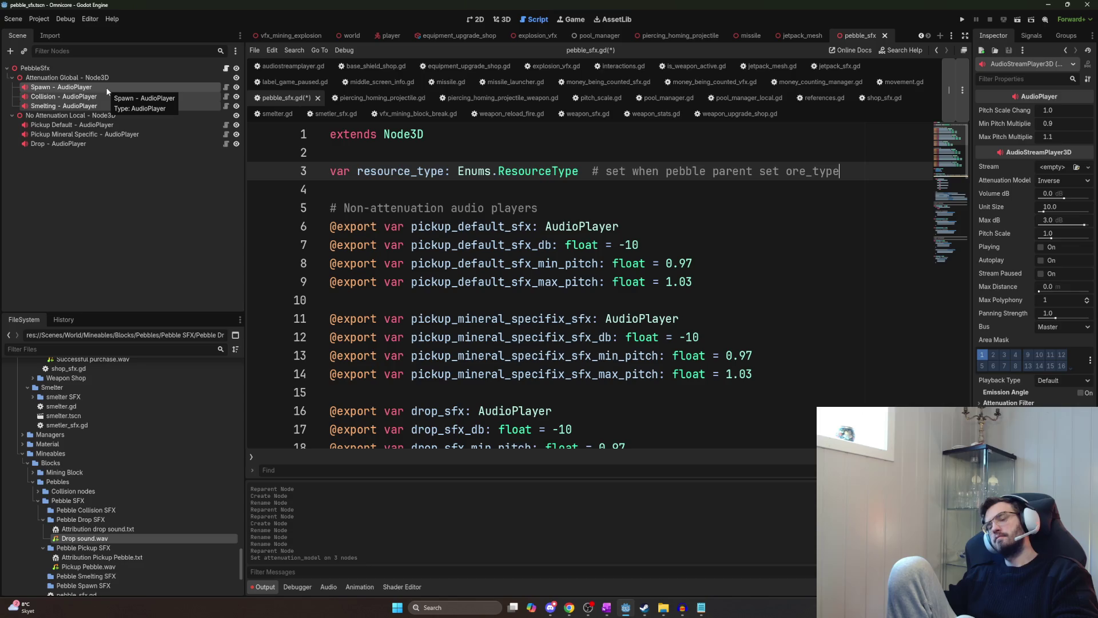
# Append .stream to spawn_mineral_specific_sfx in the if condition on line 67.
pyautogui.scroll(-2, 469, 264)
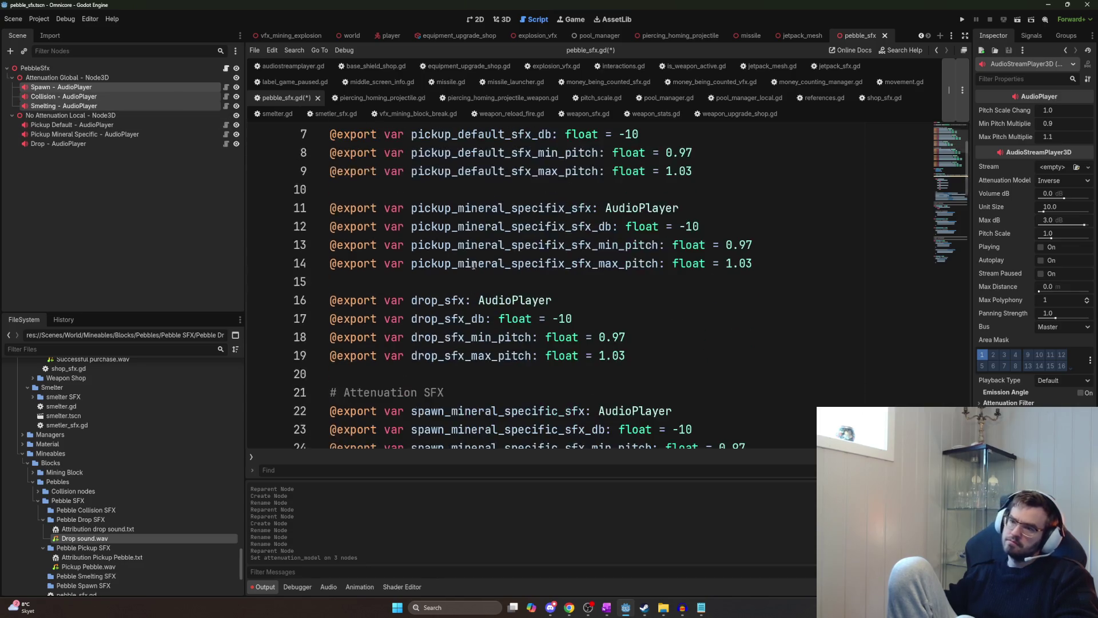
pyautogui.scroll(-10, 469, 264)
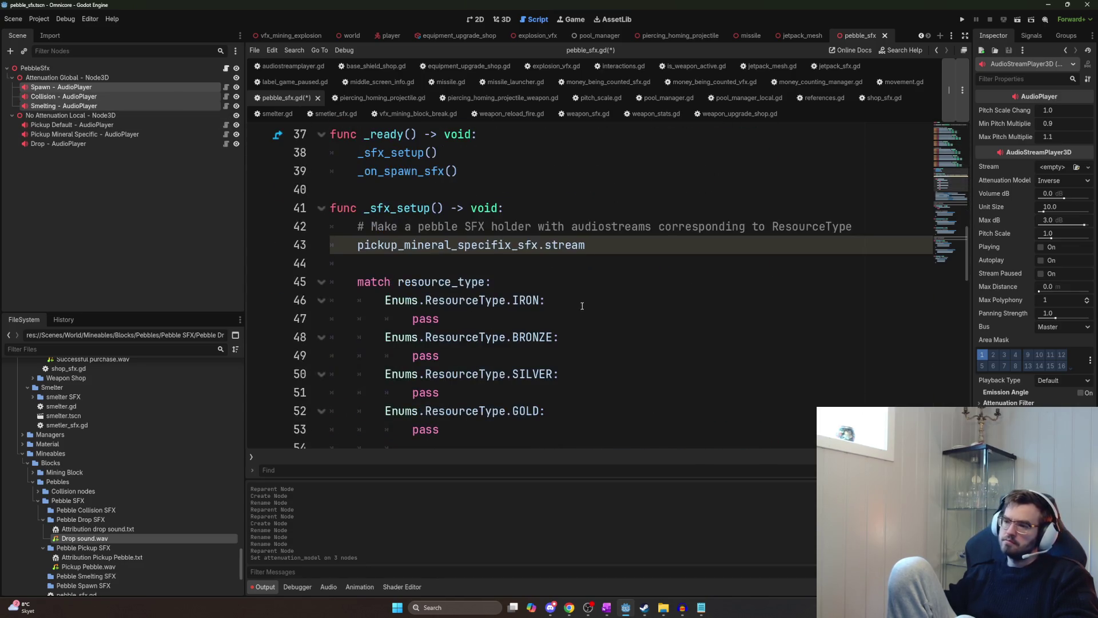
pyautogui.scroll(-8, 583, 307)
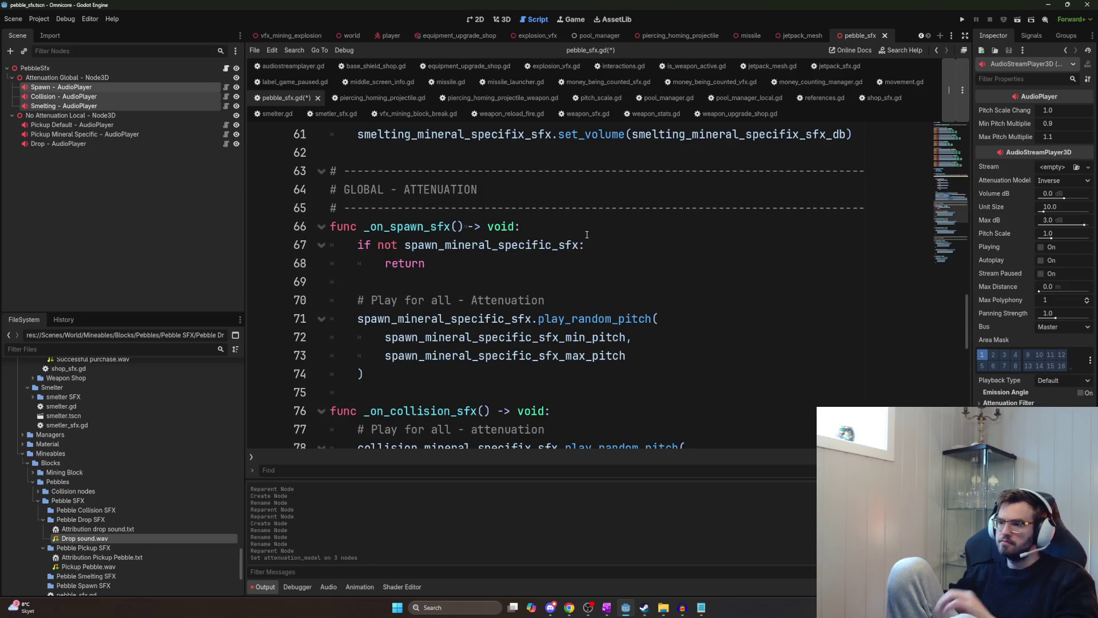
pyautogui.click(581, 245)
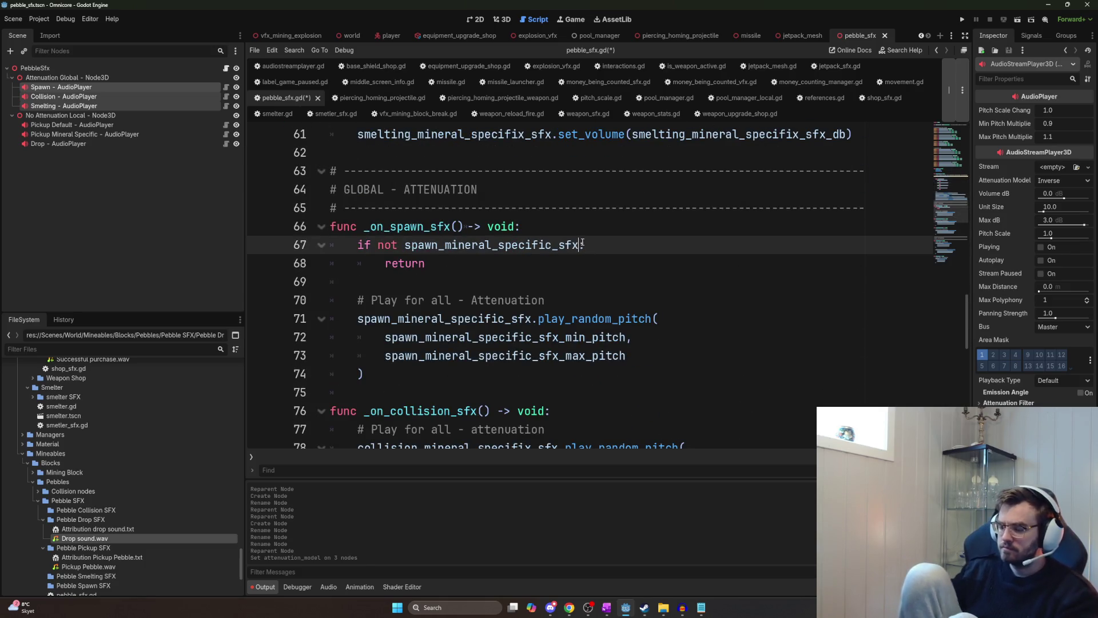
pyautogui.write('.stream')
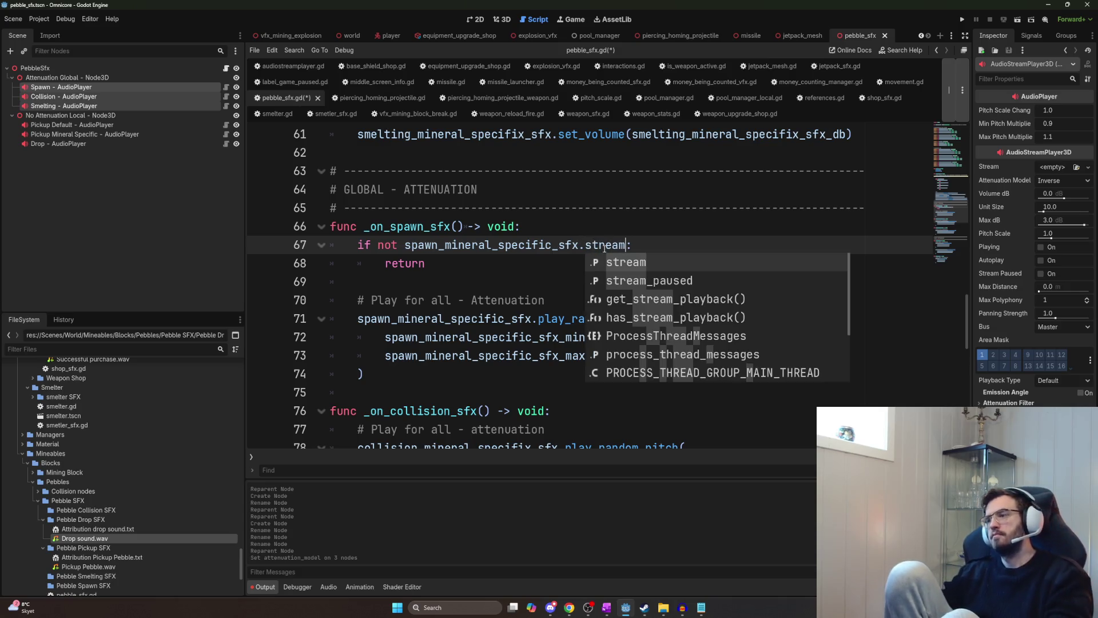
pyautogui.click(585, 208)
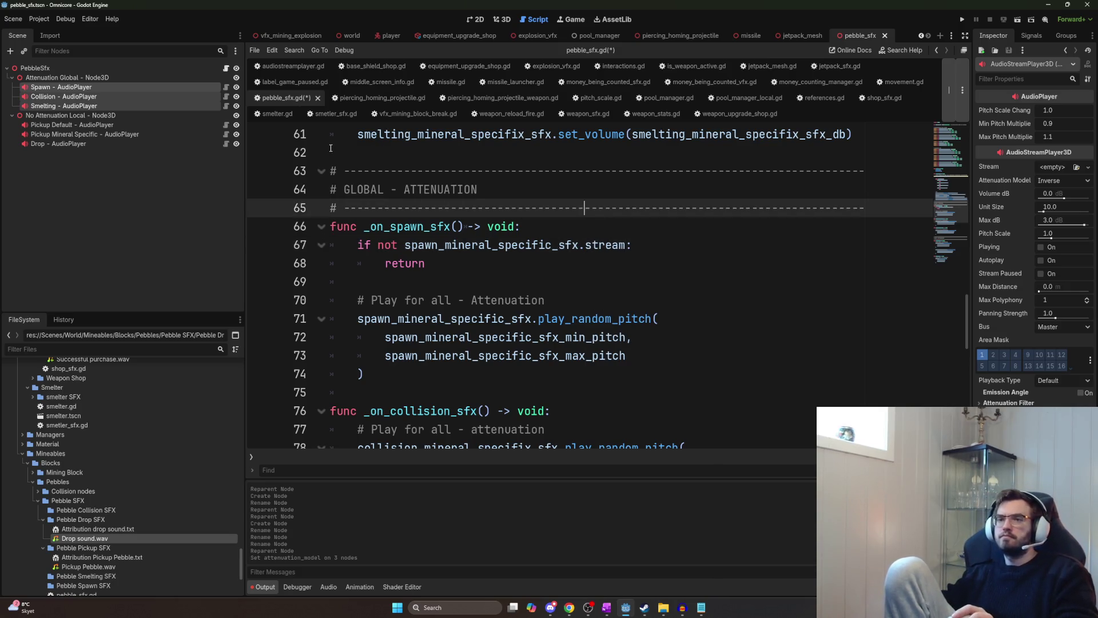
# Select the PebbleSfx root node and review its exported script properties in the Inspector.
pyautogui.click(188, 199)
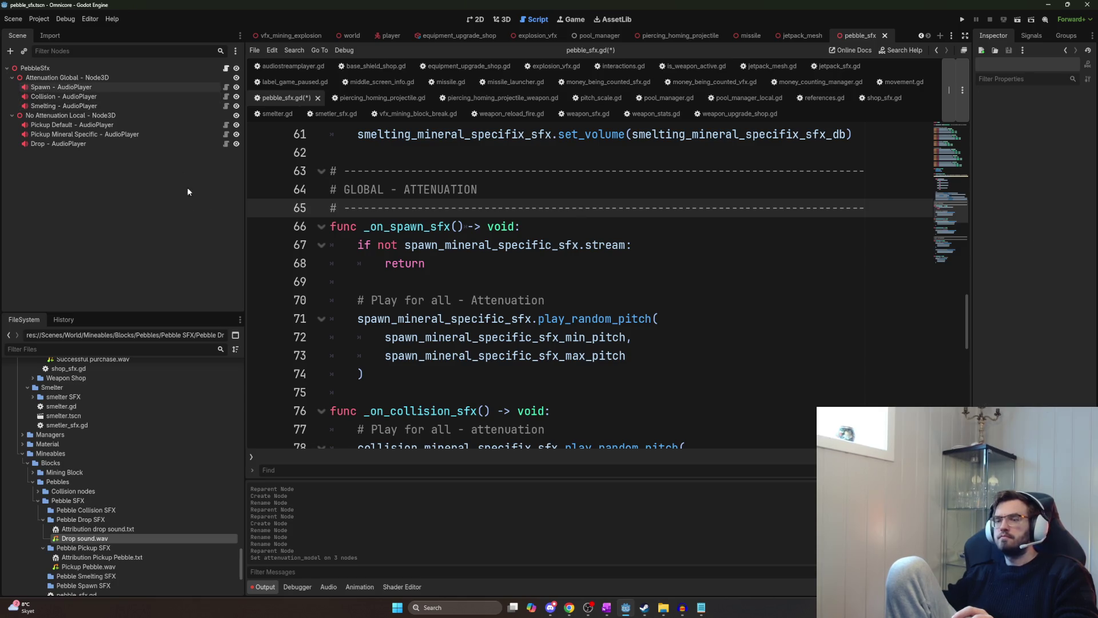
pyautogui.click(103, 68)
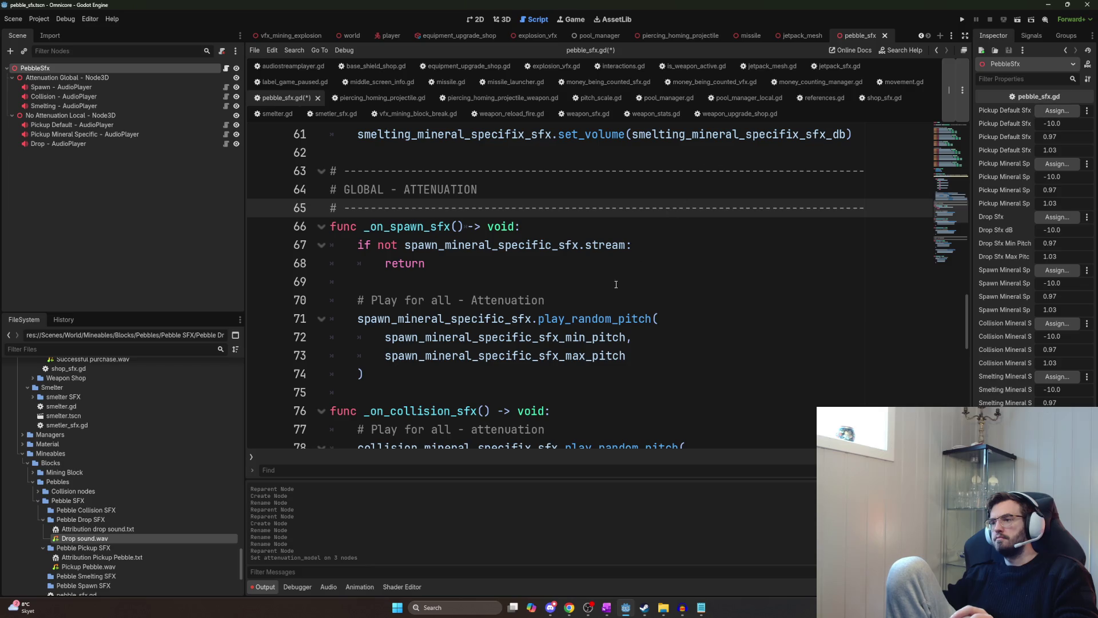
pyautogui.scroll(-4, 627, 276)
pyautogui.scroll(4, 553, 311)
pyautogui.scroll(10, 553, 311)
pyautogui.scroll(5, 575, 263)
pyautogui.scroll(-1, 740, 319)
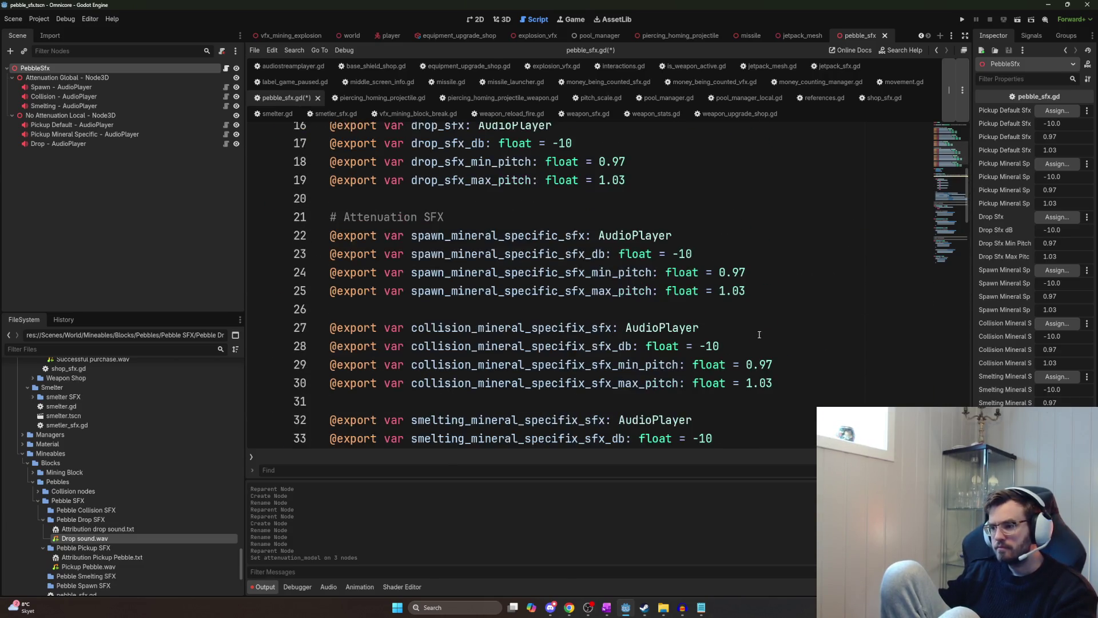
# Move the Attenuation SFX export block (lines 21–35) up to line 5 and save.
pyautogui.moveTo(815, 429); pyautogui.dragTo(329, 161)
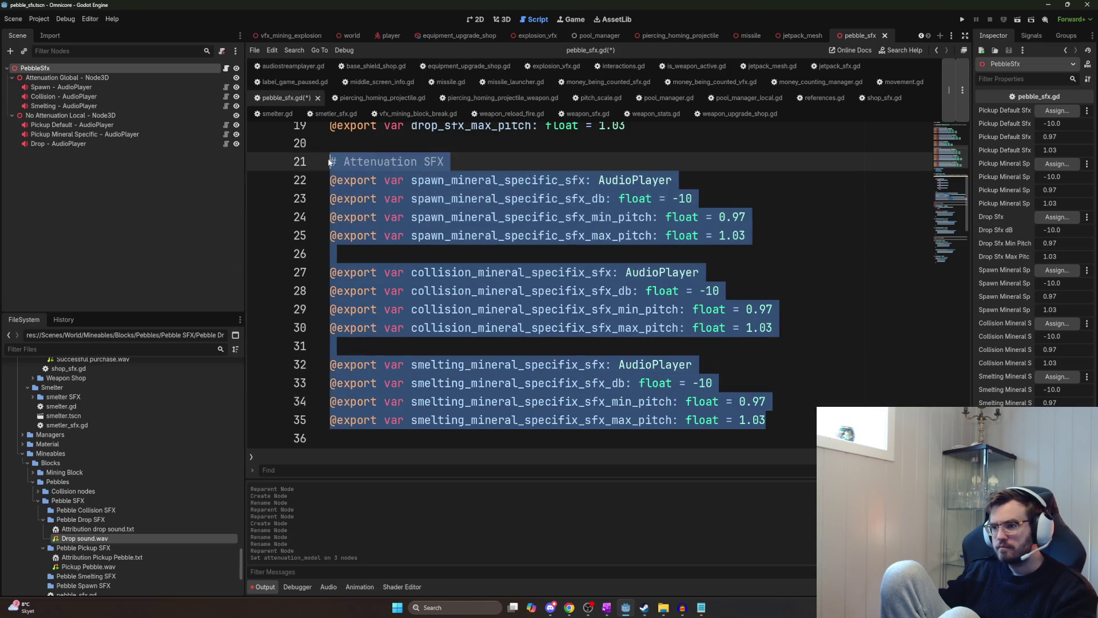
pyautogui.click(404, 203)
pyautogui.scroll(6, 404, 203)
pyautogui.click(369, 170)
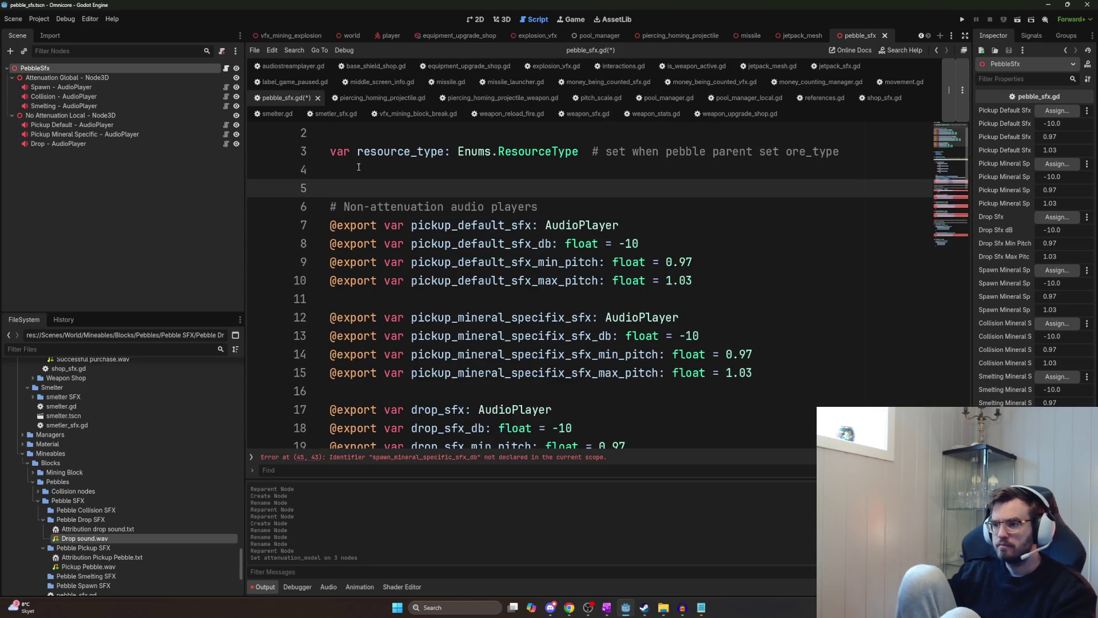
pyautogui.write('# Attenuation SFX @export var spawn_mineral_specific_sfx: AudioPlayer @export var spawn_mineral_specific_sfx_db: float = -10 @export var spawn_mineral_specific_sfx_min_pitch: float = 0.97 @export var spawn_mineral_specific_sfx_max_pitch: float = 1.03  @export var collision_mineral_specifix_sfx: AudioPlayer @export var collision_mineral_specifix_sfx_db: float = -10 @export var collision_mineral_specifix_sfx_min_pitch: float = 0.97 @export var collision_mineral_specifix_sfx_max_pitch: float = 1.03  @export var smelting_mineral_specifix_sfx: AudioPlayer @export var smelting_mineral_specifix_sfx_db: float = -10 @export var smelting_mineral_specifix_sfx_min_pitch: float = 0.97 @export var smelting_mineral_specifix_sfx_max_pitch: float = 1.03')
pyautogui.scroll(-5, 472, 198)
pyautogui.hotkey('ctrl', 's')
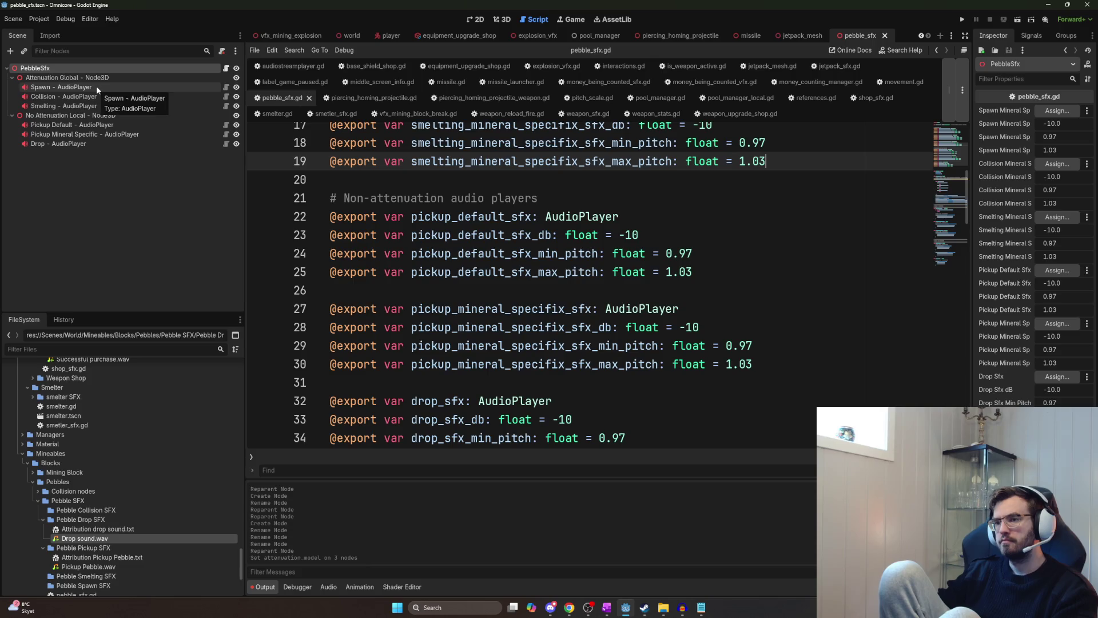
# Assign the Spawn, Collision, Smelting, Pickup Default, Pickup Mineral Specific and Drop players to their SFX slots.
pyautogui.moveTo(96, 85)
pyautogui.mouseDown()
pyautogui.moveTo(858, 128)
pyautogui.moveTo(1056, 111)
pyautogui.mouseUp()
pyautogui.moveTo(63, 96)
pyautogui.mouseDown()
pyautogui.moveTo(981, 178)
pyautogui.moveTo(1063, 166)
pyautogui.mouseUp()
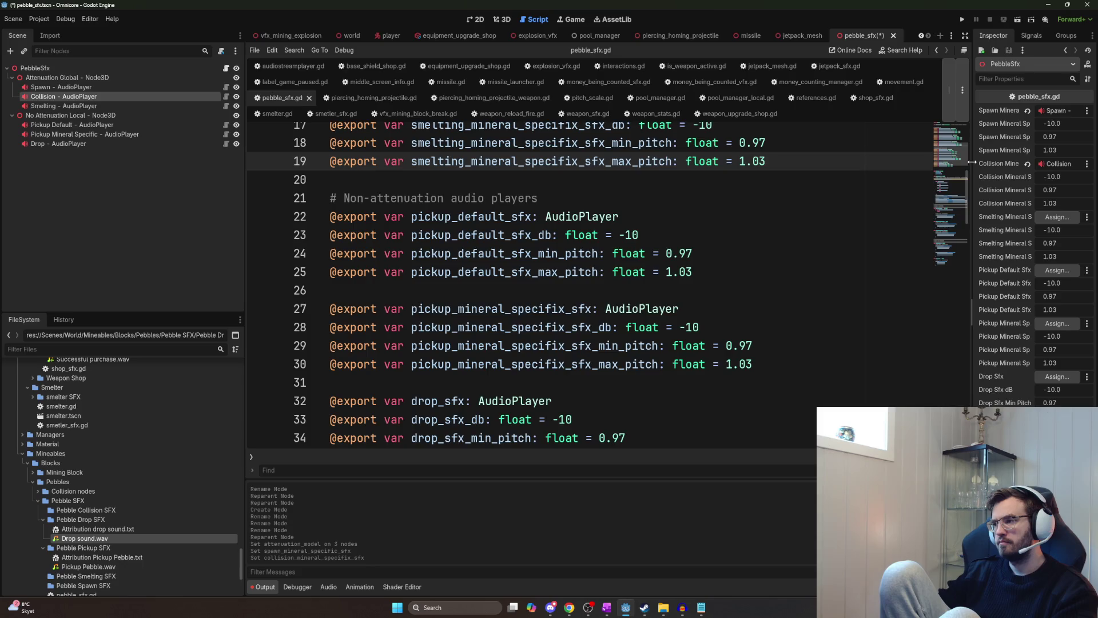
pyautogui.moveTo(974, 163); pyautogui.dragTo(717, 159)
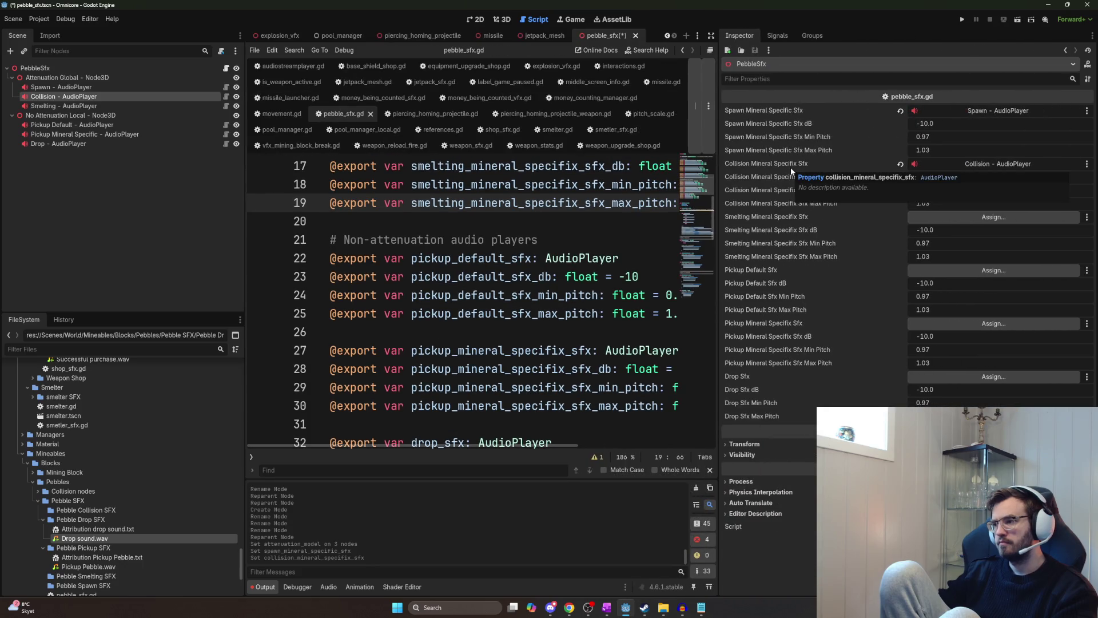
pyautogui.moveTo(63, 106)
pyautogui.mouseDown()
pyautogui.moveTo(790, 224)
pyautogui.moveTo(929, 269)
pyautogui.moveTo(962, 254)
pyautogui.moveTo(947, 220)
pyautogui.mouseUp()
pyautogui.moveTo(69, 125); pyautogui.dragTo(996, 269)
pyautogui.moveTo(115, 134)
pyautogui.mouseDown()
pyautogui.moveTo(977, 309)
pyautogui.moveTo(932, 321)
pyautogui.mouseUp()
pyautogui.moveTo(57, 143)
pyautogui.mouseDown()
pyautogui.moveTo(1069, 391)
pyautogui.moveTo(994, 376)
pyautogui.mouseUp()
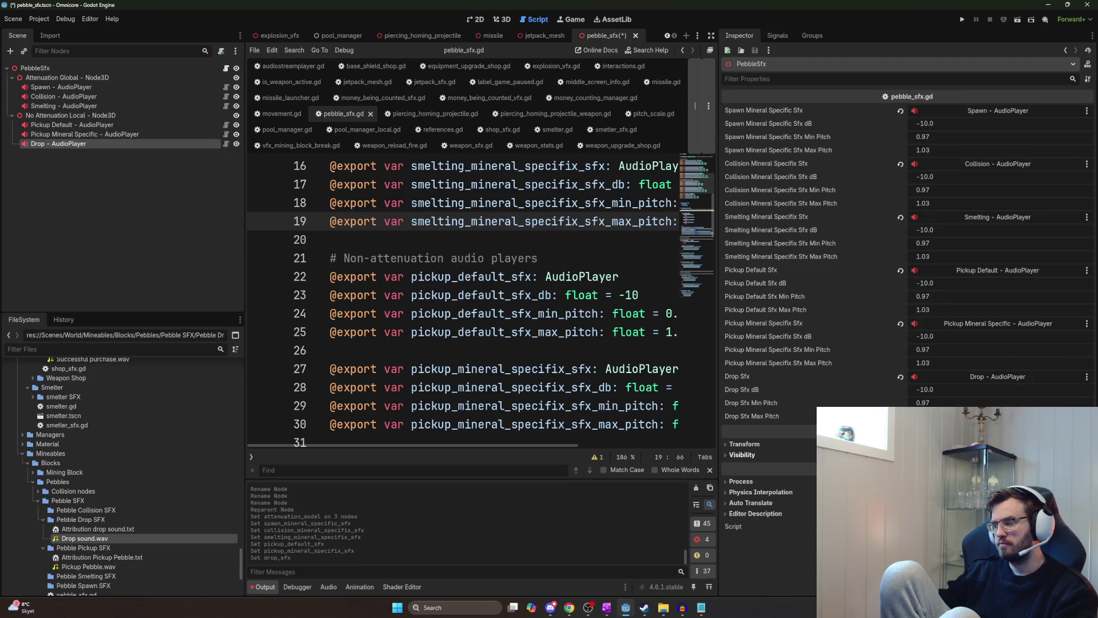
pyautogui.moveTo(720, 273)
pyautogui.mouseDown()
pyautogui.moveTo(988, 286)
pyautogui.moveTo(950, 288)
pyautogui.mouseUp()
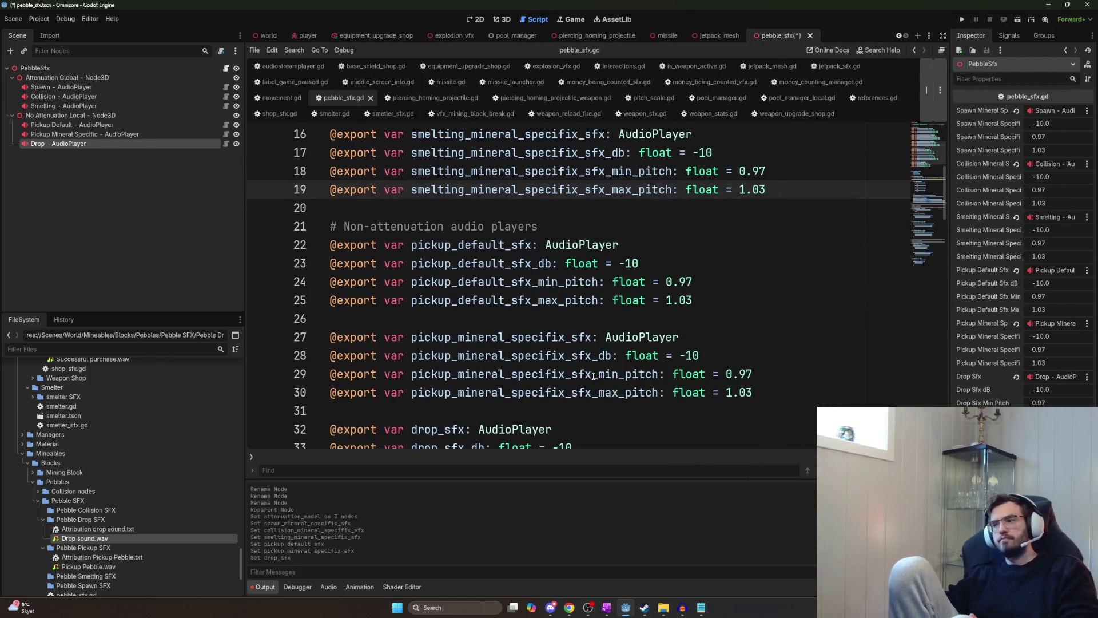
# Inspect the Pickup Default and Drop audio players' settings.
pyautogui.scroll(-3, 645, 394)
pyautogui.scroll(-13, 646, 393)
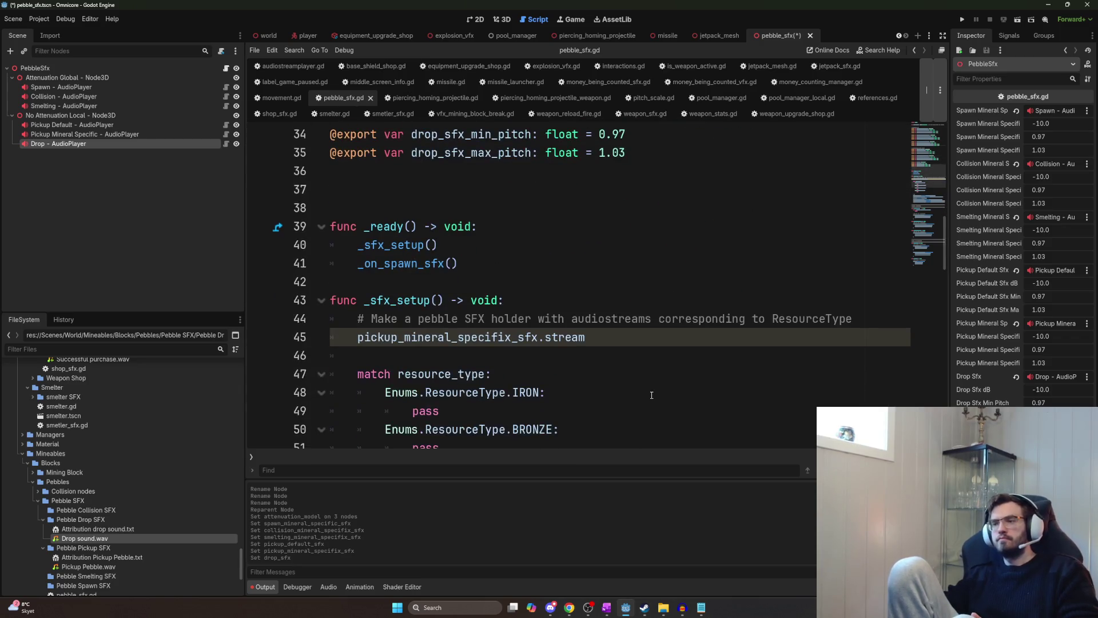
pyautogui.scroll(-3, 647, 399)
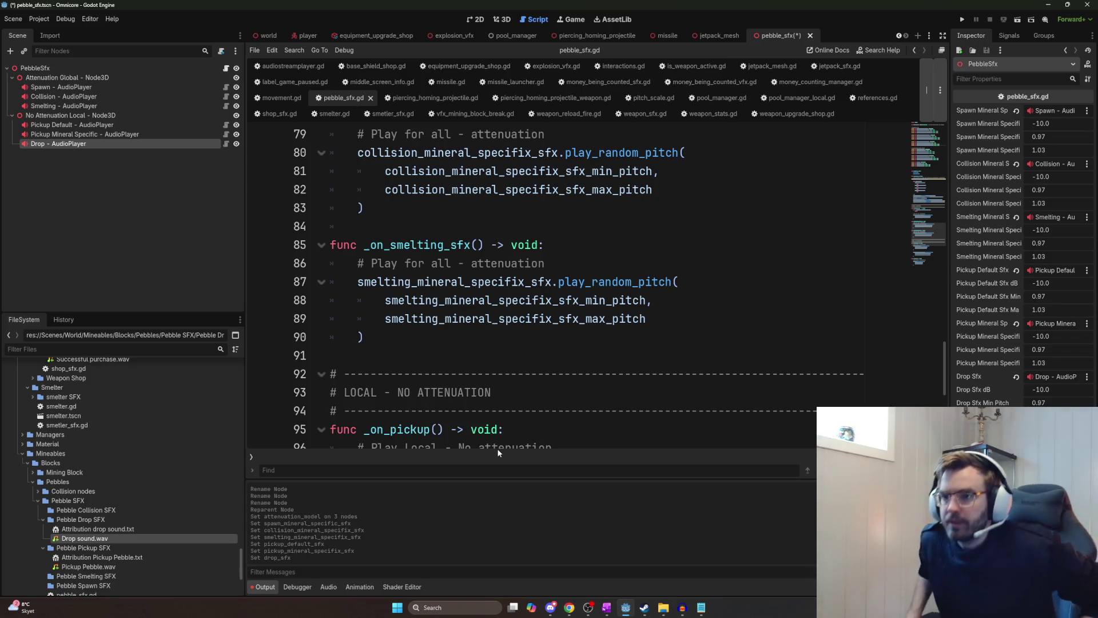
pyautogui.click(108, 126)
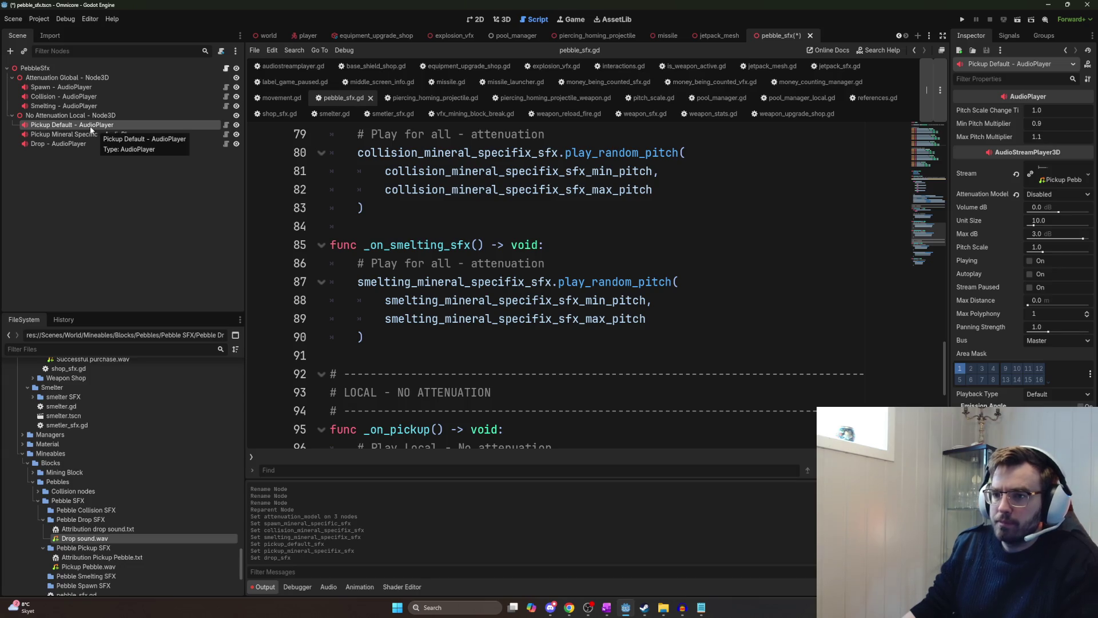
pyautogui.click(63, 143)
pyautogui.scroll(-3, 514, 271)
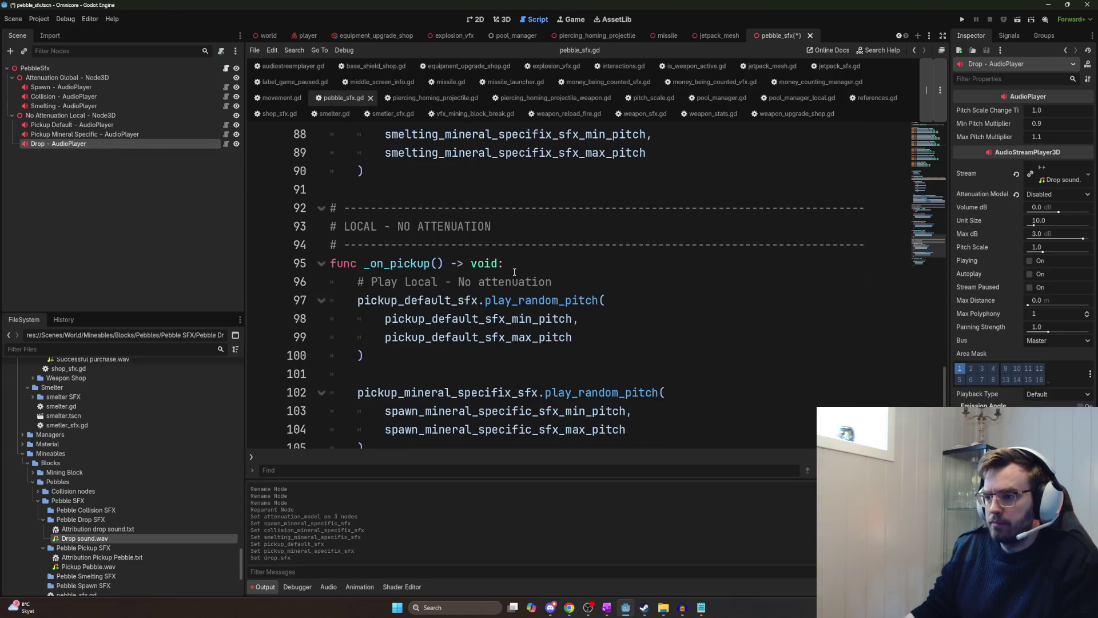
pyautogui.scroll(-2, 521, 271)
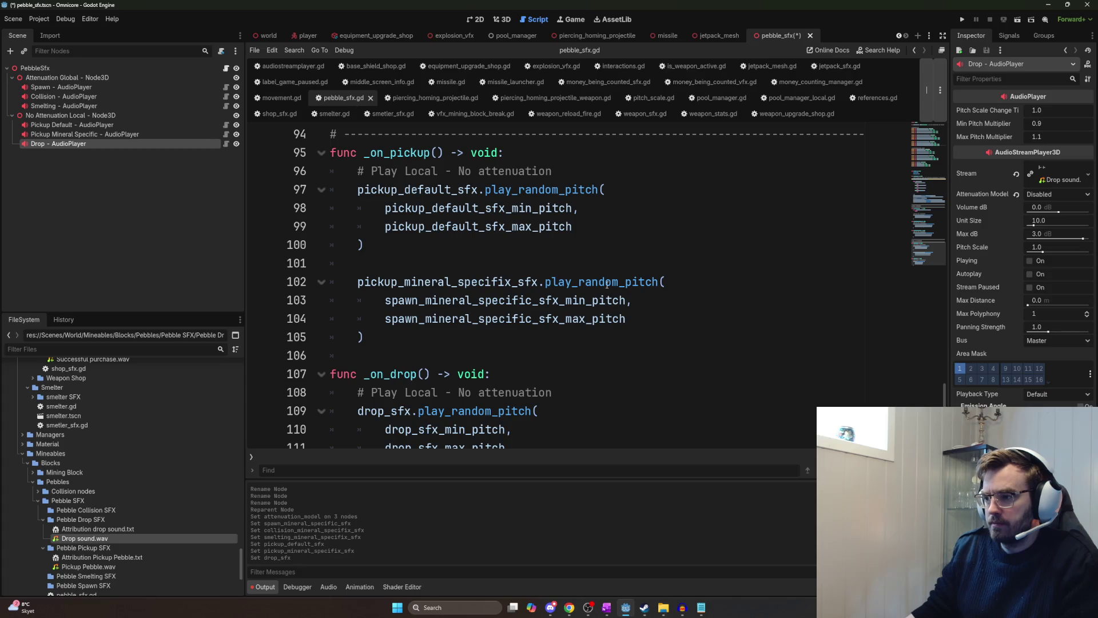
# Insert 'if not pickup_mineral_specifix_sfx.stream: return' before the mineral pickup playback in _on_pickup.
pyautogui.click(483, 266)
pyautogui.press('Return')
pyautogui.write('if not picku')
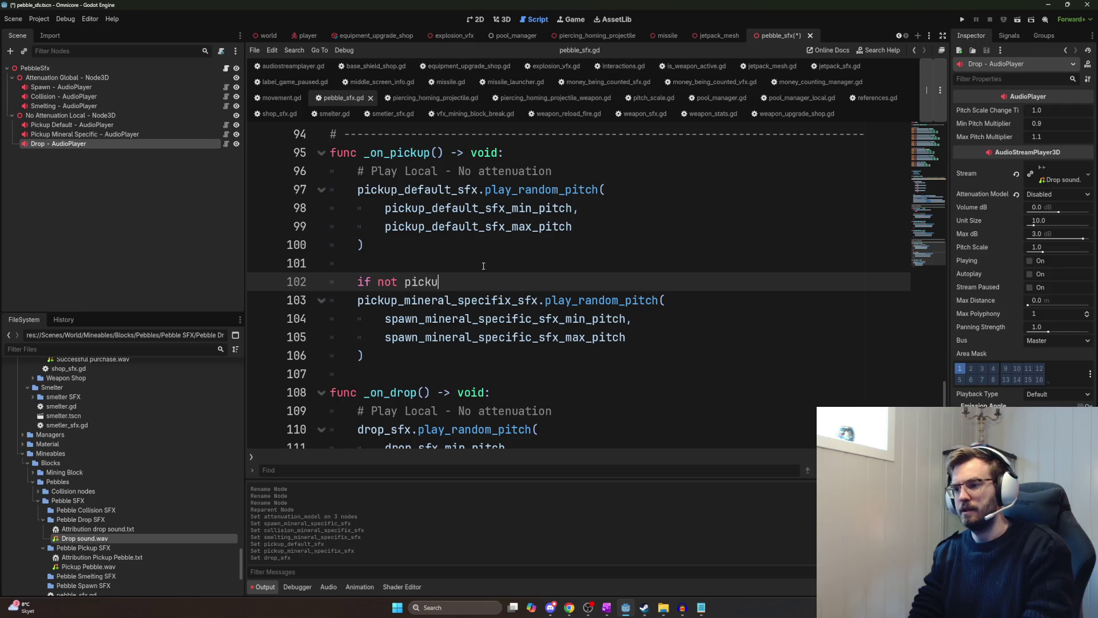
pyautogui.write('p')
pyautogui.write('_mineral')
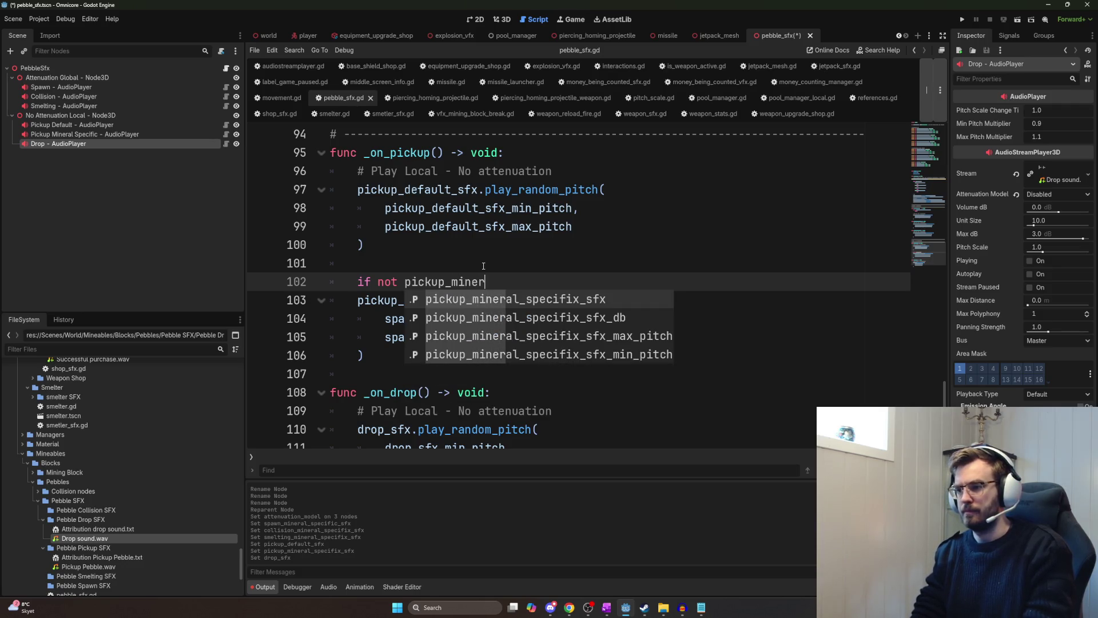
pyautogui.press('Return')
pyautogui.write('stream')
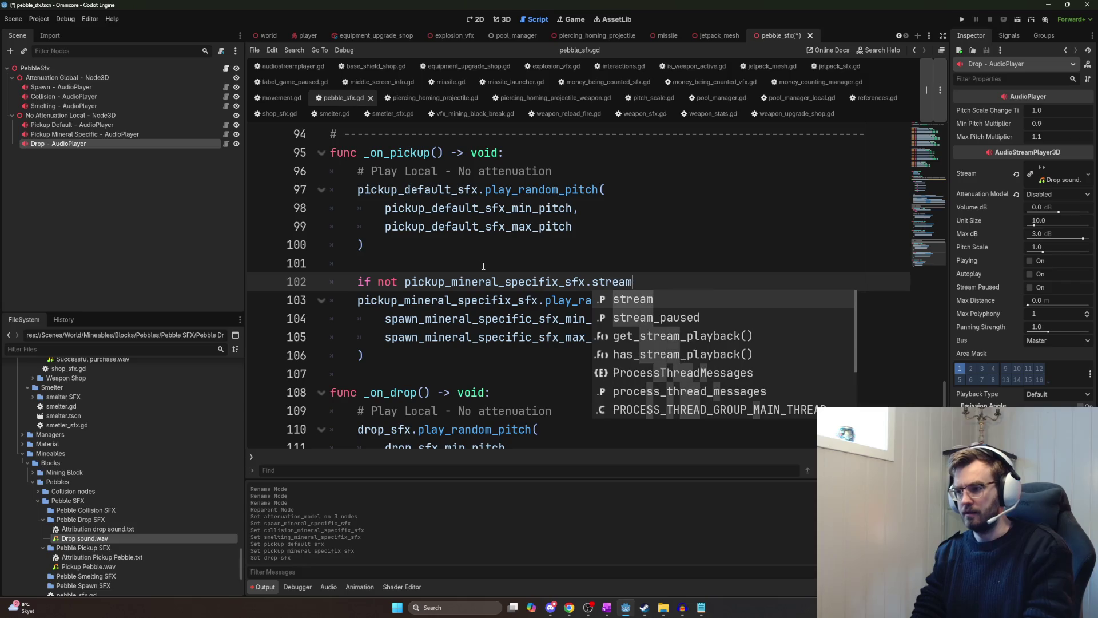
pyautogui.write(':')
pyautogui.press('Return')
pyautogui.write('return')
pyautogui.press('Return')
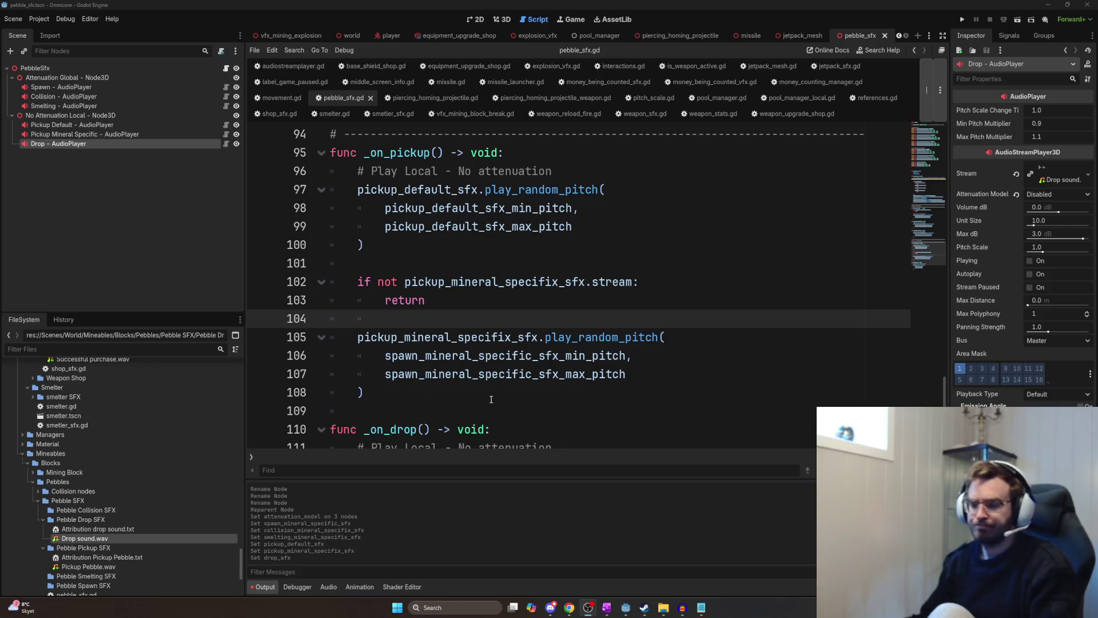
pyautogui.moveTo(563, 350)
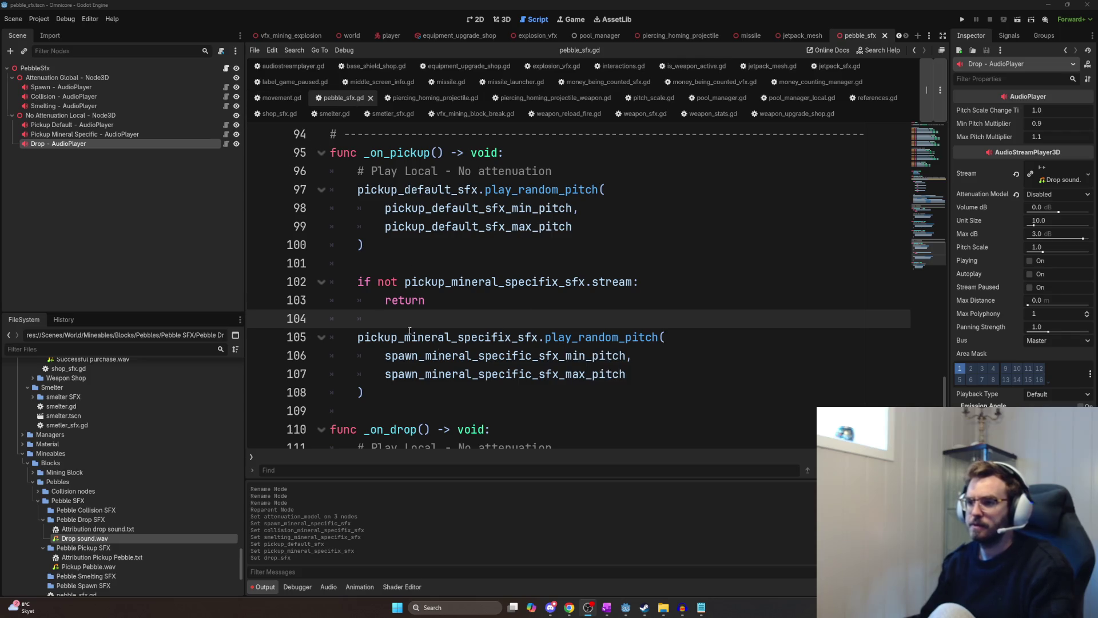
pyautogui.scroll(-2, 461, 298)
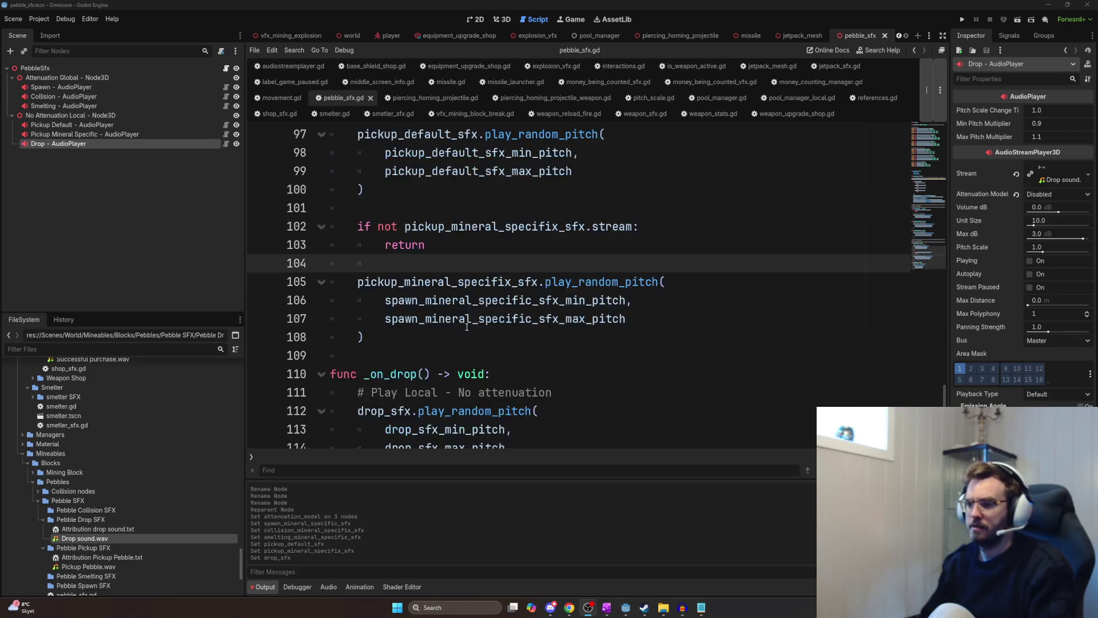
pyautogui.moveTo(331, 309); pyautogui.dragTo(505, 361)
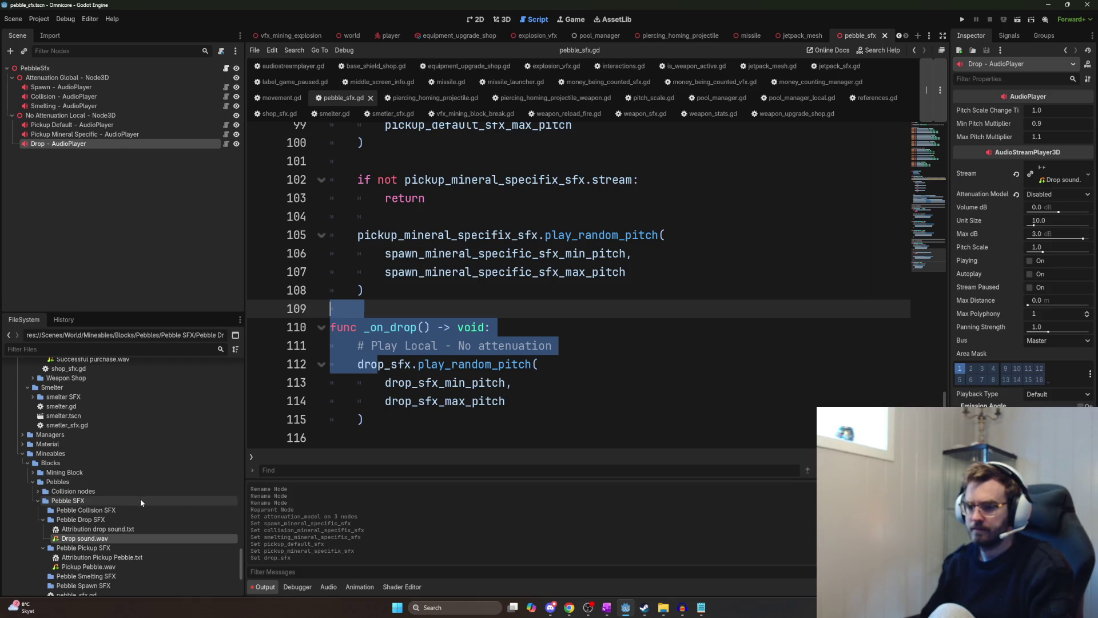
pyautogui.scroll(-3, 140, 501)
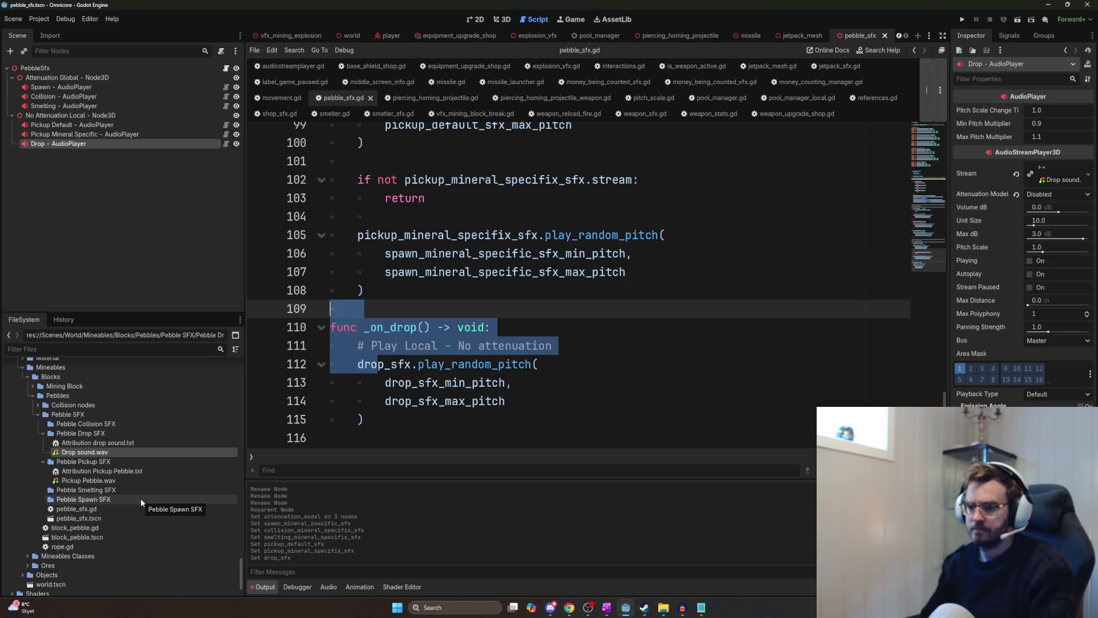
# Open block_pebble.tscn, add pebble_sfx.tscn under Block Pebble, and open block_pebble.gd.
pyautogui.doubleClick(115, 537)
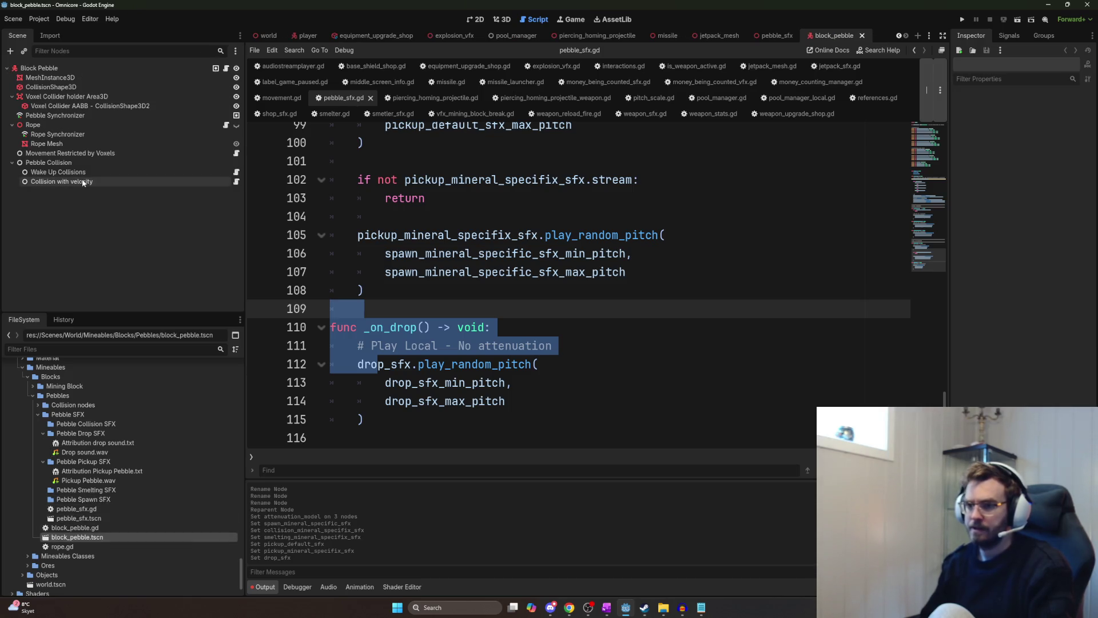
pyautogui.click(12, 162)
pyautogui.click(12, 124)
pyautogui.click(12, 96)
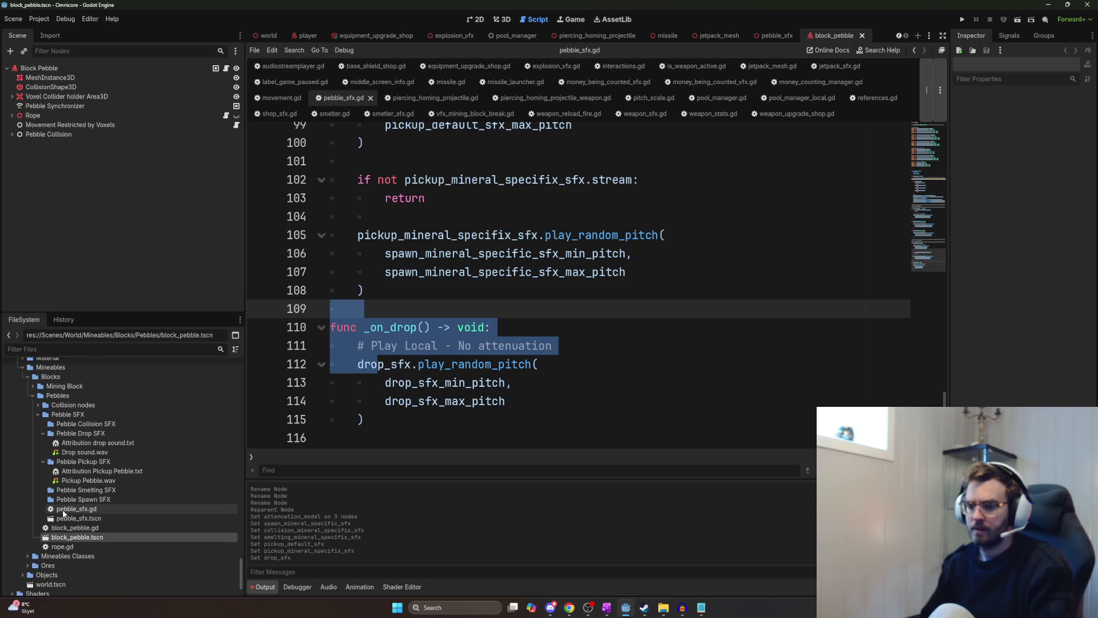
pyautogui.moveTo(77, 519)
pyautogui.mouseDown()
pyautogui.moveTo(51, 353)
pyautogui.moveTo(37, 143)
pyautogui.mouseUp()
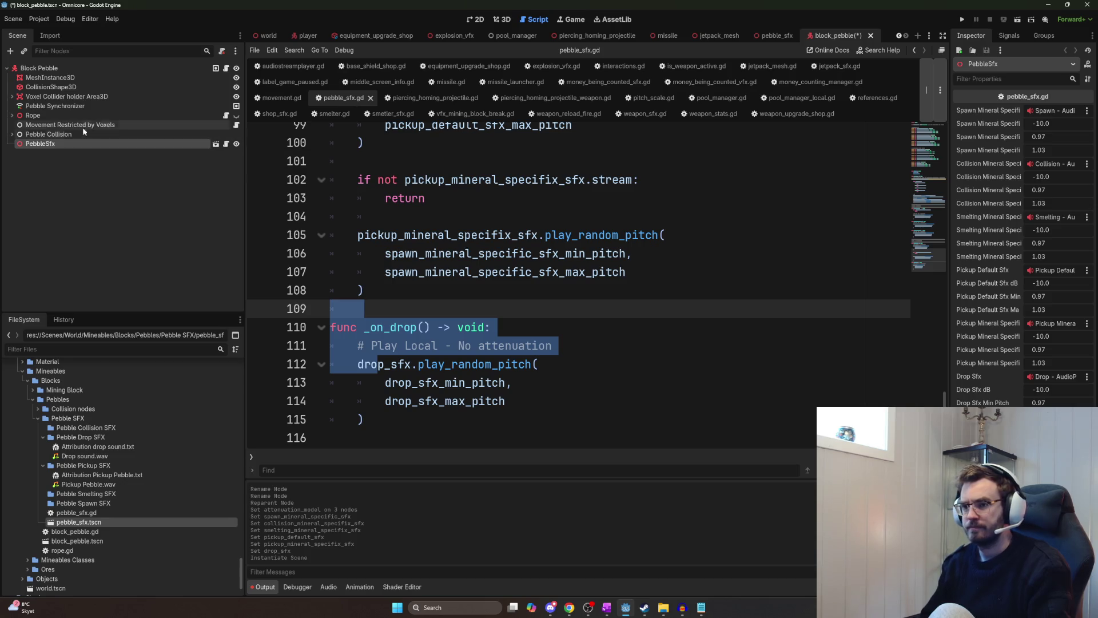
pyautogui.click(227, 68)
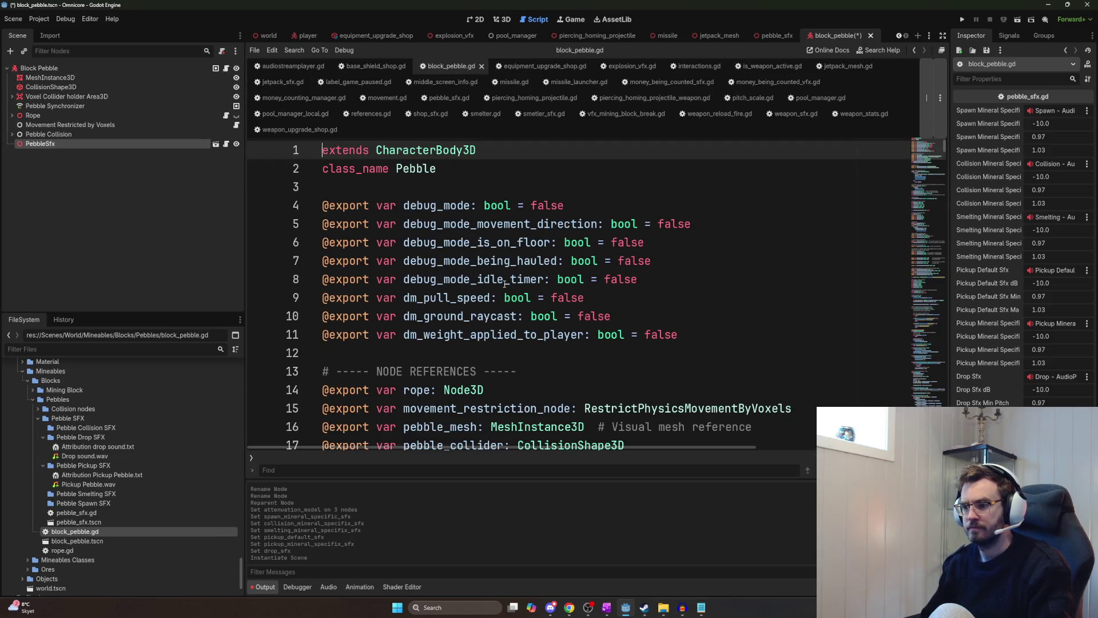
pyautogui.scroll(-6, 530, 326)
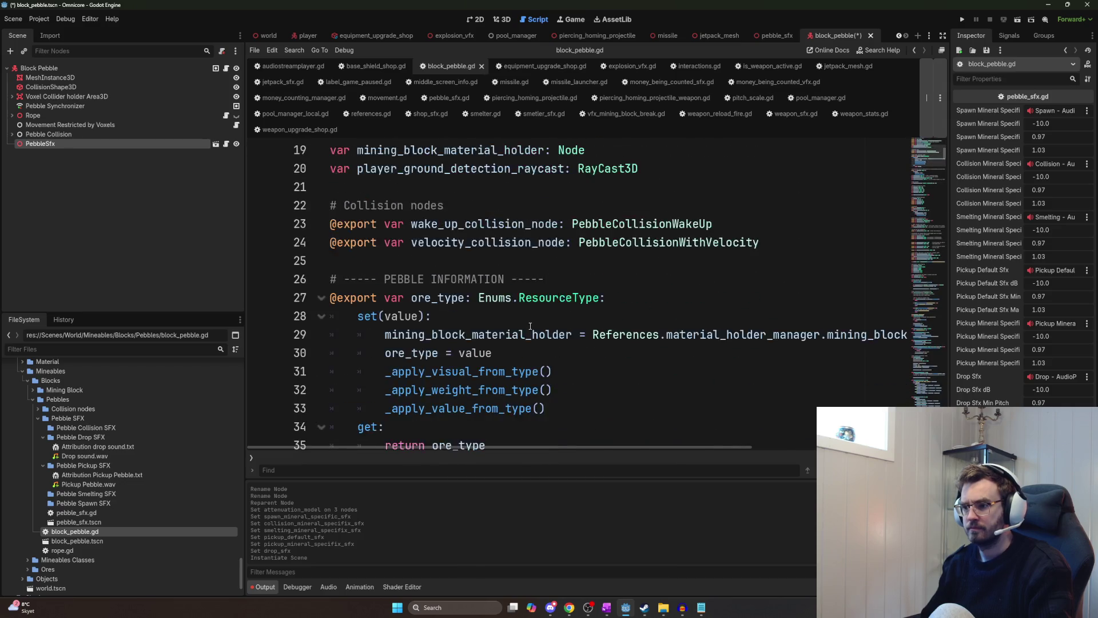
pyautogui.scroll(3, 532, 326)
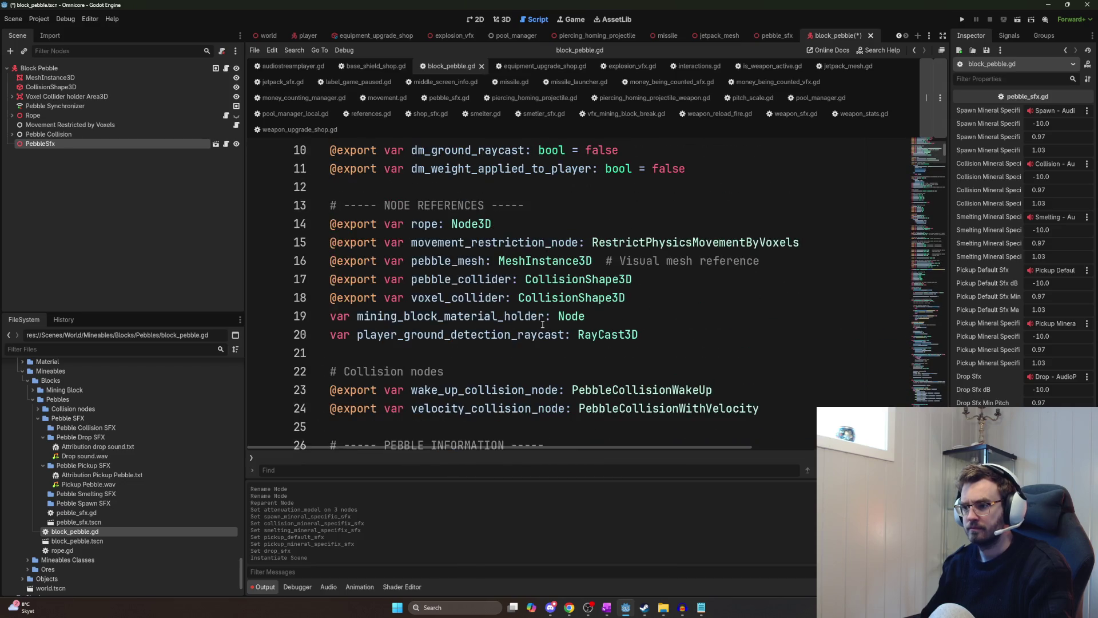
pyautogui.click(648, 333)
pyautogui.press('Return')
pyautogui.write('@')
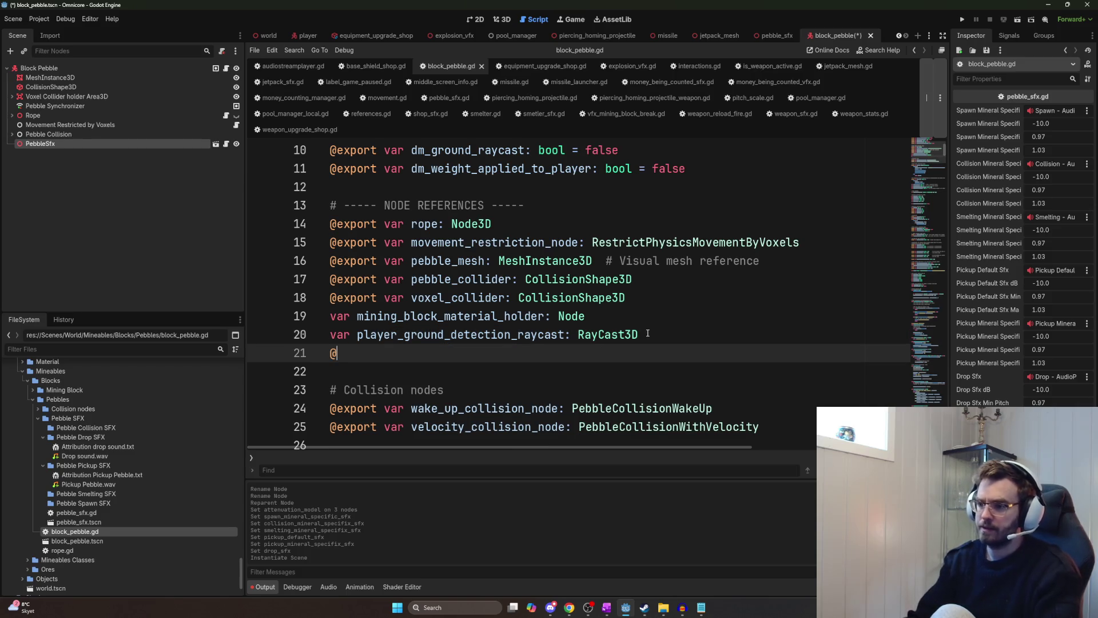
pyautogui.write('export var')
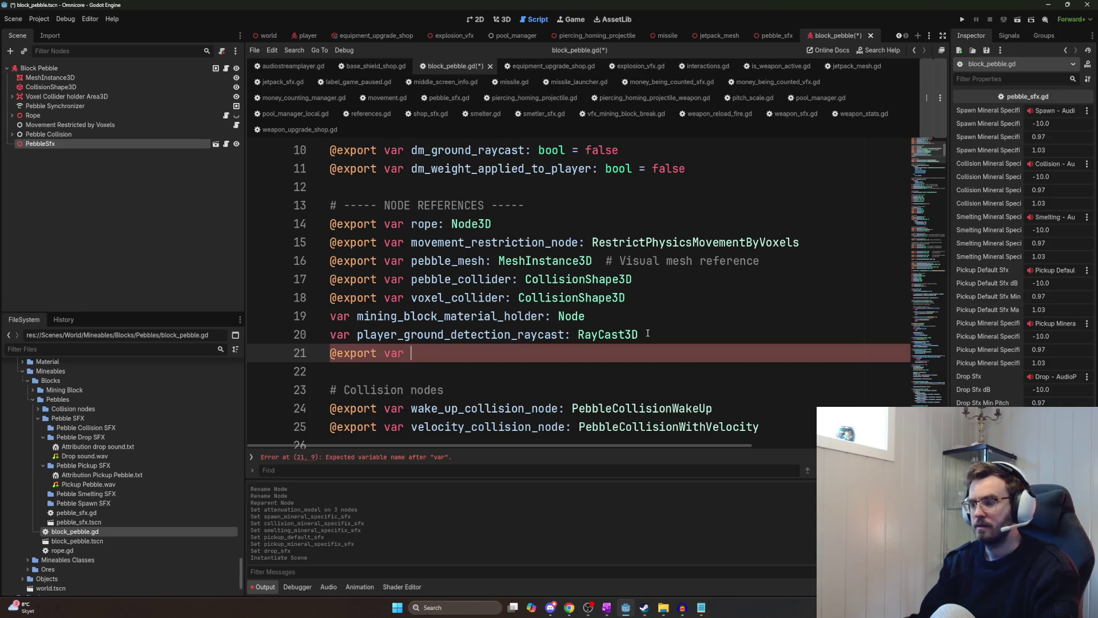
# Declare 'class_name PebbleSFX' at the top of pebble_sfx.gd and save the scripts.
pyautogui.click(226, 143)
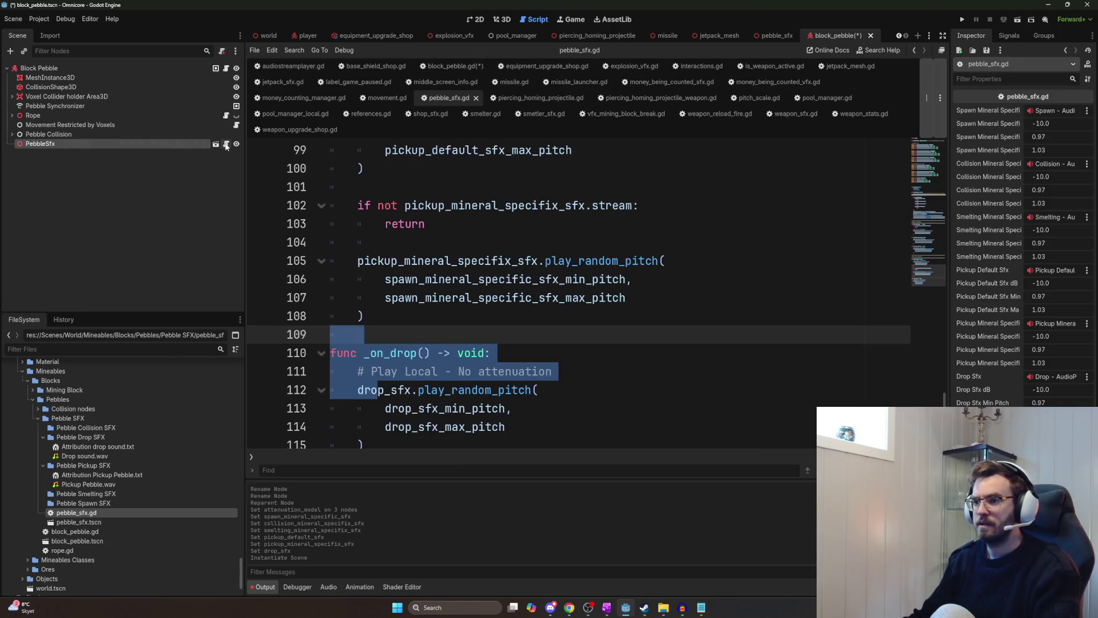
pyautogui.hotkey('ctrl', 'Home')
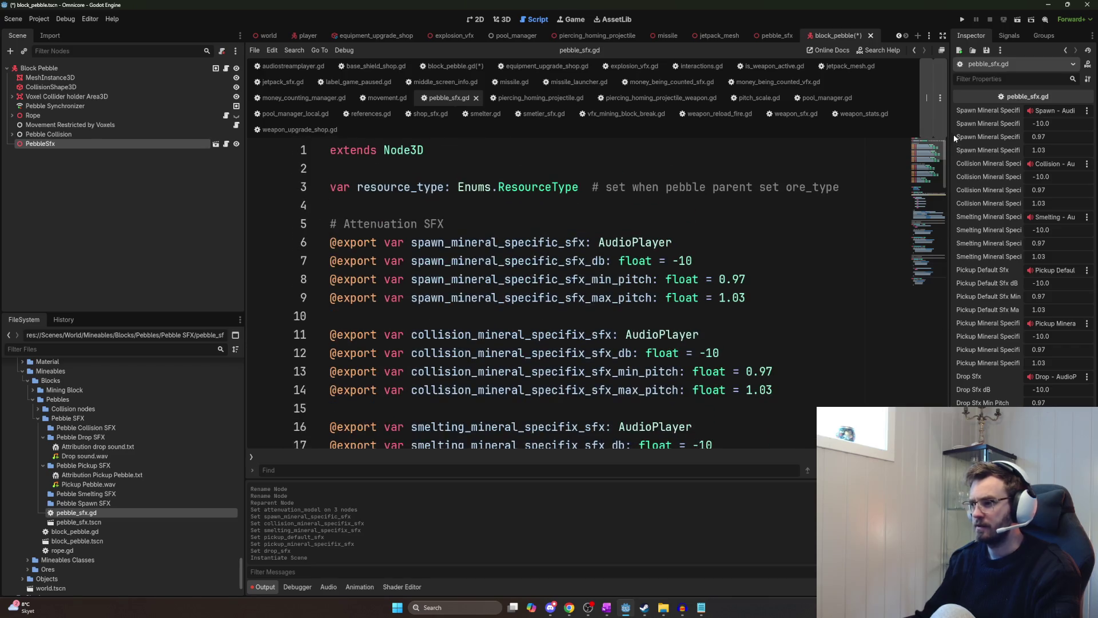
pyautogui.click(416, 162)
pyautogui.write('class_n')
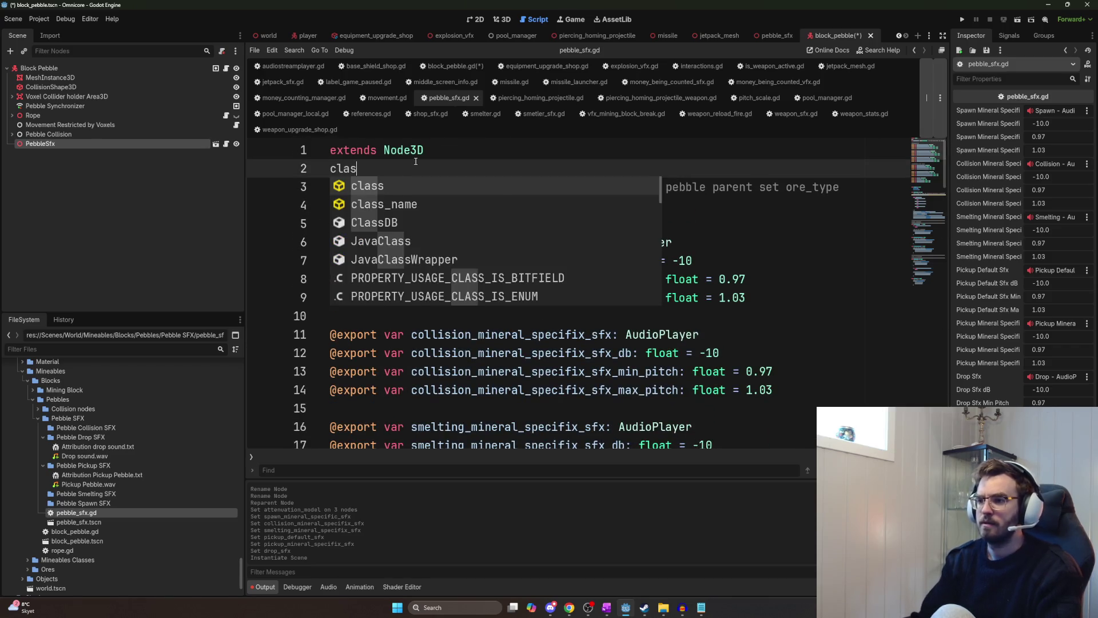
pyautogui.press('Return')
pyautogui.write('Pebble')
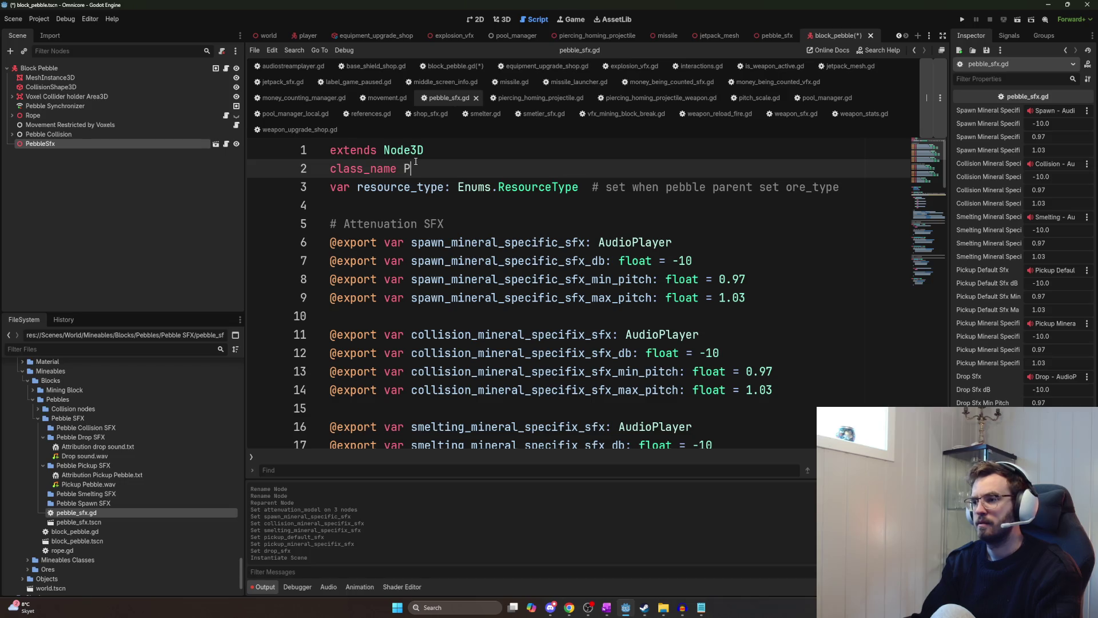
pyautogui.write('SFX')
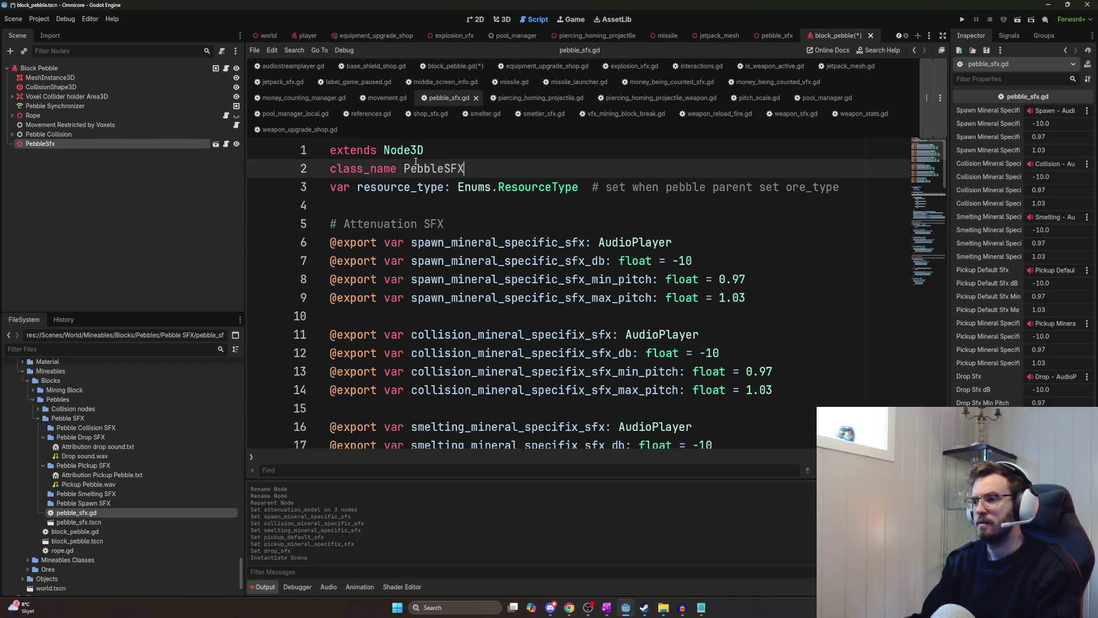
pyautogui.doubleClick(421, 165)
pyautogui.hotkey('ctrl', 's')
pyautogui.click(226, 68)
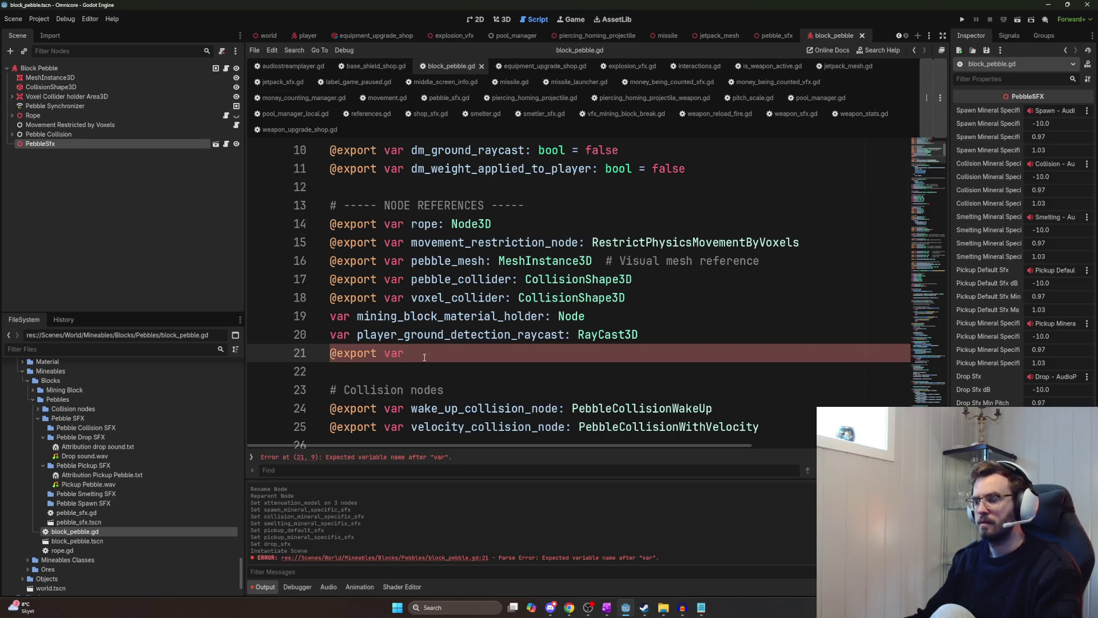
pyautogui.write('pebble_sfx:')
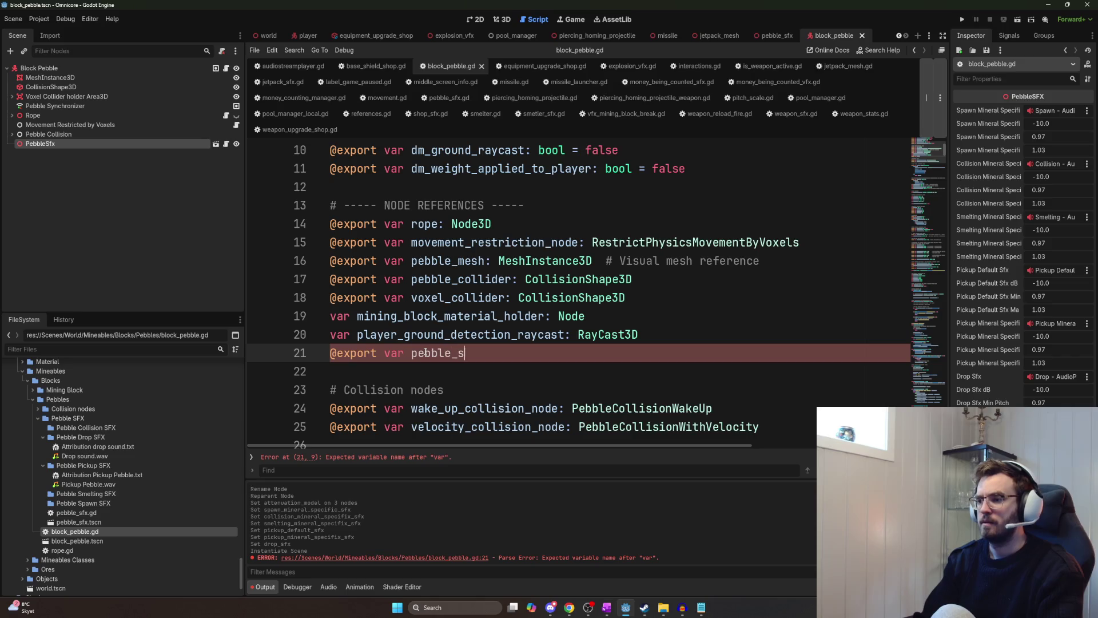
pyautogui.write(' PebbleSFX')
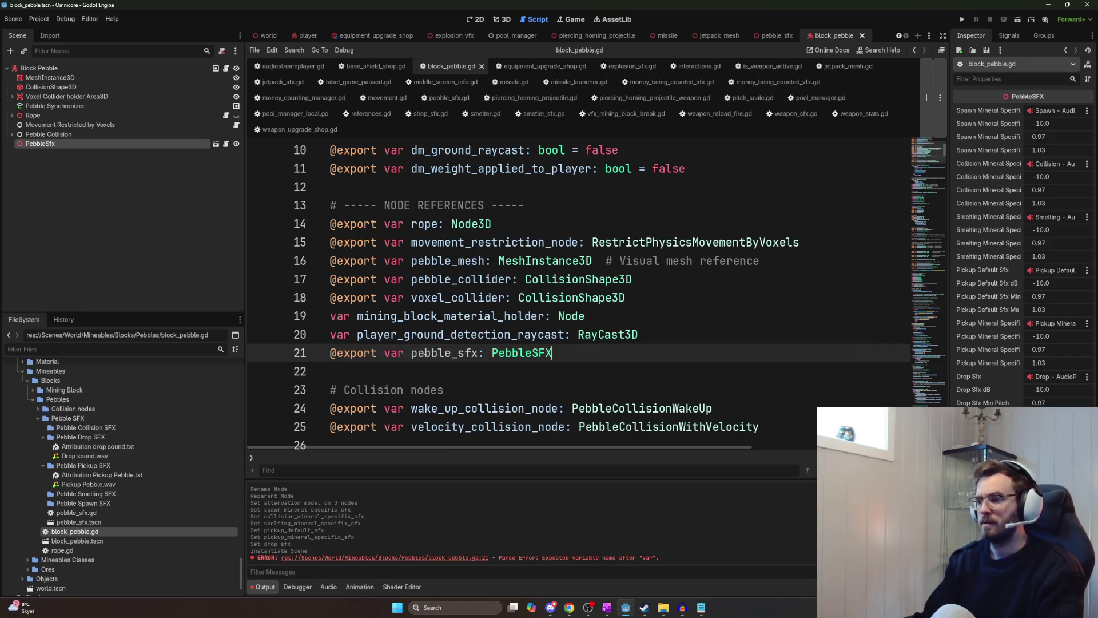
pyautogui.doubleClick(425, 352)
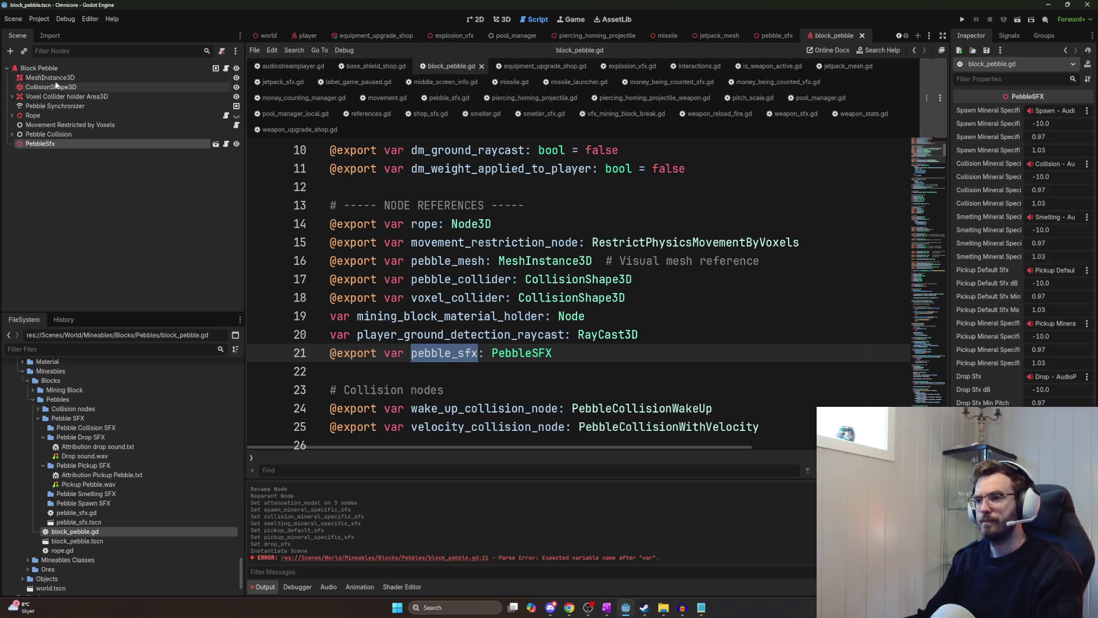
pyautogui.click(40, 68)
pyautogui.moveTo(57, 144)
pyautogui.mouseDown()
pyautogui.moveTo(514, 189)
pyautogui.moveTo(1047, 284)
pyautogui.mouseUp()
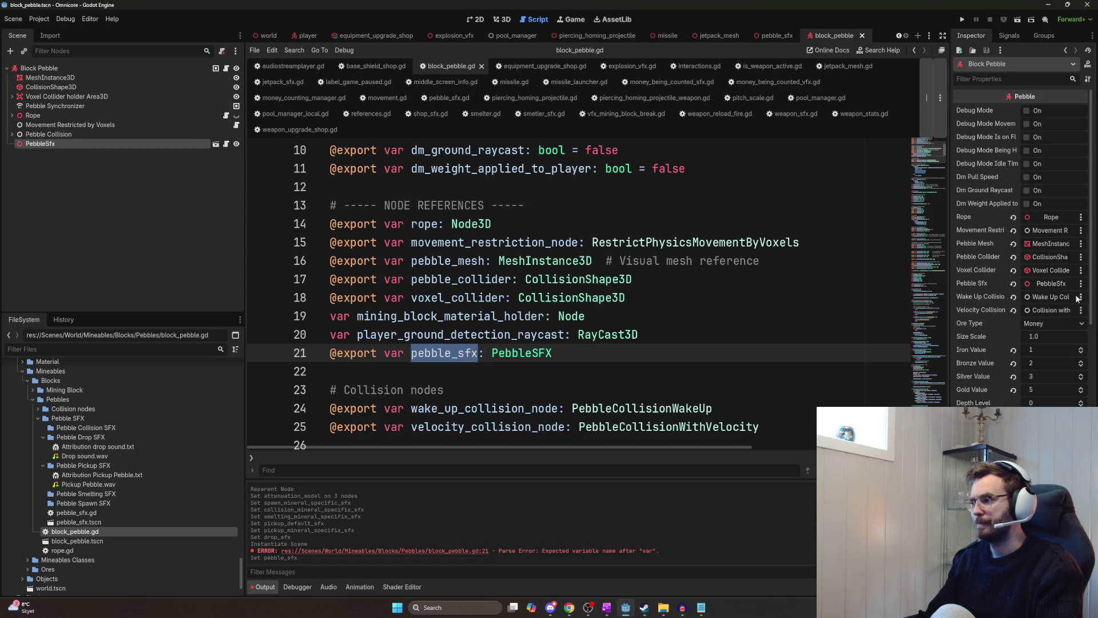
pyautogui.doubleClick(436, 353)
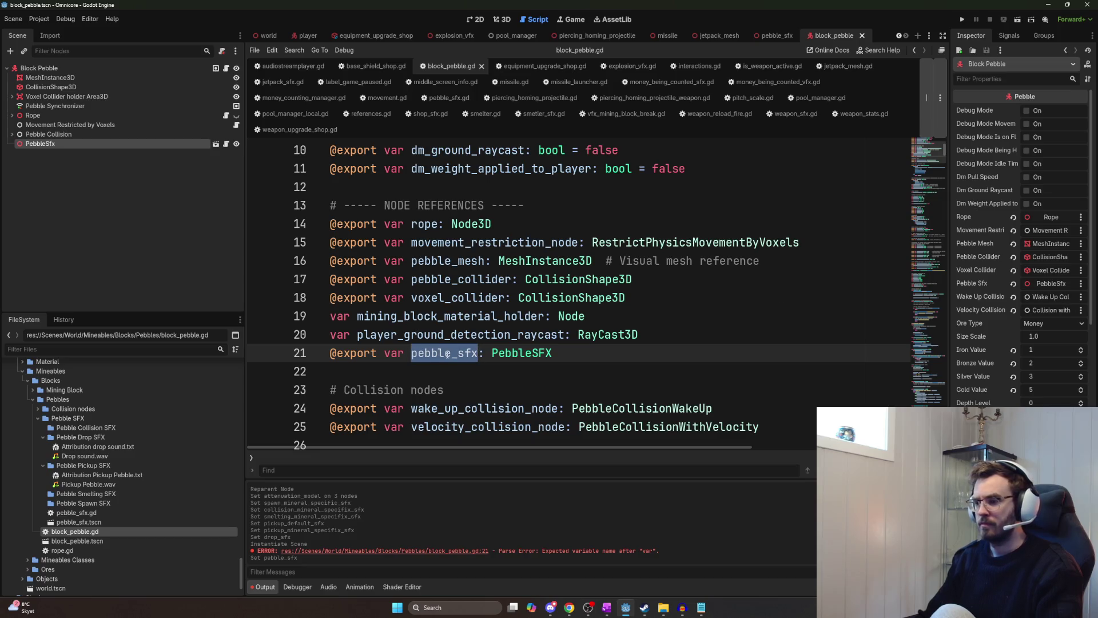
pyautogui.hotkey('ctrl', 'f')
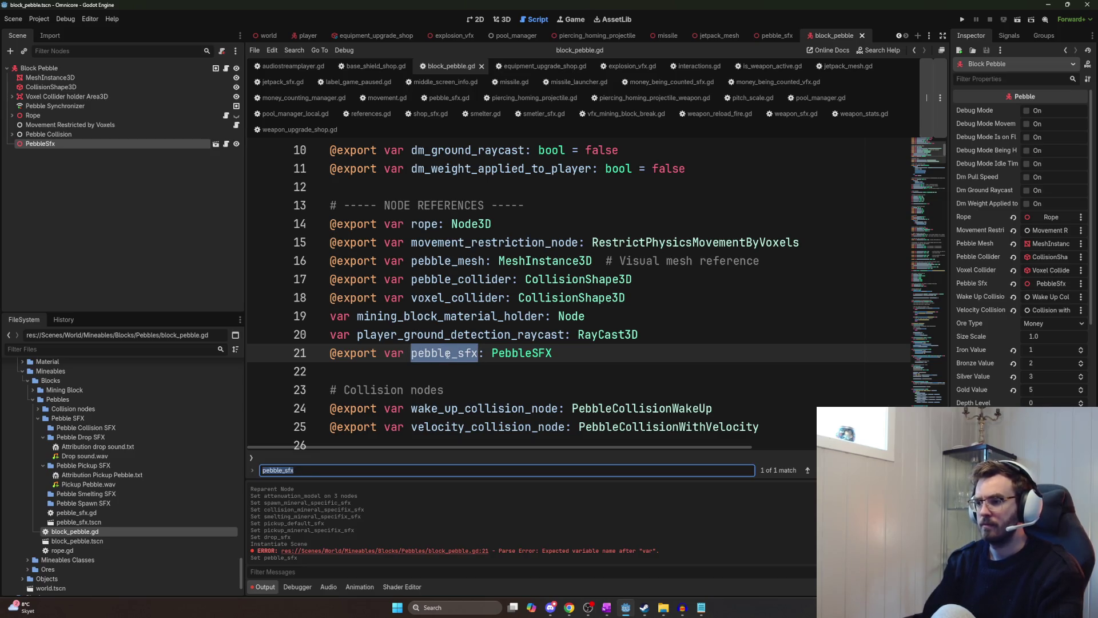
# Jump to the start_hauling function in block_pebble.gd using the function list filtered by 'hauling'.
pyautogui.write('hauling')
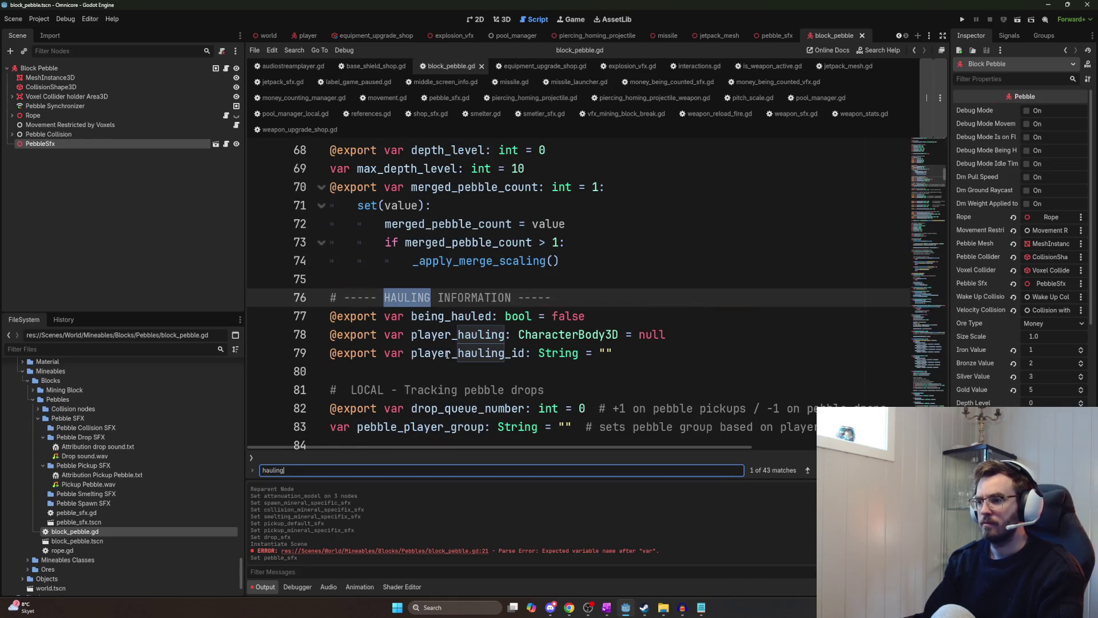
pyautogui.hotkey('ctrl', 'alt', 'f')
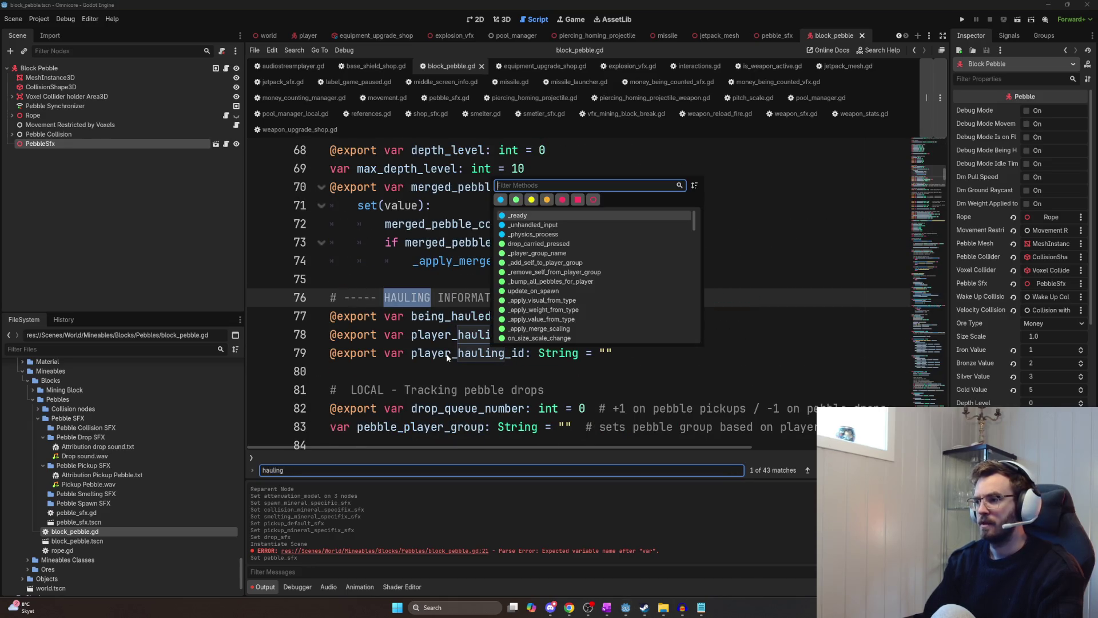
pyautogui.write('p')
pyautogui.press('BackSpace')
pyautogui.write('hauling')
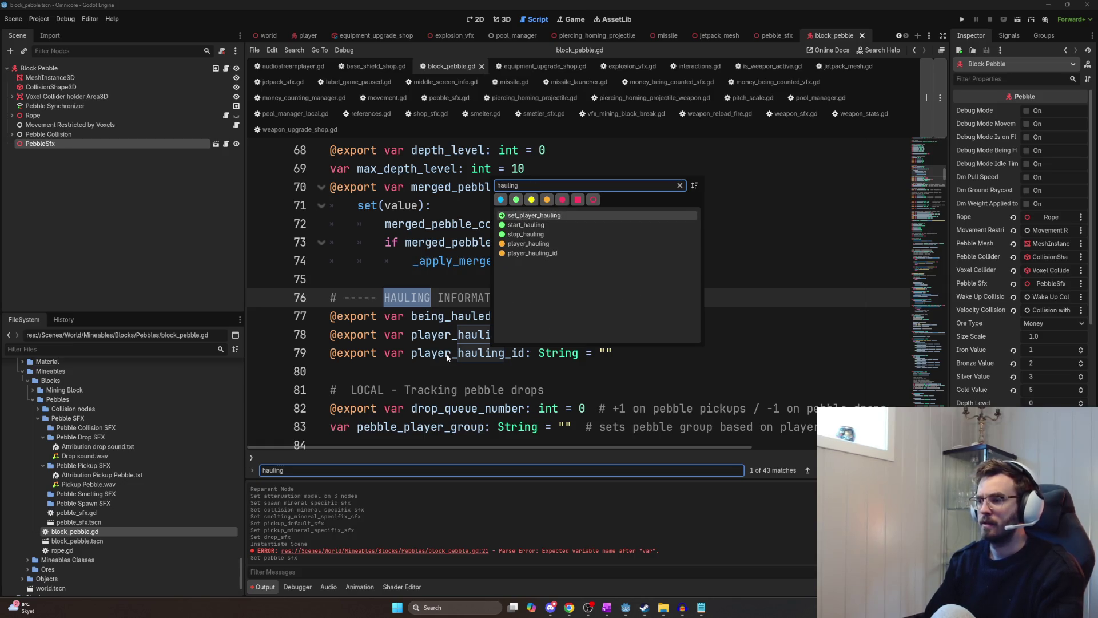
pyautogui.press('Down')
pyautogui.press('Return')
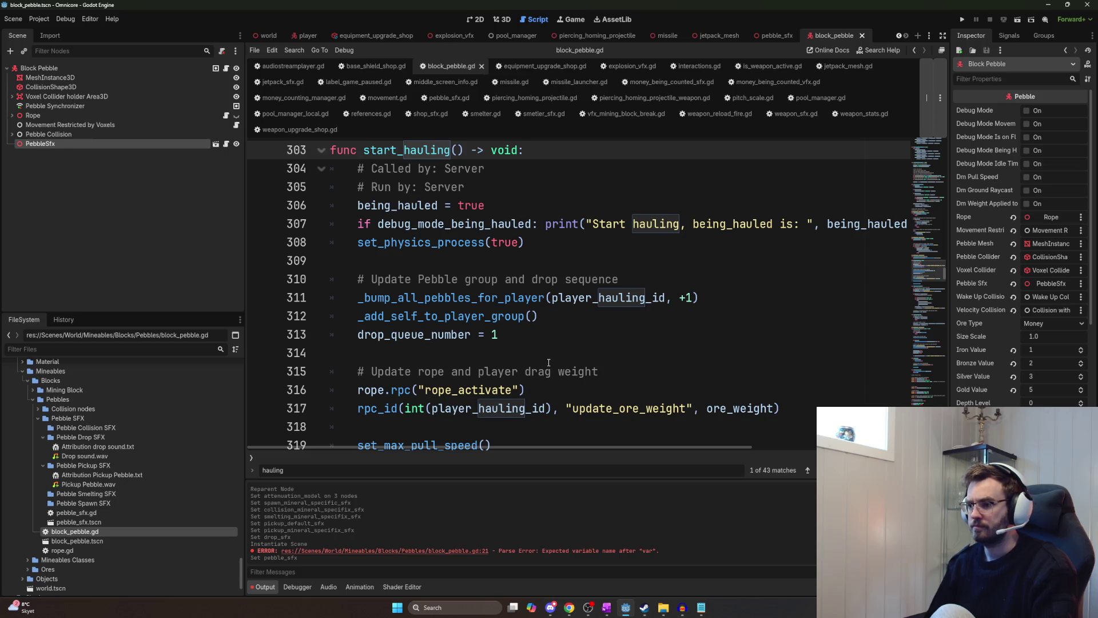
# Add '# Play Pickup Sound' and a 'pebble_sfx' line after set_rope_length().
pyautogui.scroll(-2, 549, 363)
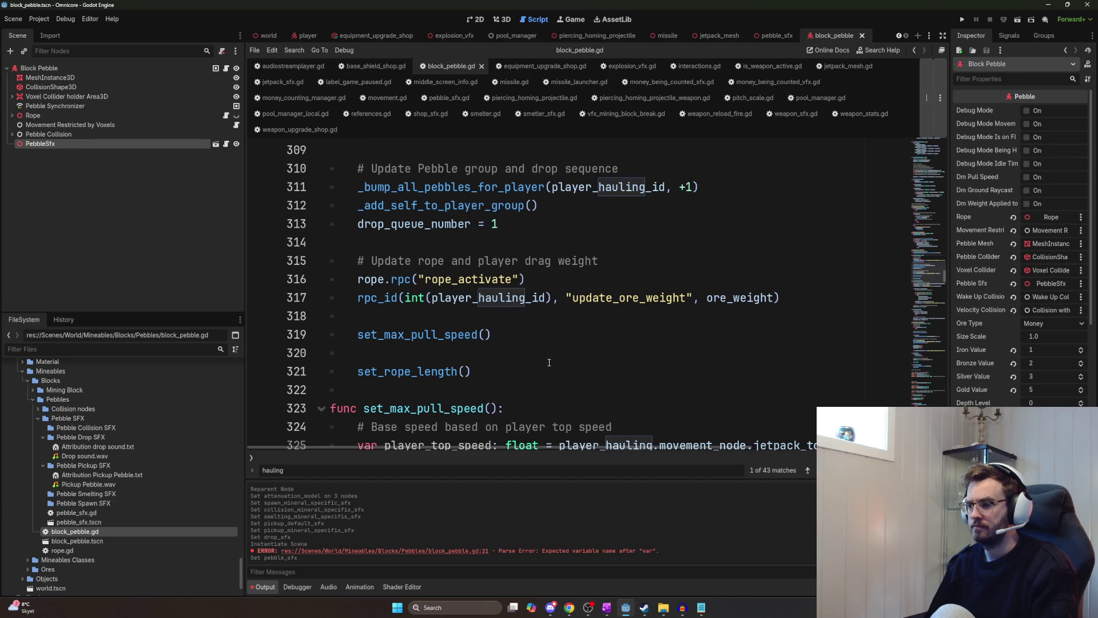
pyautogui.click(543, 368)
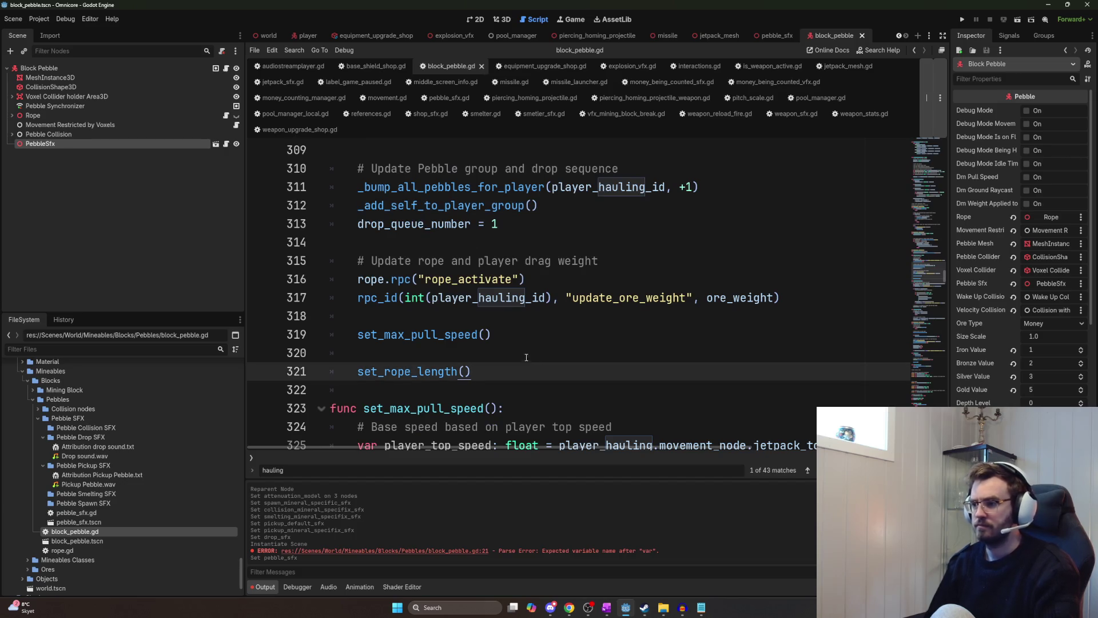
pyautogui.press('Return')
pyautogui.press('Return')
pyautogui.write('# Play ')
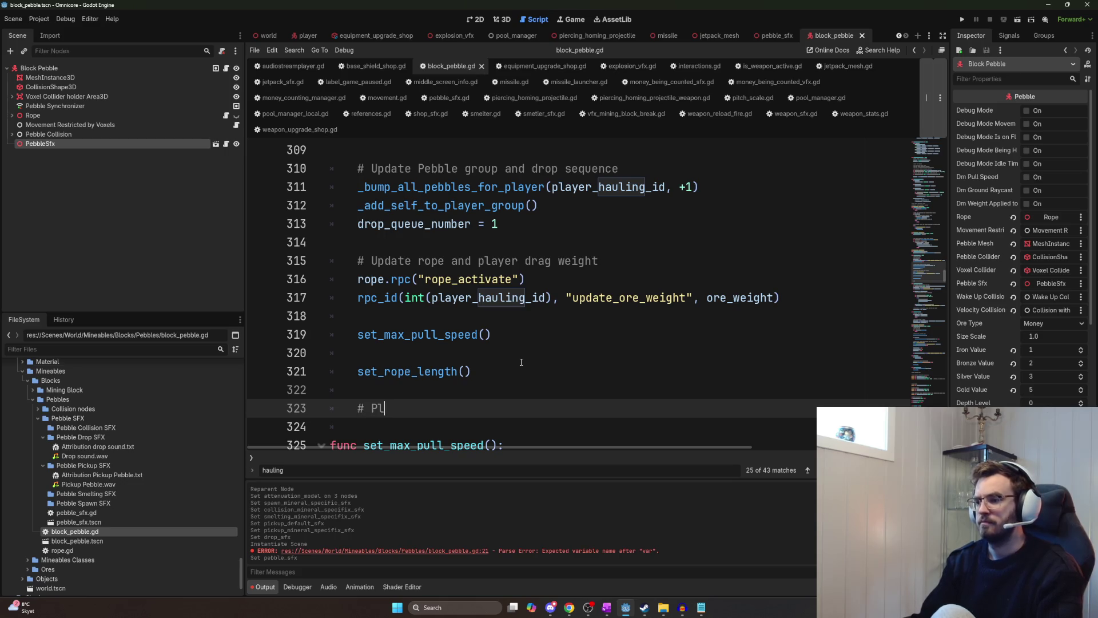
pyautogui.write('Pick')
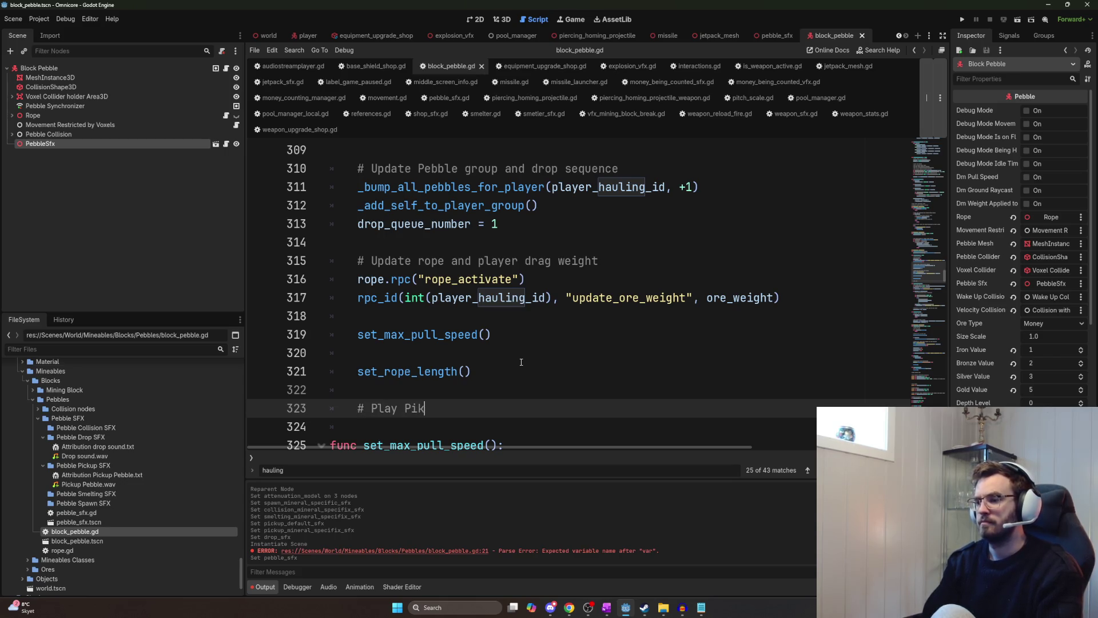
pyautogui.write('up Sound')
pyautogui.press('Return')
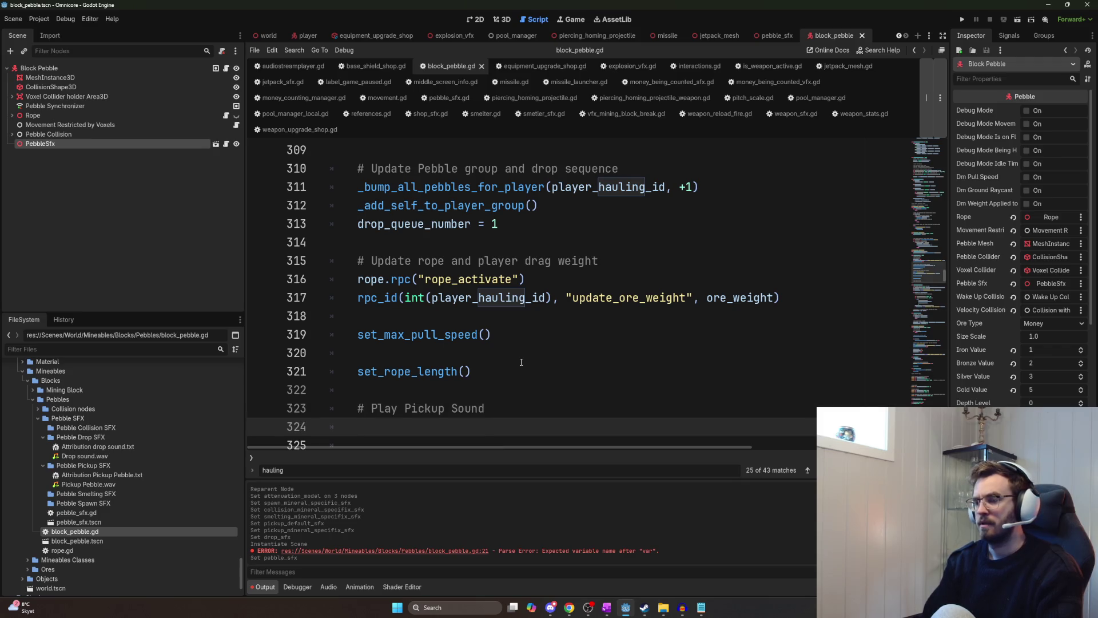
pyautogui.write('pebble_sfx')
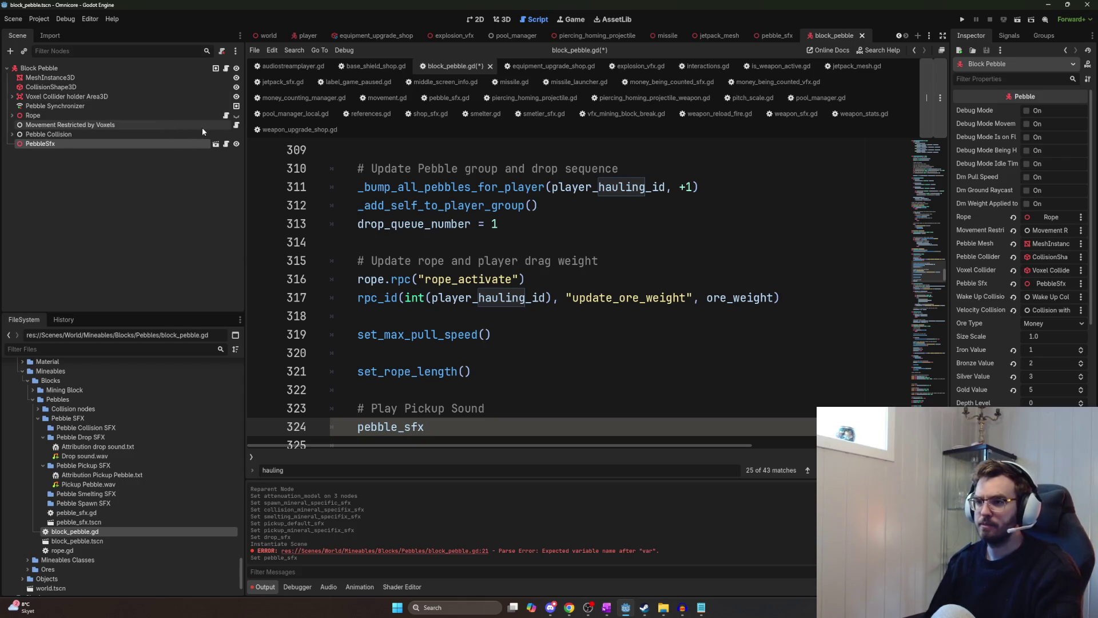
pyautogui.click(226, 144)
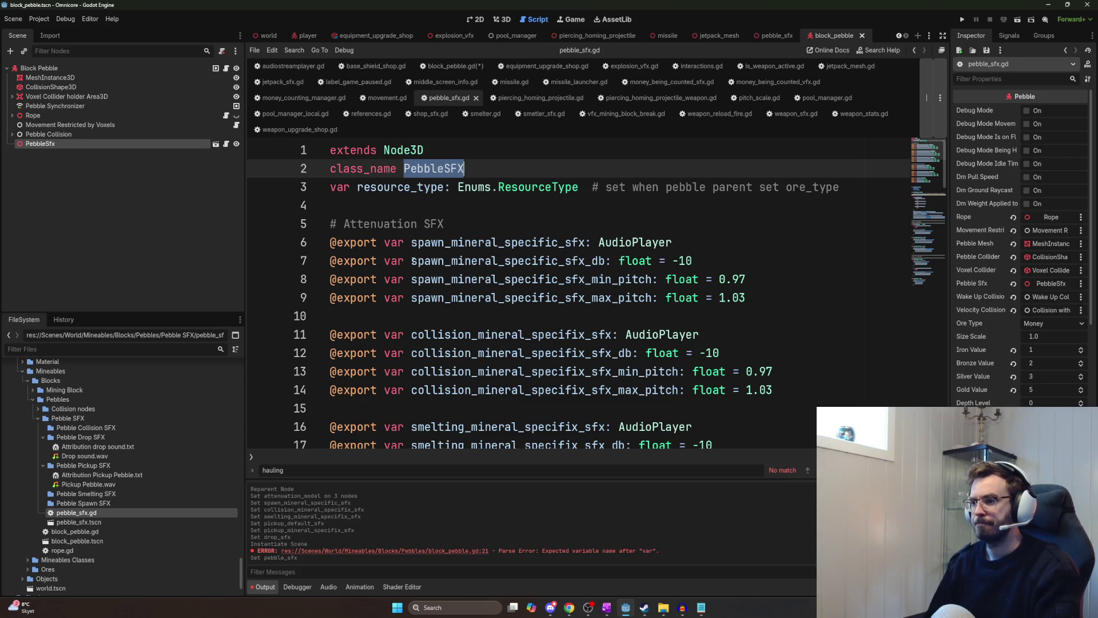
# Navigate pebble_sfx.gd to the _on_pickup function through the member list.
pyautogui.scroll(-6, 410, 270)
pyautogui.doubleClick(464, 204)
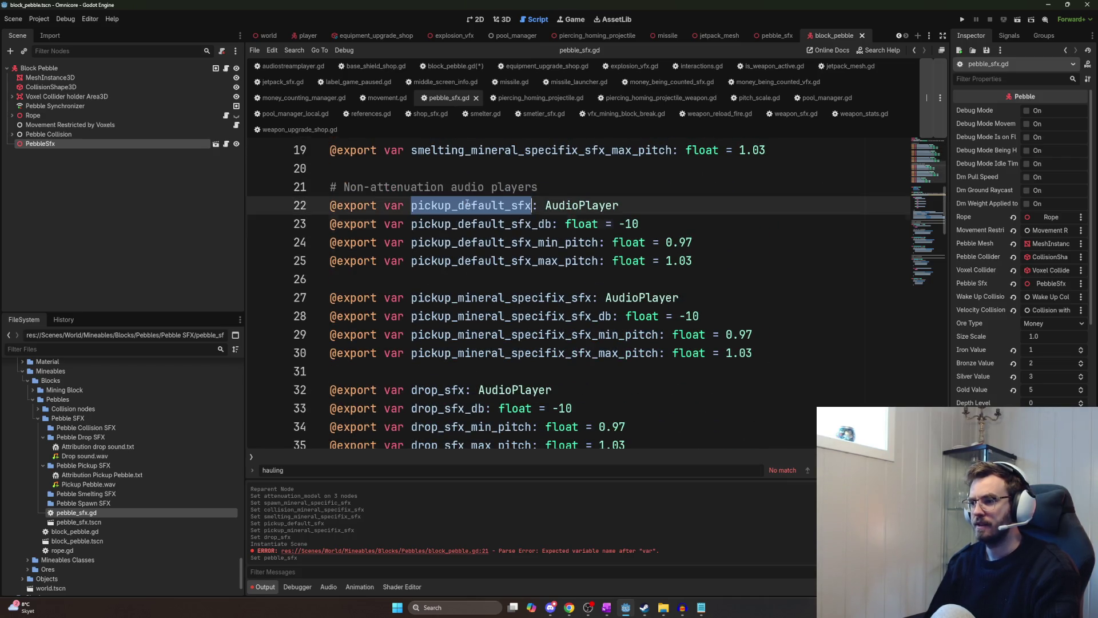
pyautogui.hotkey('ctrl', 'd')
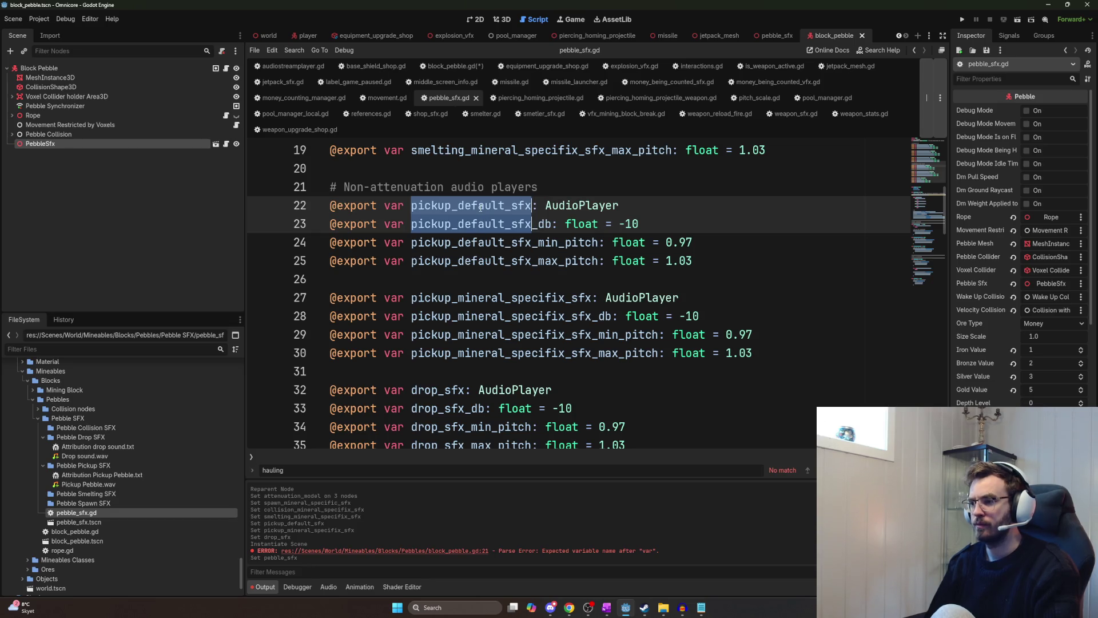
pyautogui.hotkey('shift', 'alt', 'o')
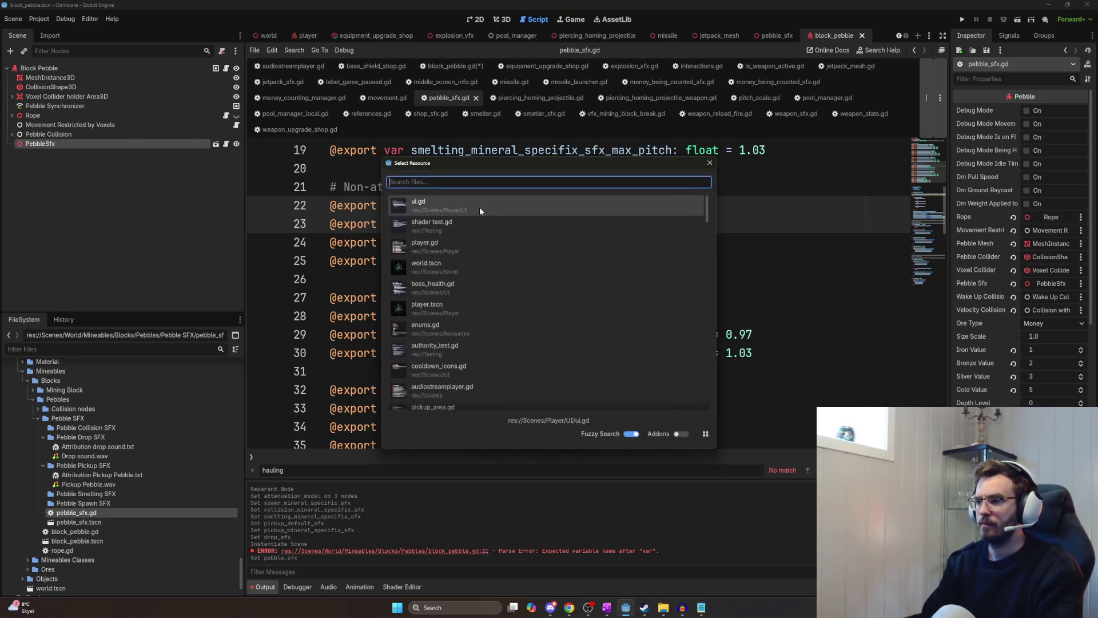
pyautogui.press('Escape')
pyautogui.hotkey('ctrl', 'o')
pyautogui.write('pickup')
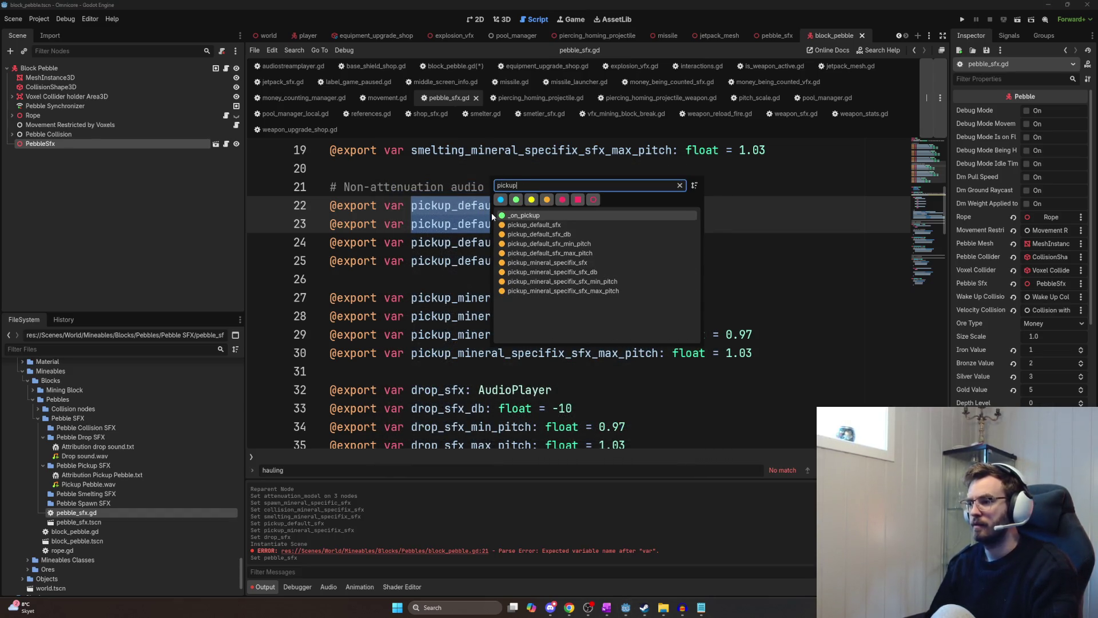
pyautogui.click(526, 216)
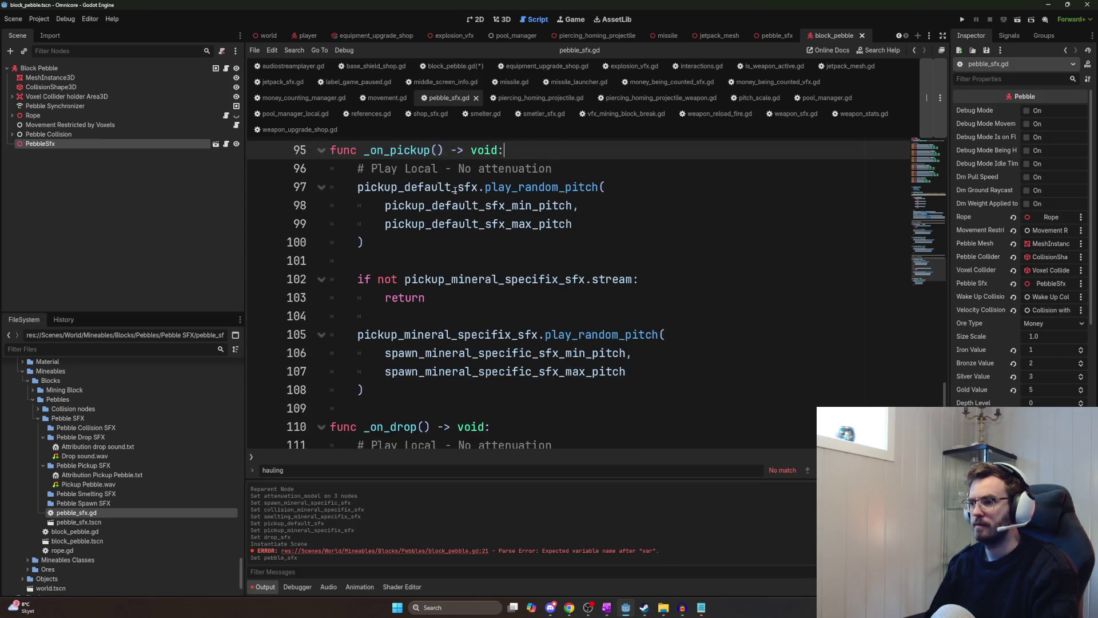
pyautogui.scroll(1, 416, 185)
pyautogui.click(331, 205)
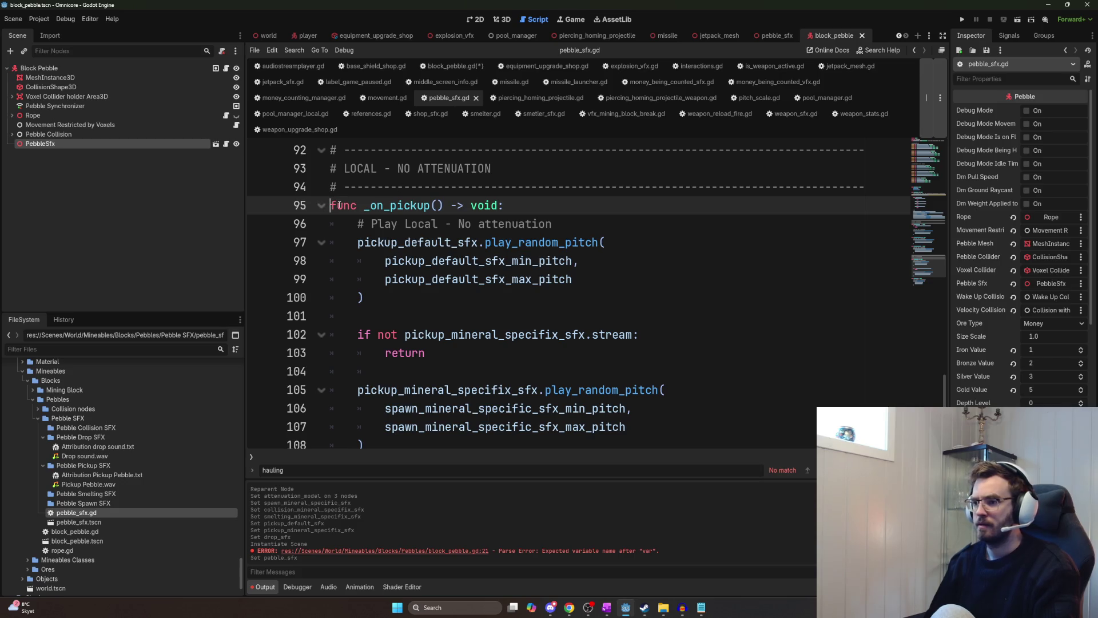
pyautogui.press('Return')
pyautogui.press('Up')
pyautogui.write('@rpc("authority", "call_local", "reliable")')
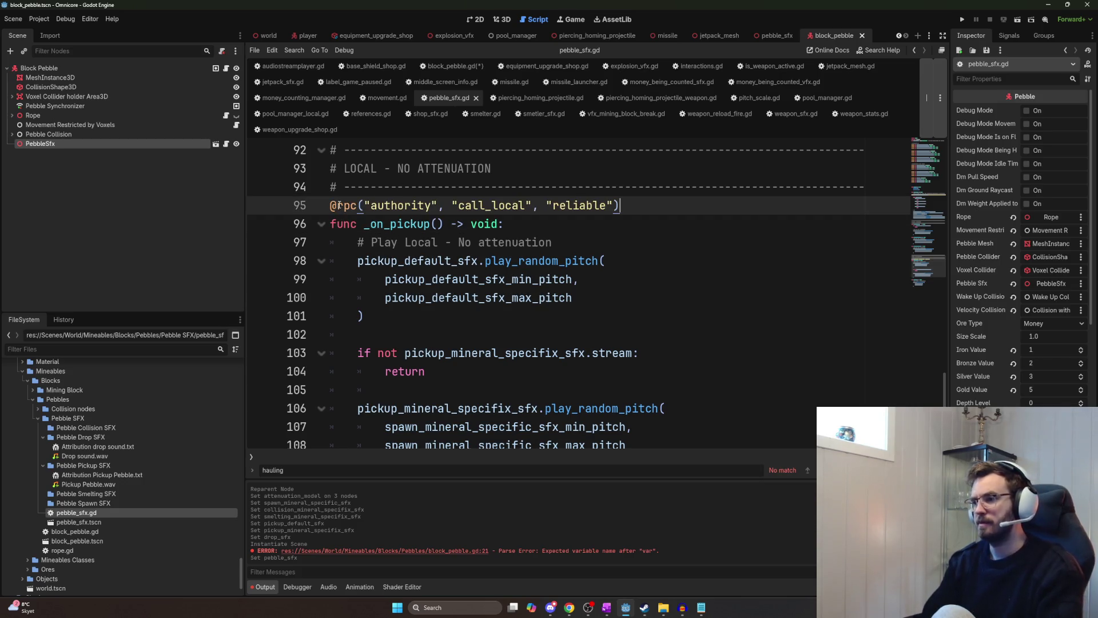
pyautogui.hotkey('shift', 'Home')
pyautogui.scroll(-3, 355, 274)
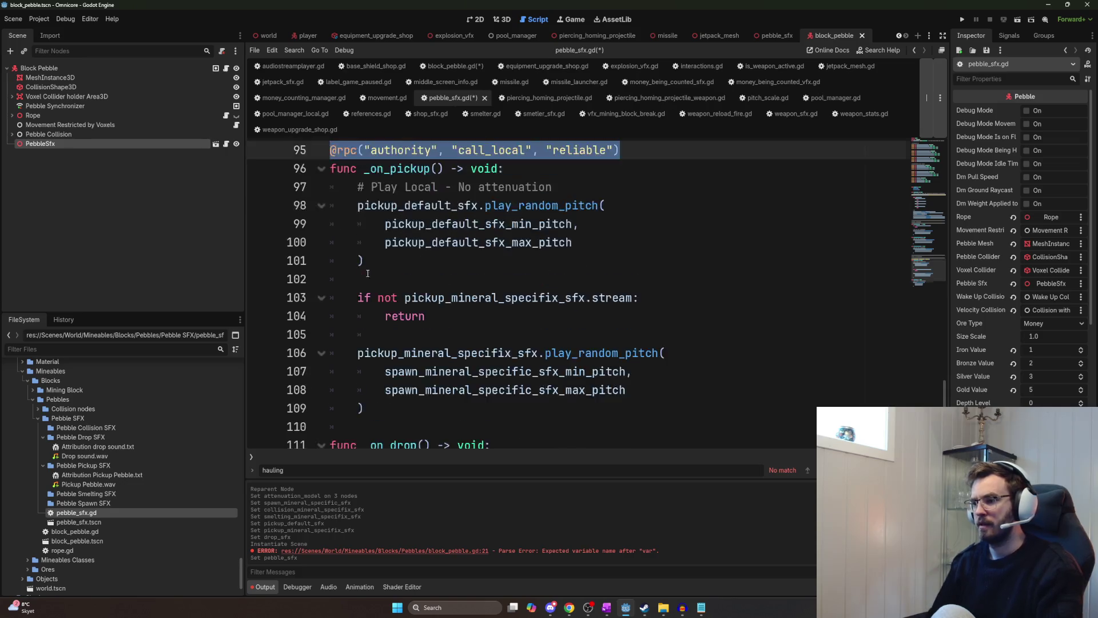
pyautogui.click(365, 323)
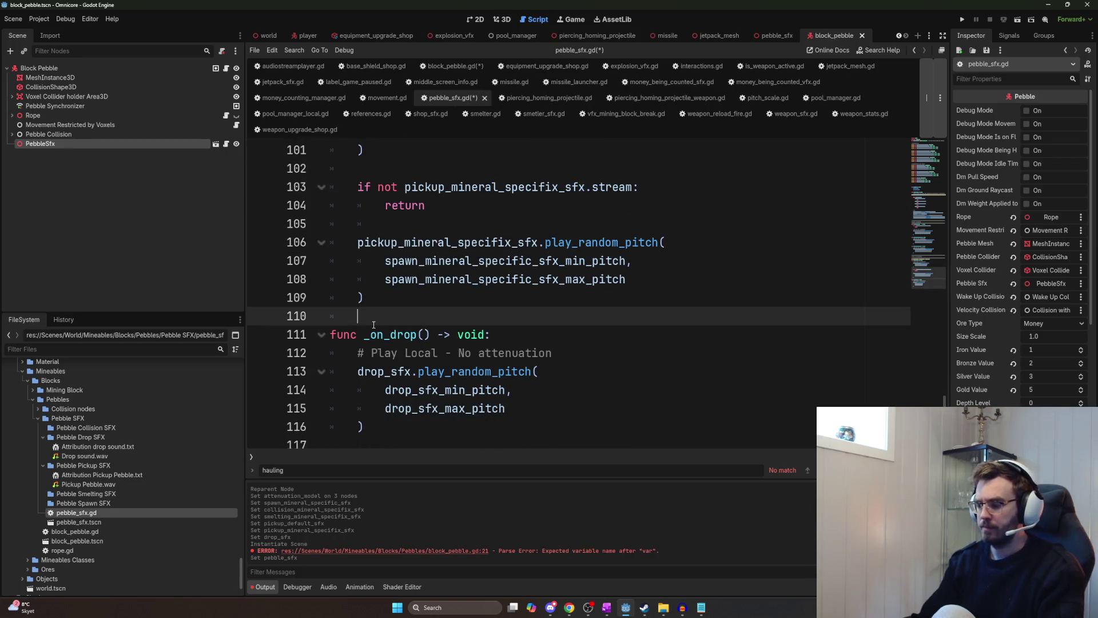
pyautogui.write('@rpc("authority", "call_local", "reliable")')
pyautogui.hotkey('ctrl', 's')
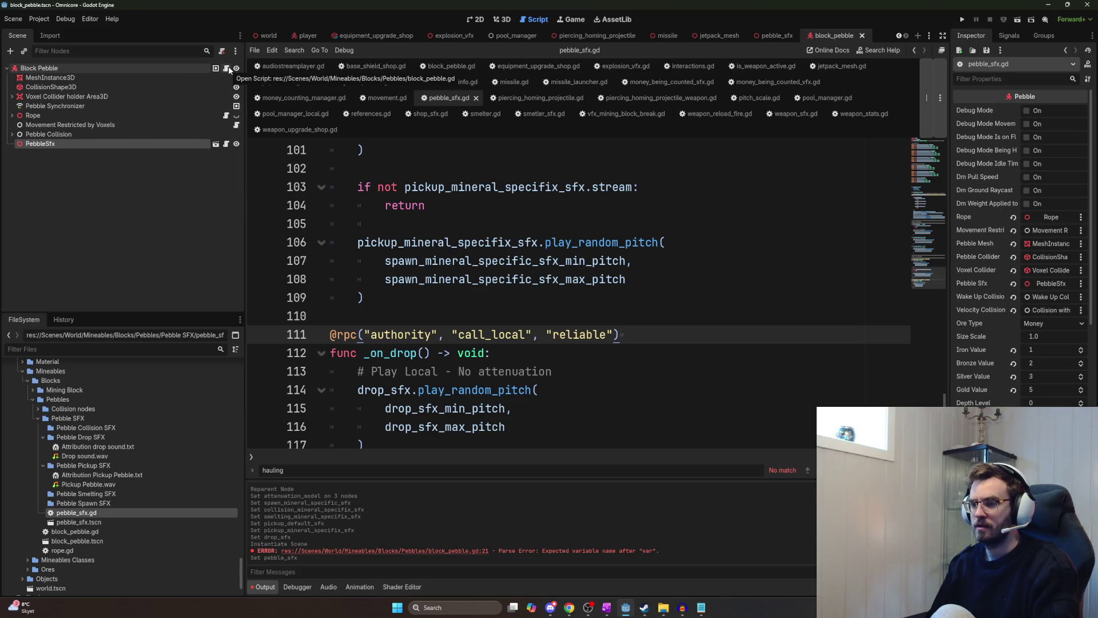
pyautogui.click(227, 69)
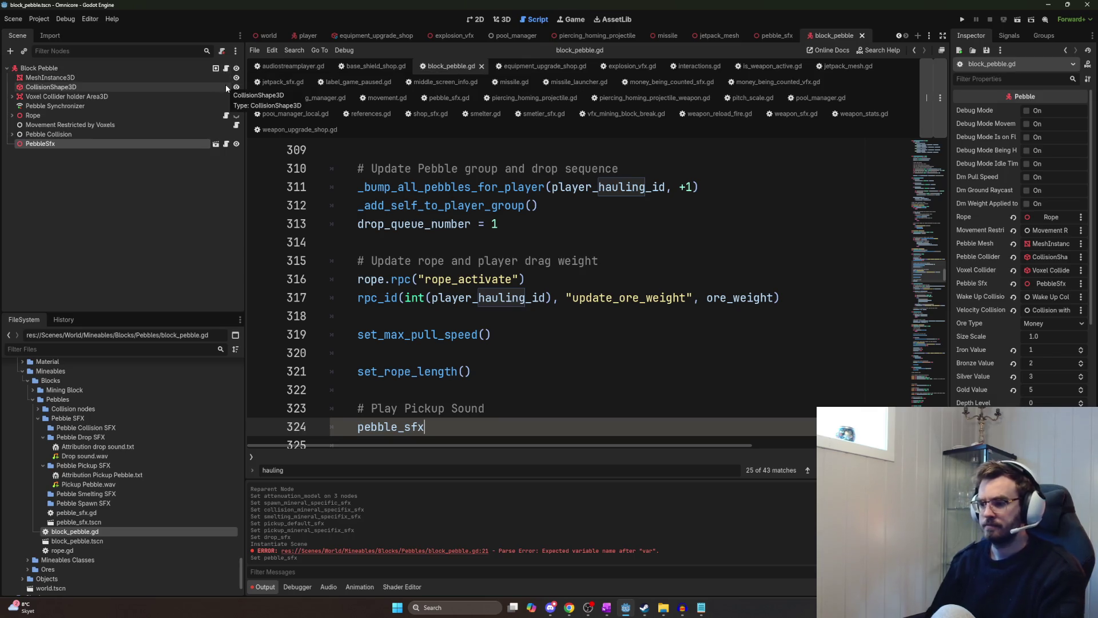
# Write pebble_sfx.rpc_id(player_hauling_id, "_on_pickup") in start_hauling, copying the name from pebble_sfx.gd, and save.
pyautogui.write('.rpc')
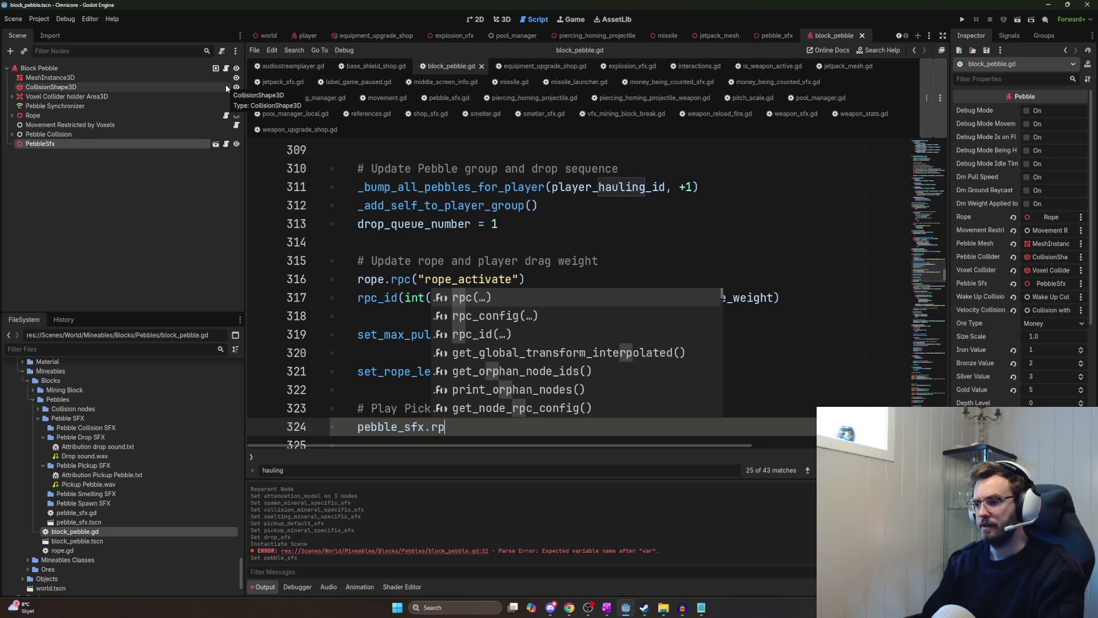
pyautogui.write('("')
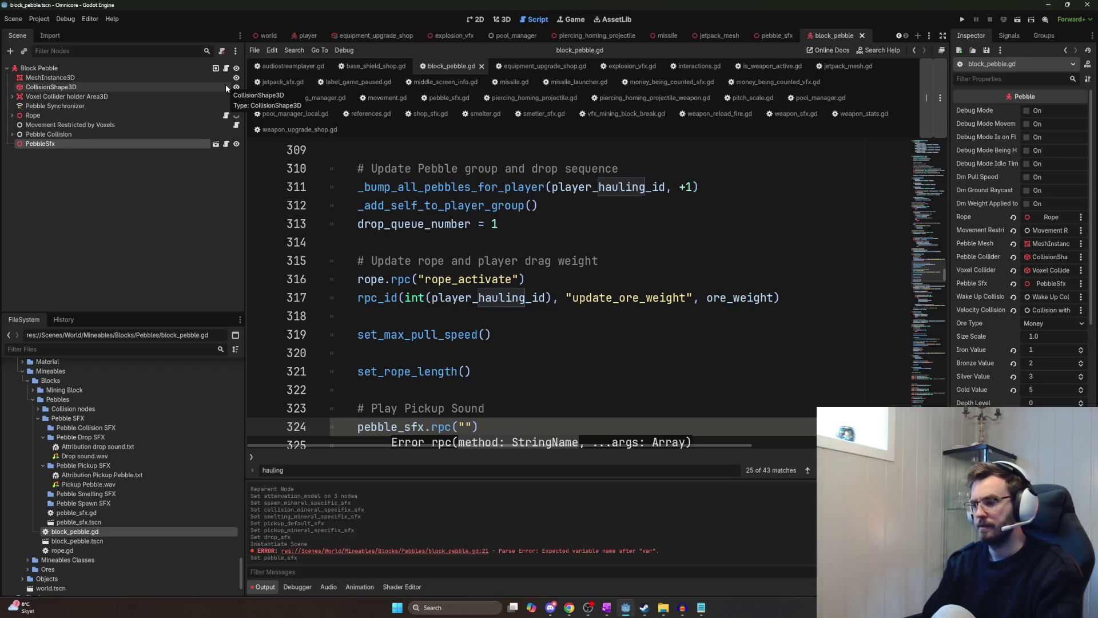
pyautogui.write('_id')
pyautogui.press('Return')
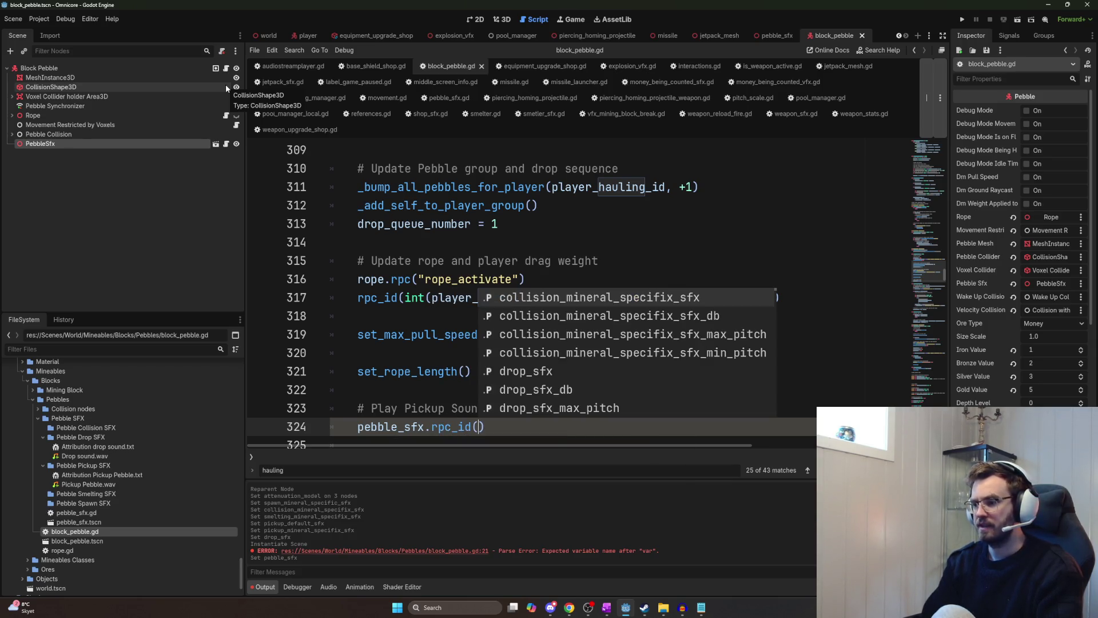
pyautogui.write('player_')
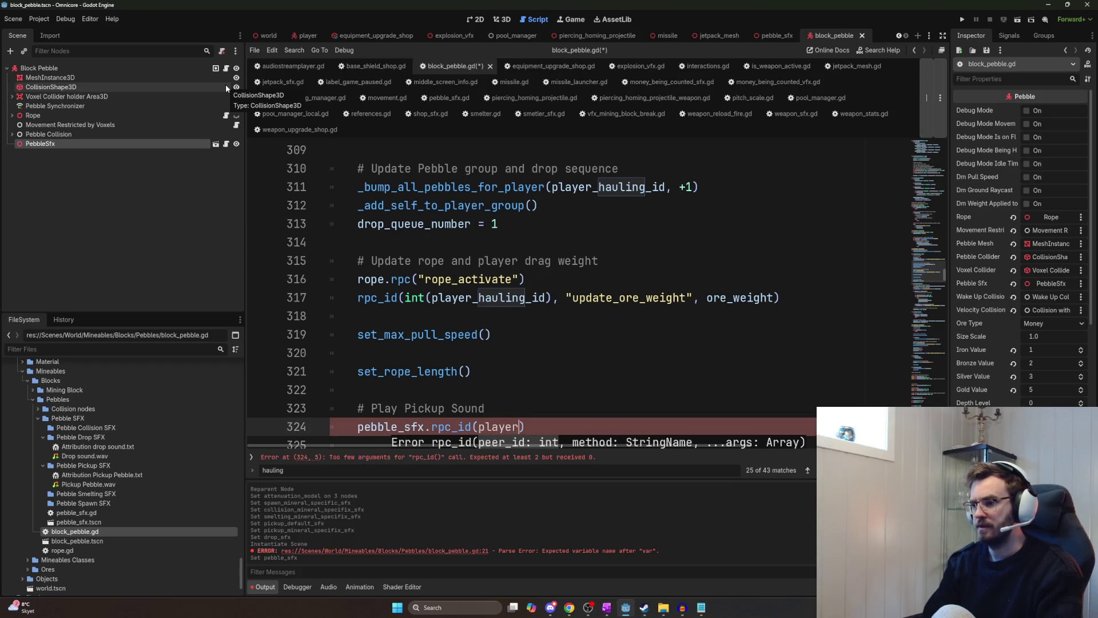
pyautogui.write('hauling_i')
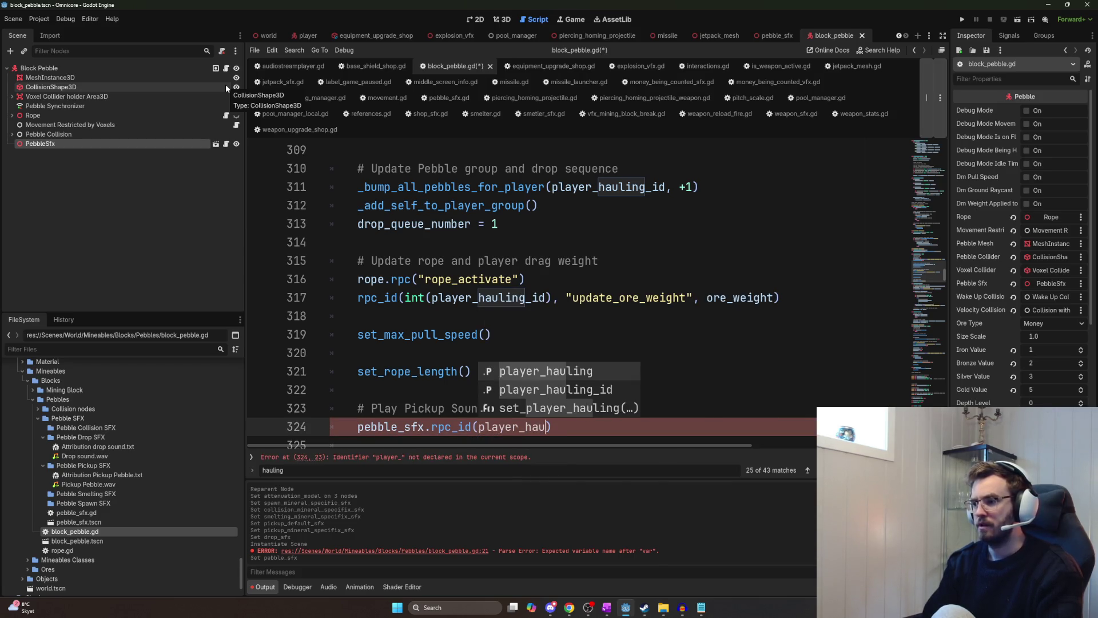
pyautogui.write('d, ')
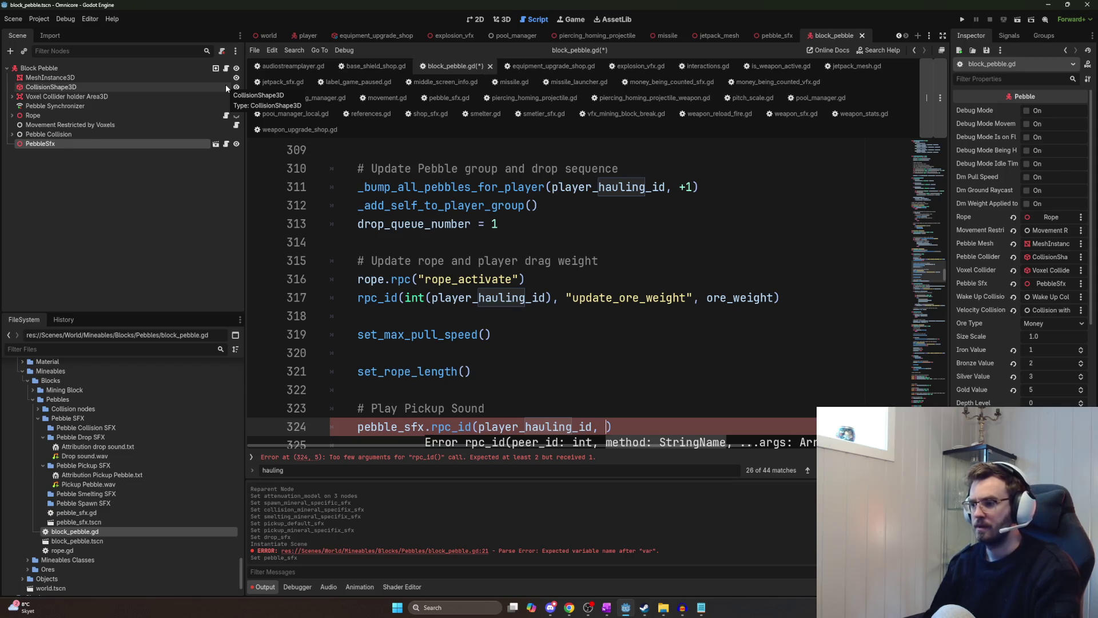
pyautogui.write('"')
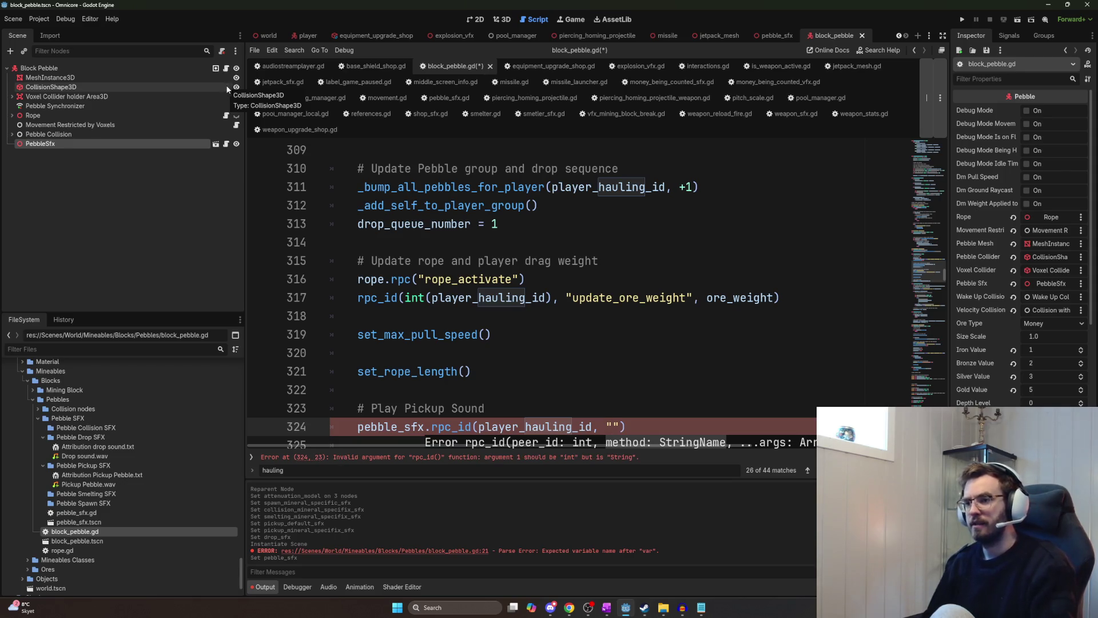
pyautogui.click(216, 143)
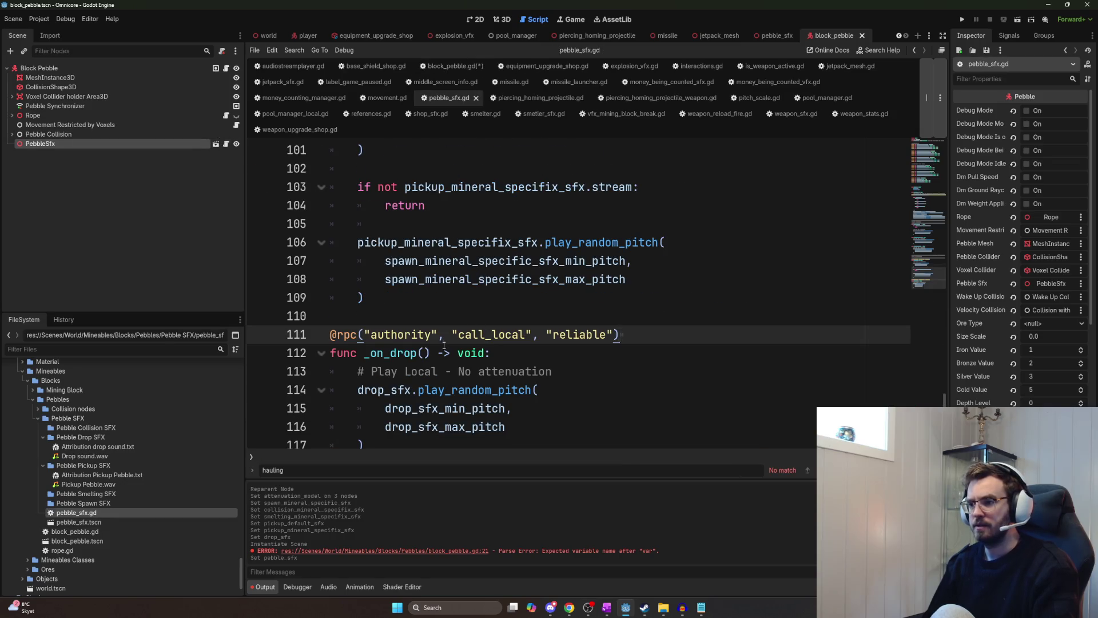
pyautogui.scroll(3, 444, 346)
pyautogui.doubleClick(402, 224)
pyautogui.hotkey('ctrl', 'c')
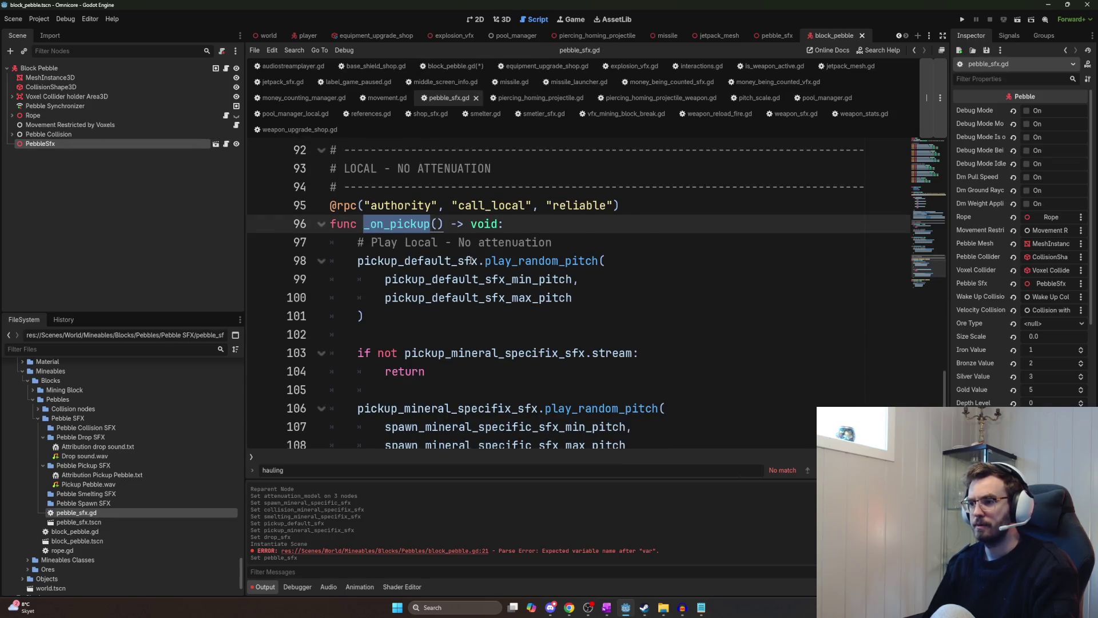
pyautogui.hotkey('ctrl', 'z')
pyautogui.hotkey('alt', 'Left')
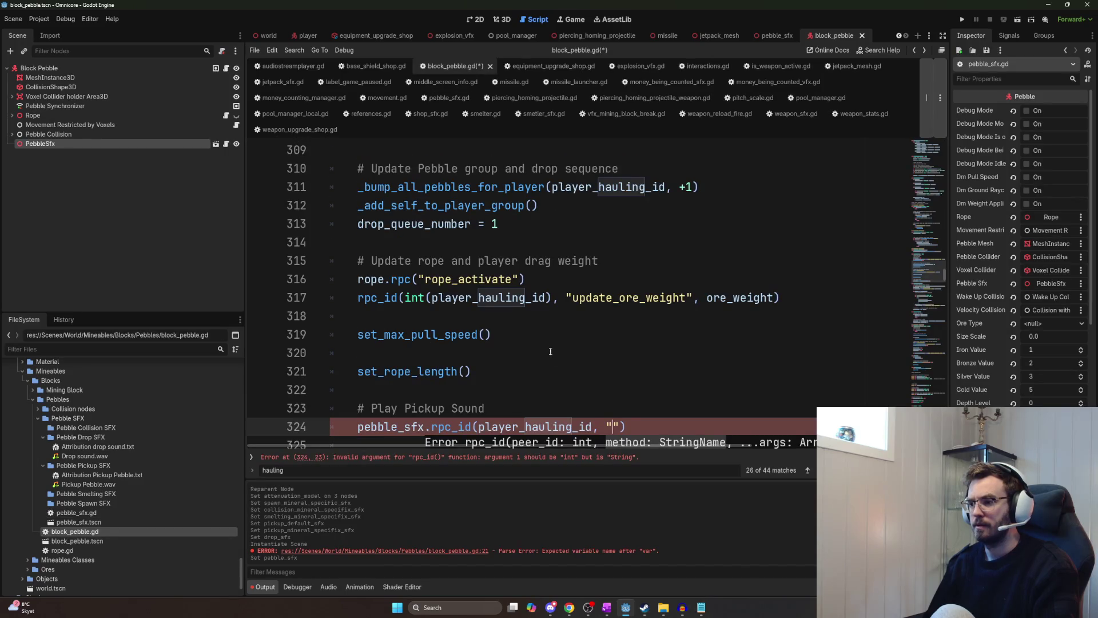
pyautogui.hotkey('ctrl', 'v')
pyautogui.scroll(-2, 732, 389)
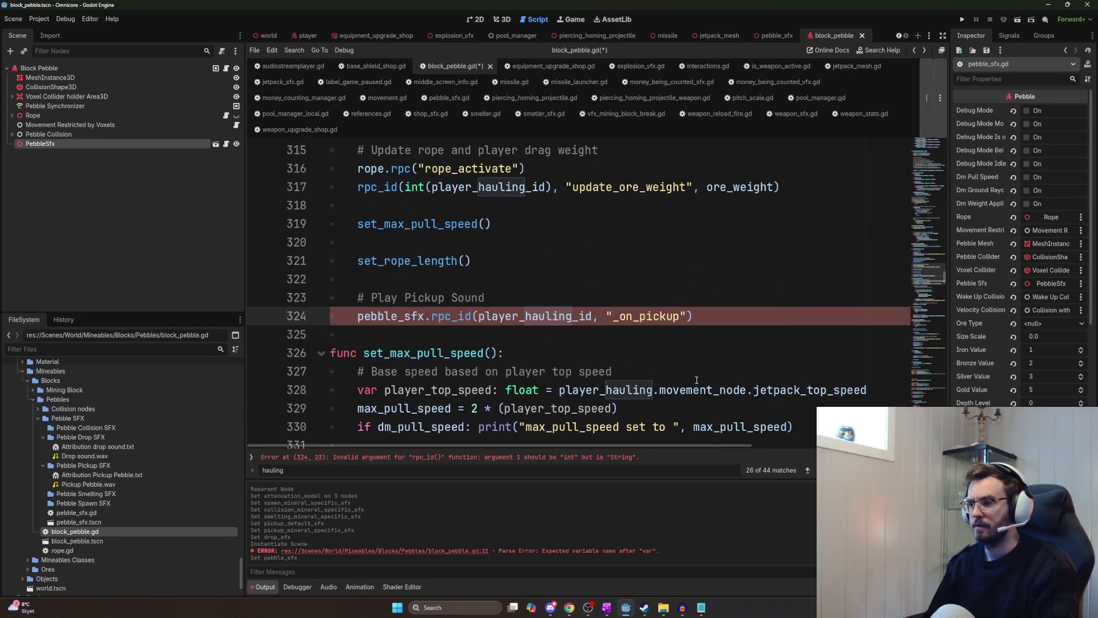
pyautogui.hotkey('ctrl', 's')
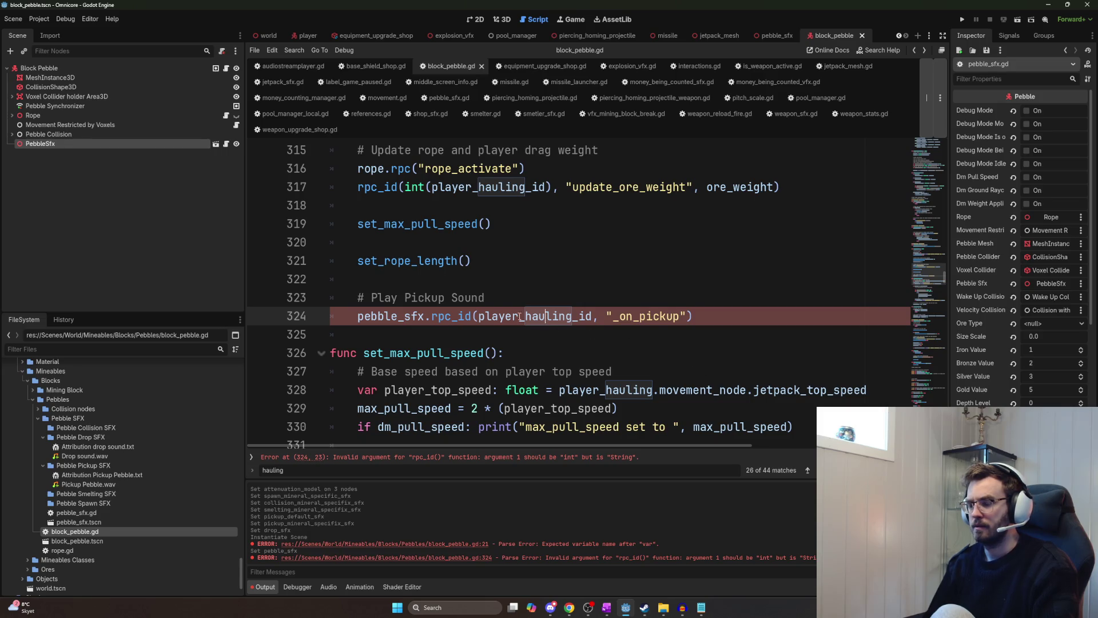
# Wrap player_hauling_id in int() to clear the argument error and save block_pebble.gd.
pyautogui.moveTo(523, 319)
pyautogui.write('int(')
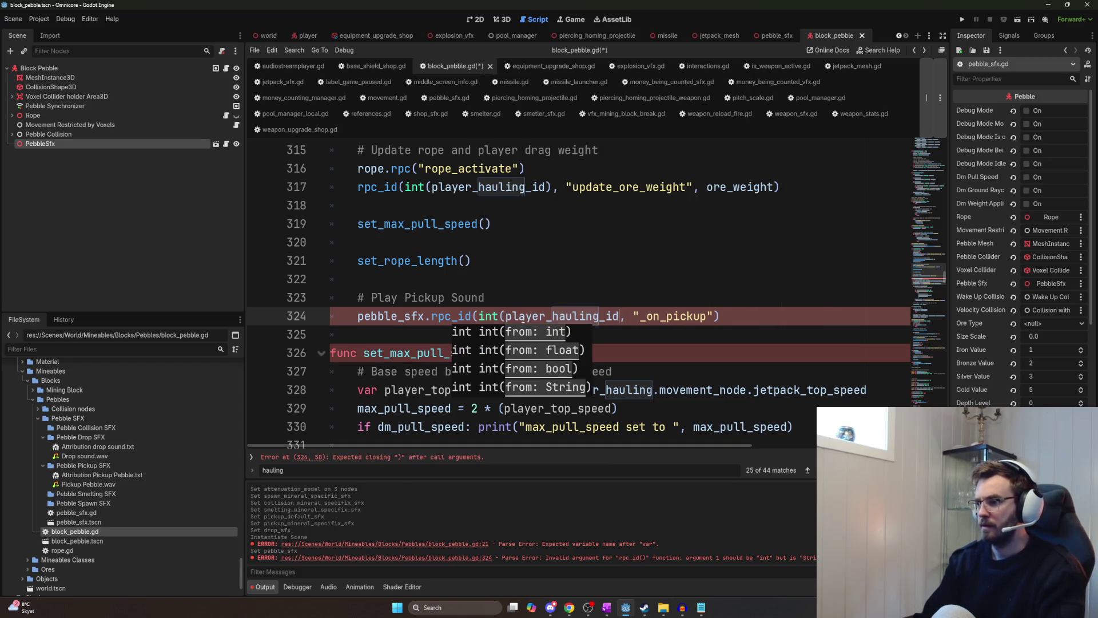
pyautogui.write(')')
pyautogui.hotkey('ctrl', 's')
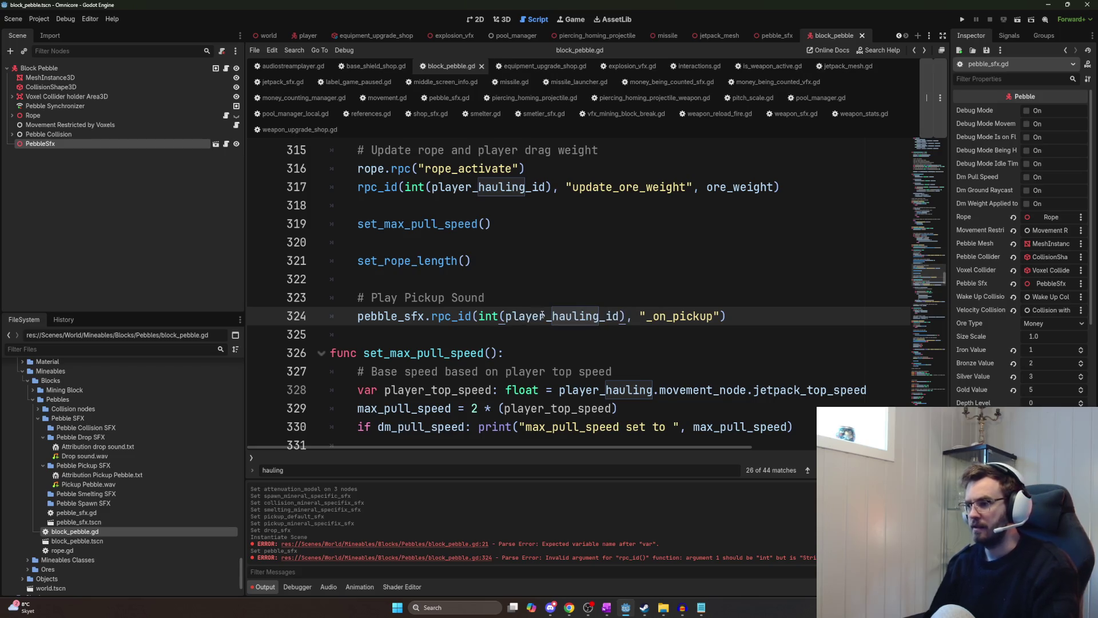
pyautogui.click(739, 317)
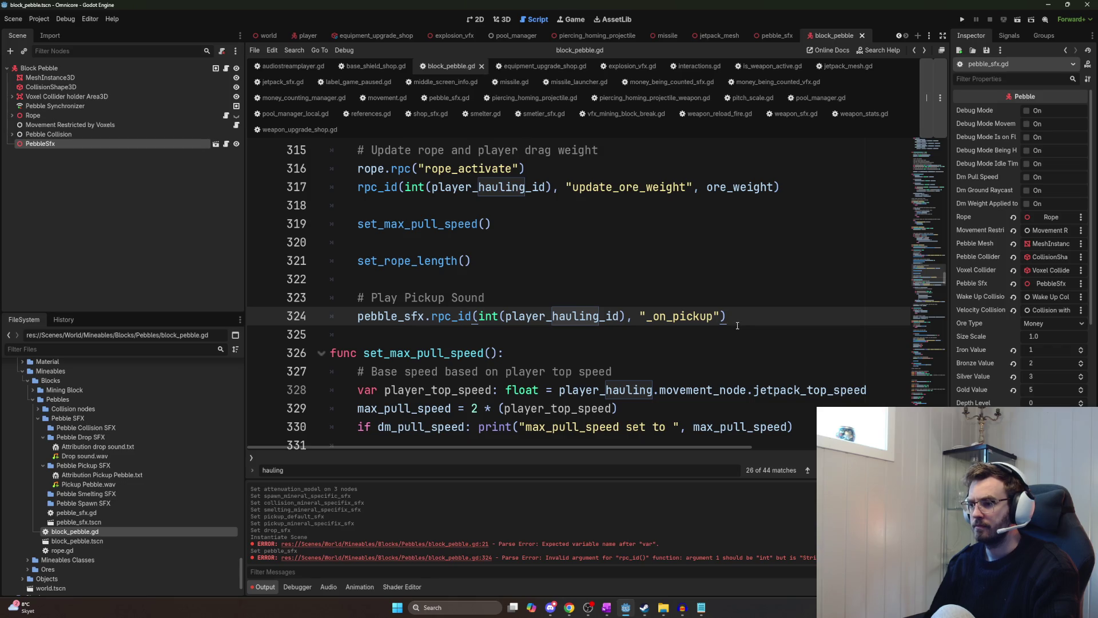
pyautogui.moveTo(739, 318)
pyautogui.mouseDown()
pyautogui.moveTo(426, 317)
pyautogui.moveTo(360, 298)
pyautogui.moveTo(371, 299)
pyautogui.mouseUp()
pyautogui.hotkey('ctrl', 'f')
# Jump to the stop_hauling function by filtering the method list for 'stop'.
pyautogui.moveTo(525, 316)
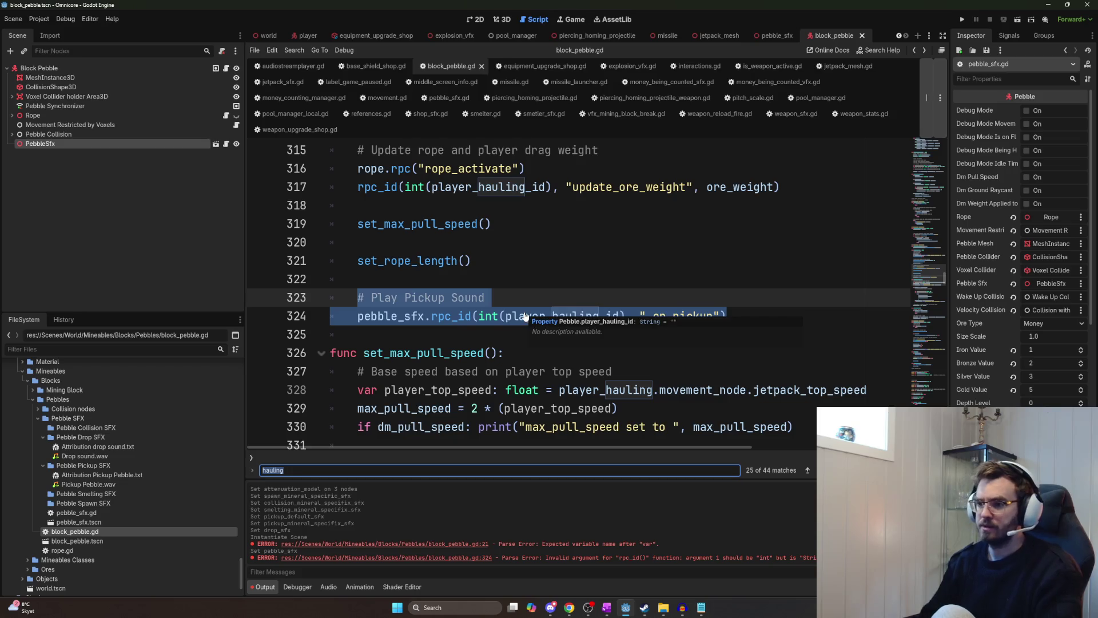
pyautogui.press('Escape')
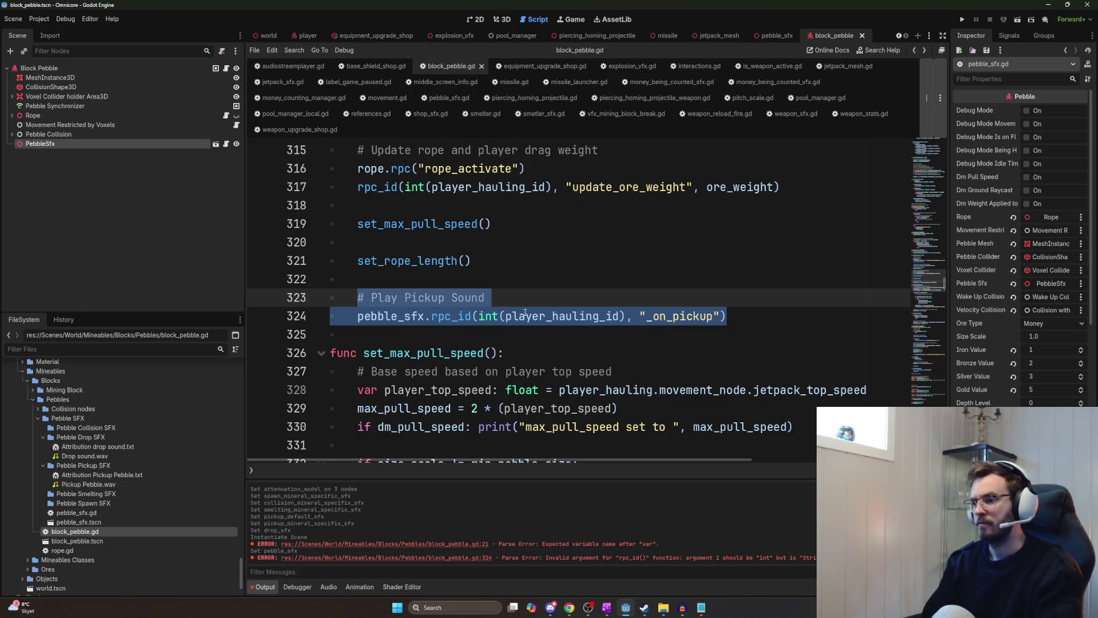
pyautogui.hotkey('ctrl', 'o')
pyautogui.write('stop')
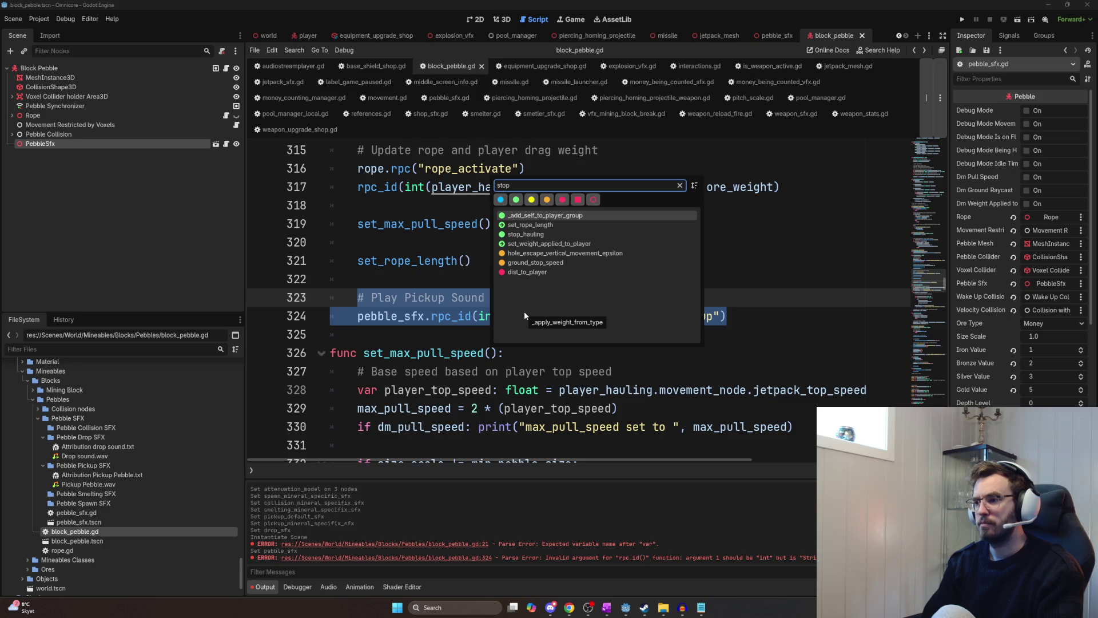
pyautogui.press('Down')
pyautogui.press('Down')
pyautogui.press('Down')
pyautogui.press('Up')
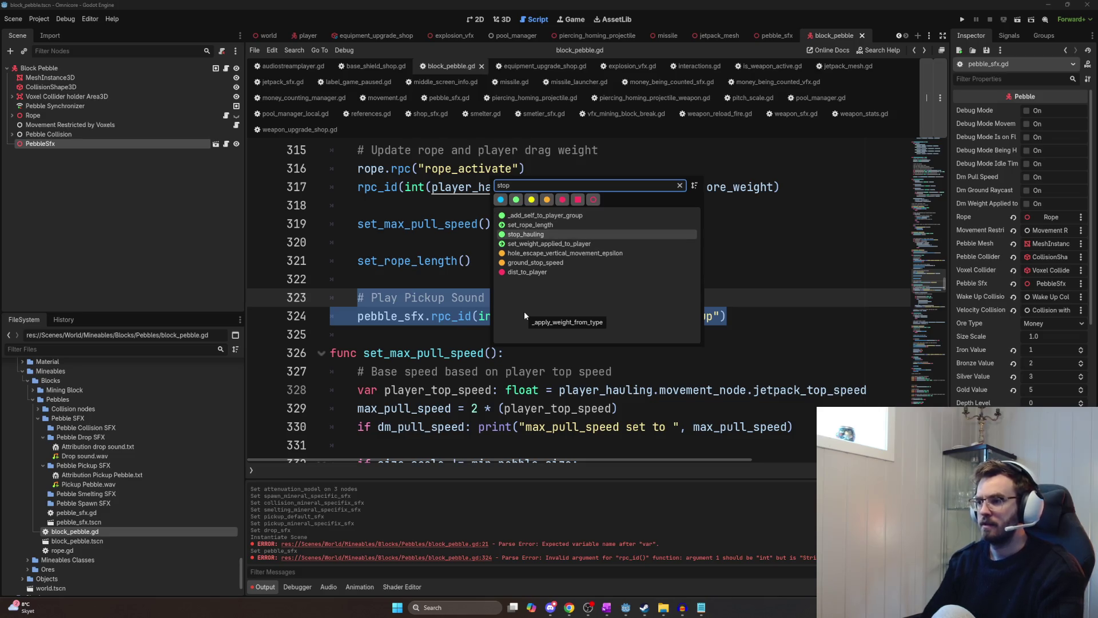
pyautogui.press('Return')
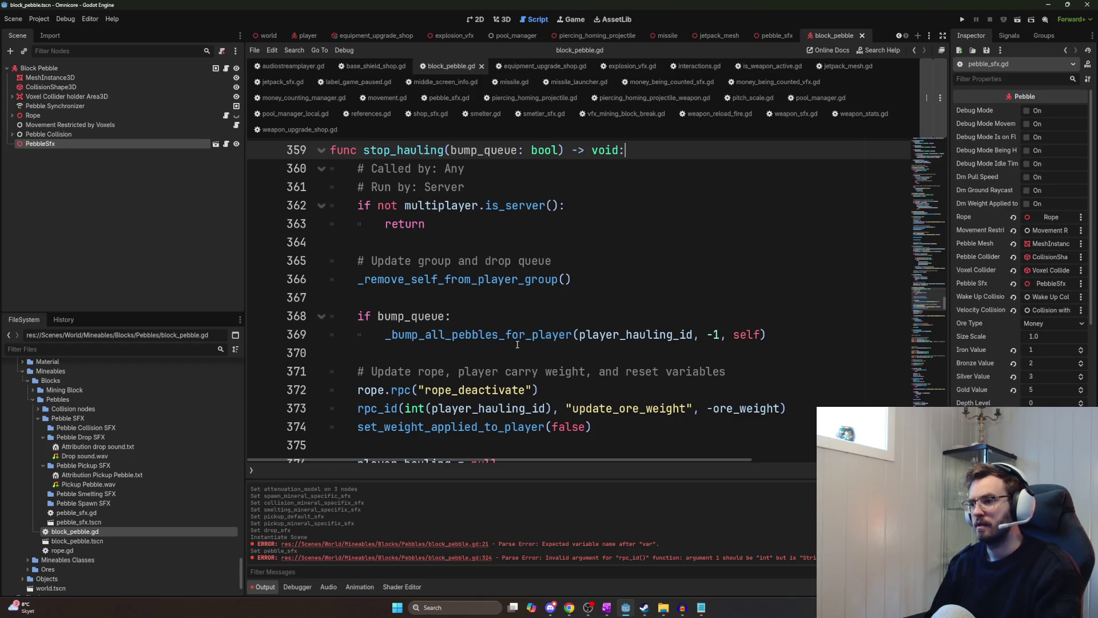
# Compare start_hauling with stop_hauling, then scroll down to stop_hauling's rope-update area.
pyautogui.moveTo(474, 223)
pyautogui.mouseDown()
pyautogui.moveTo(334, 206)
pyautogui.moveTo(358, 206)
pyautogui.mouseUp()
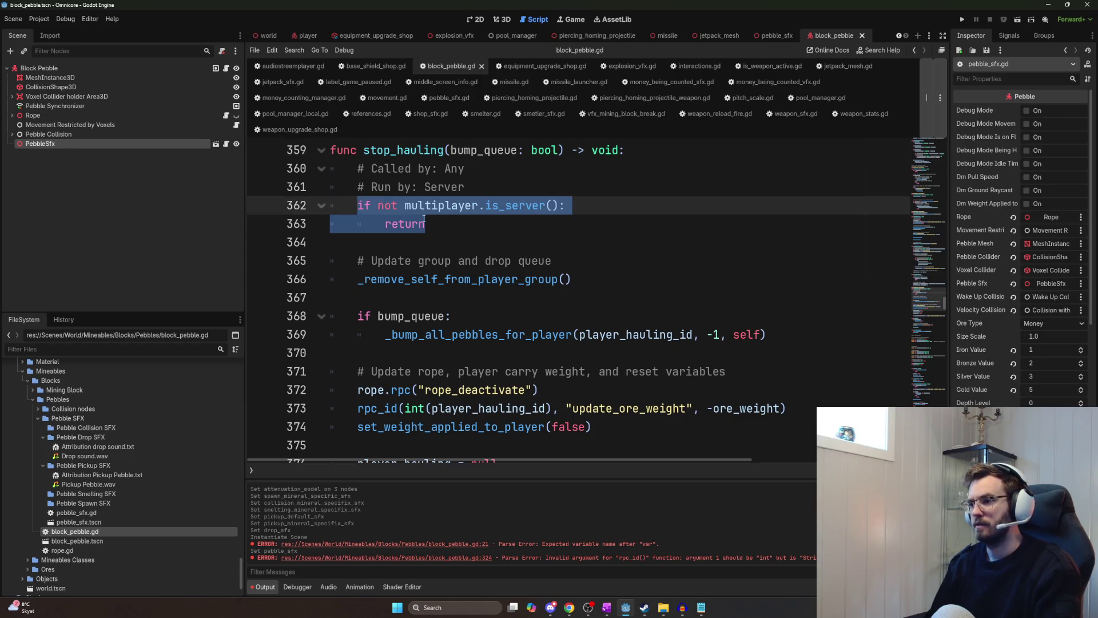
pyautogui.hotkey('ctrl', 'alt', 'f')
pyautogui.write('start')
pyautogui.press('Return')
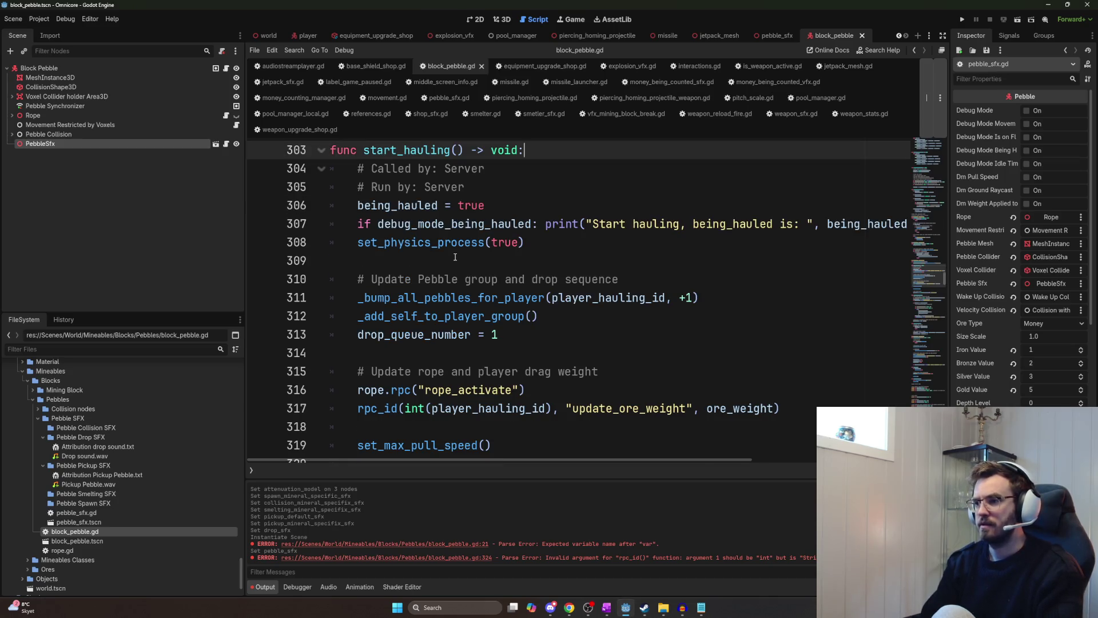
pyautogui.hotkey('ctrl', 'alt', 'f')
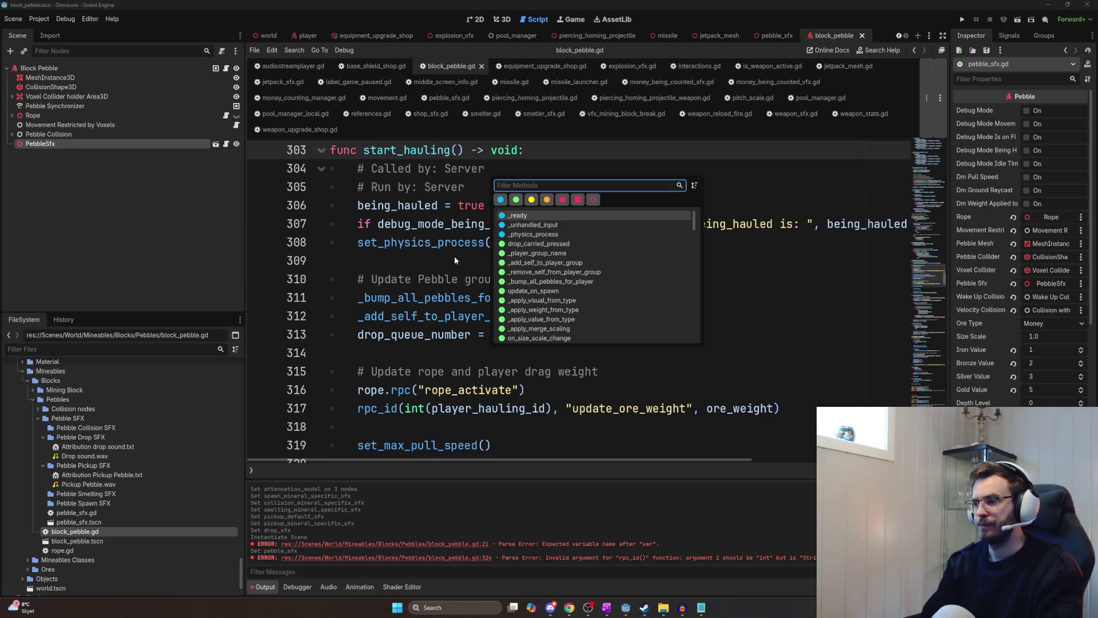
pyautogui.write('stop')
pyautogui.press('Down')
pyautogui.press('Down')
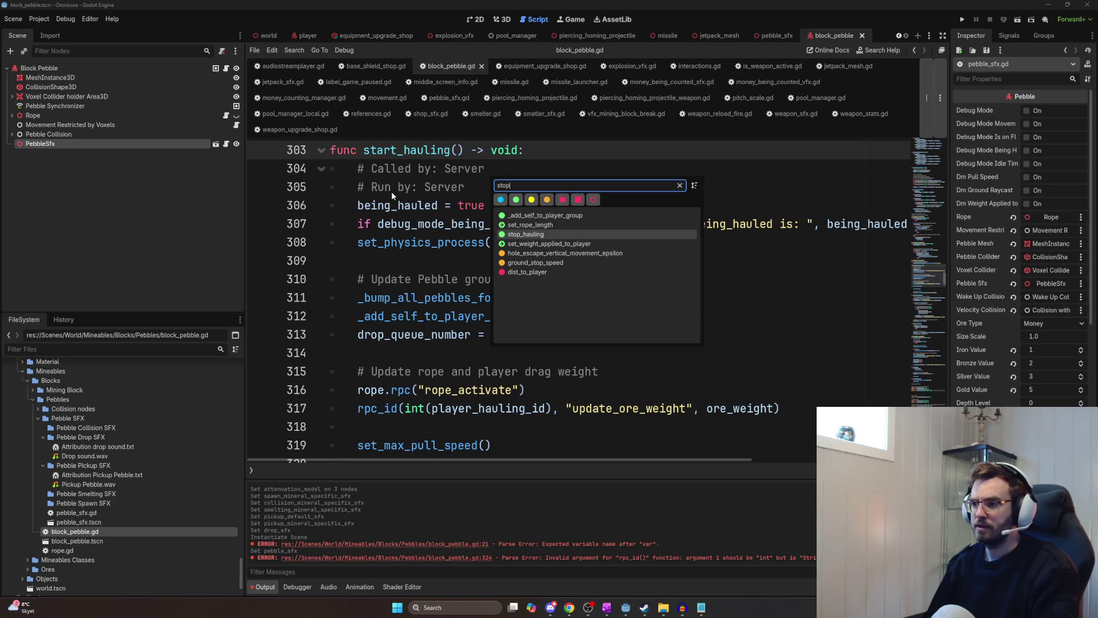
pyautogui.press('Return')
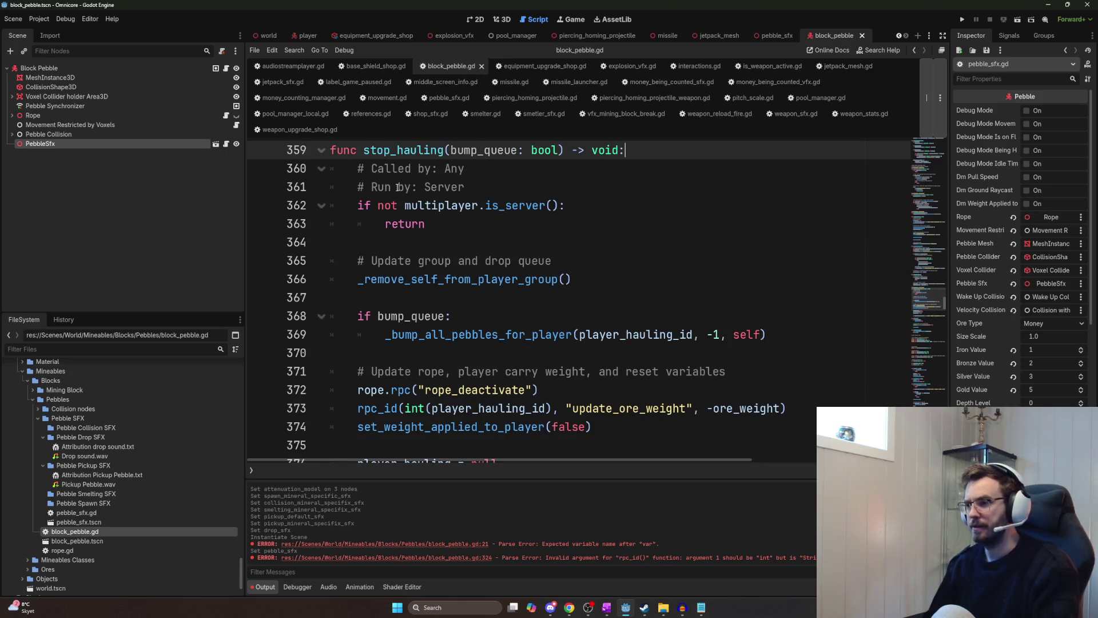
pyautogui.moveTo(449, 203)
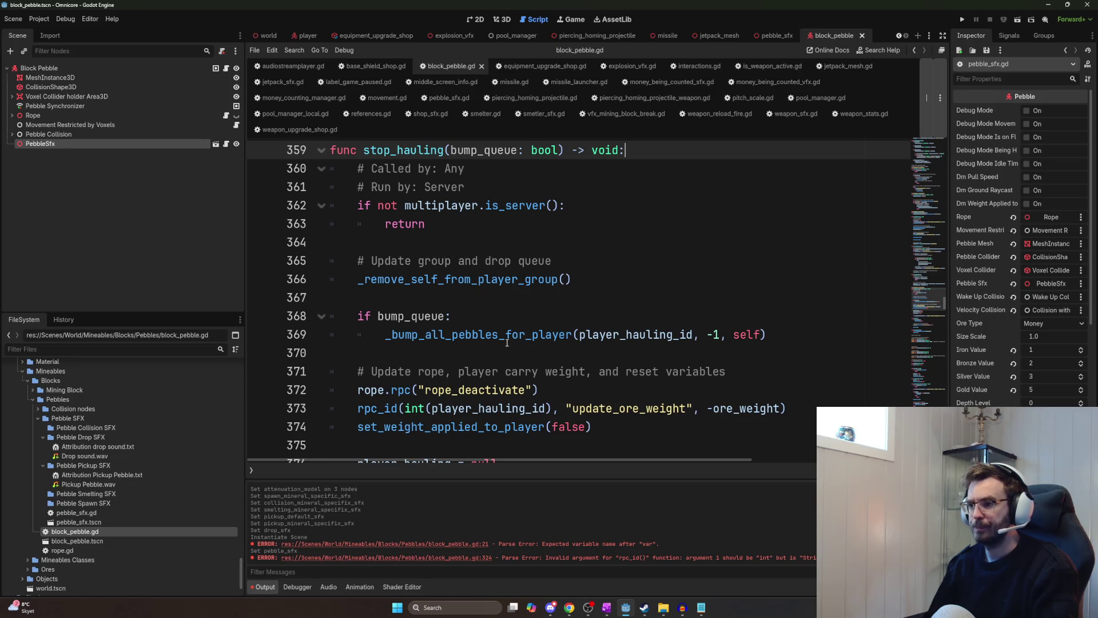
pyautogui.moveTo(507, 343)
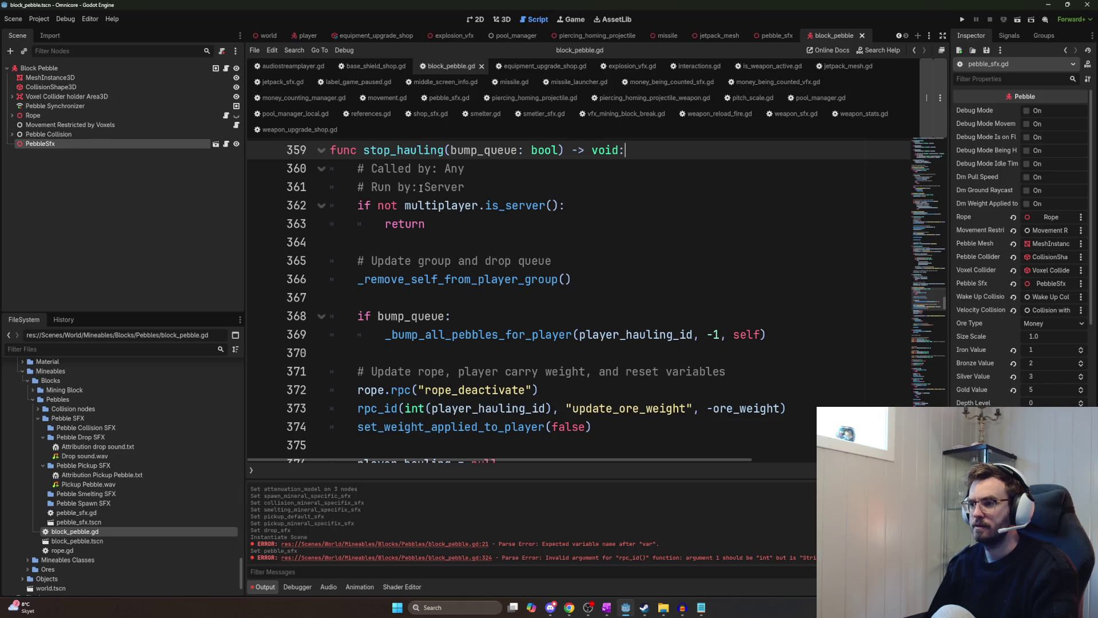
pyautogui.scroll(-2, 422, 189)
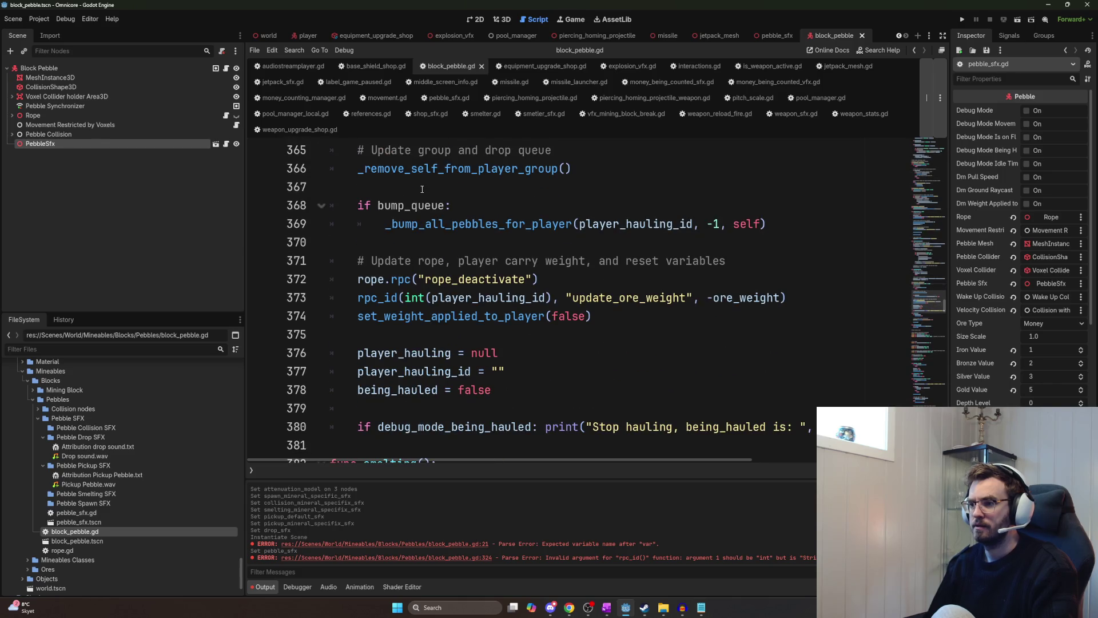
pyautogui.scroll(-1, 425, 190)
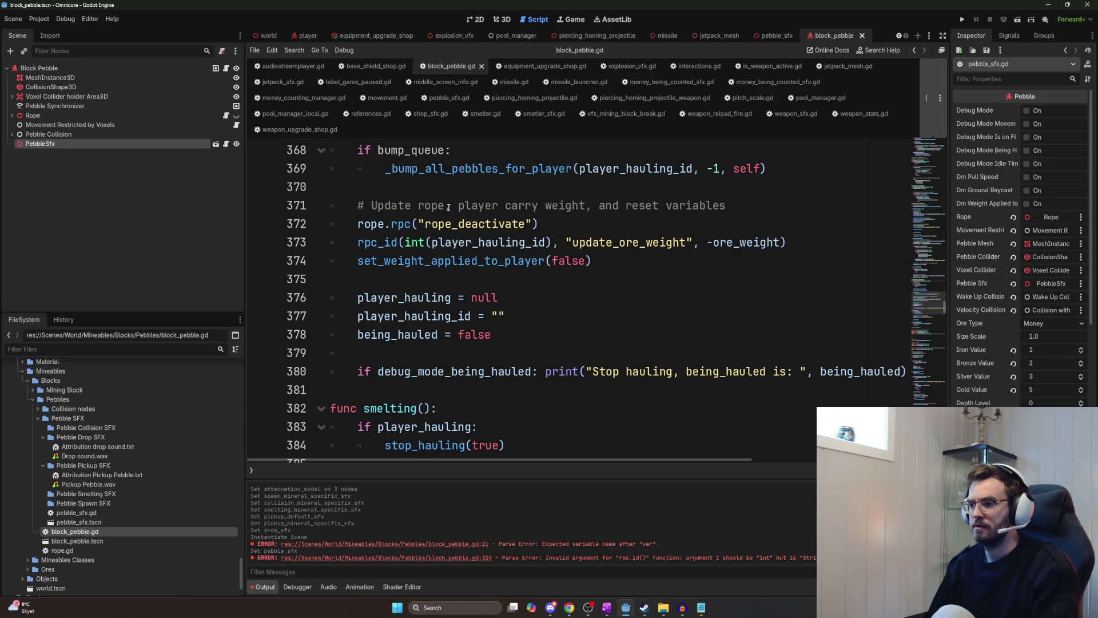
pyautogui.scroll(-1, 449, 206)
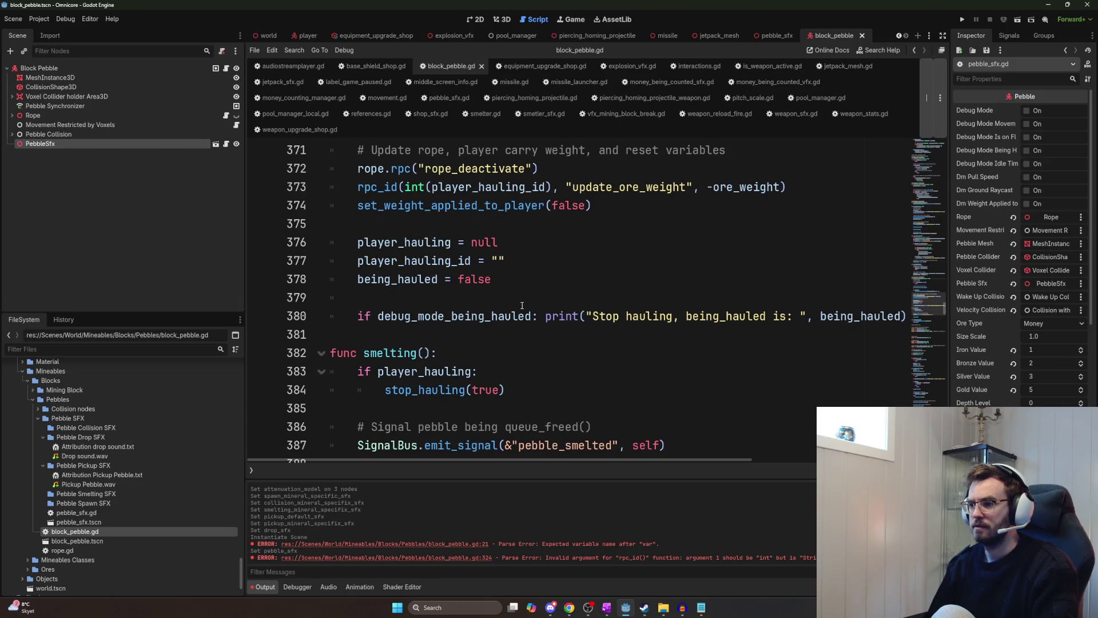
# Try the drop-sound comment after 'being_hauled = false' and on line 376, removing both attempts.
pyautogui.click(509, 277)
pyautogui.press('Return')
pyautogui.press('Return')
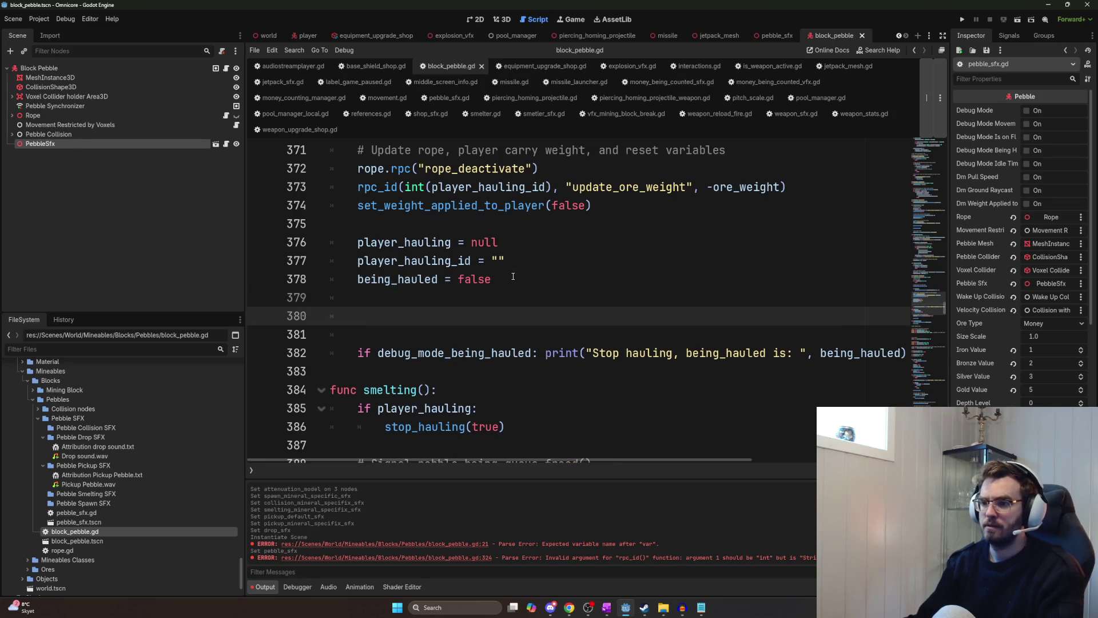
pyautogui.write('# Play drop sound effect locally for hauling player')
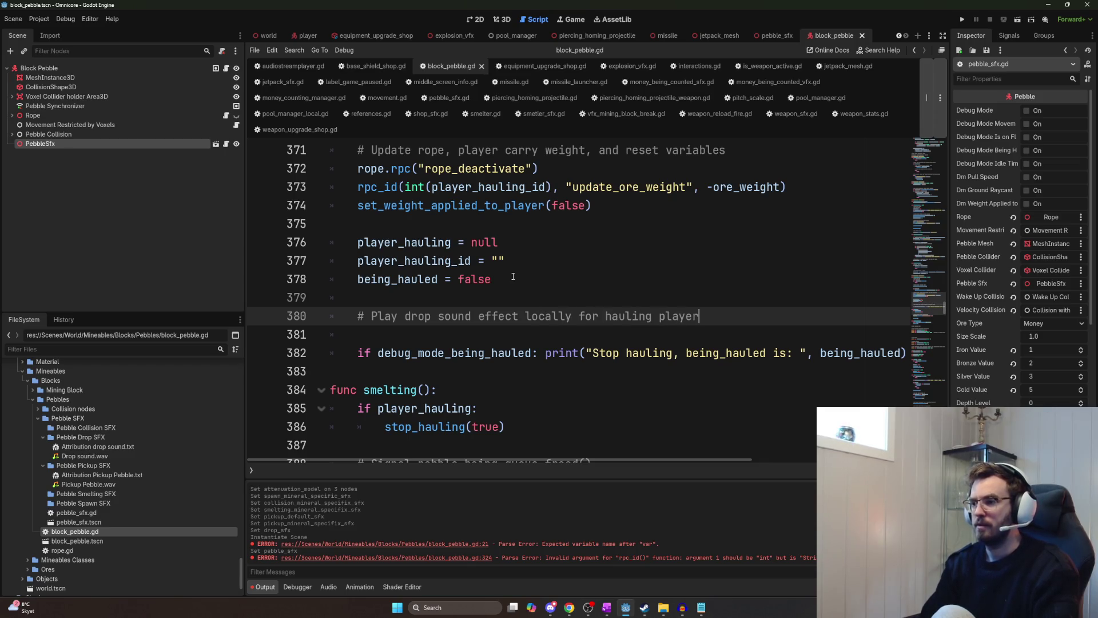
pyautogui.hotkey('shift', 'Home')
pyautogui.hotkey('ctrl', 'c')
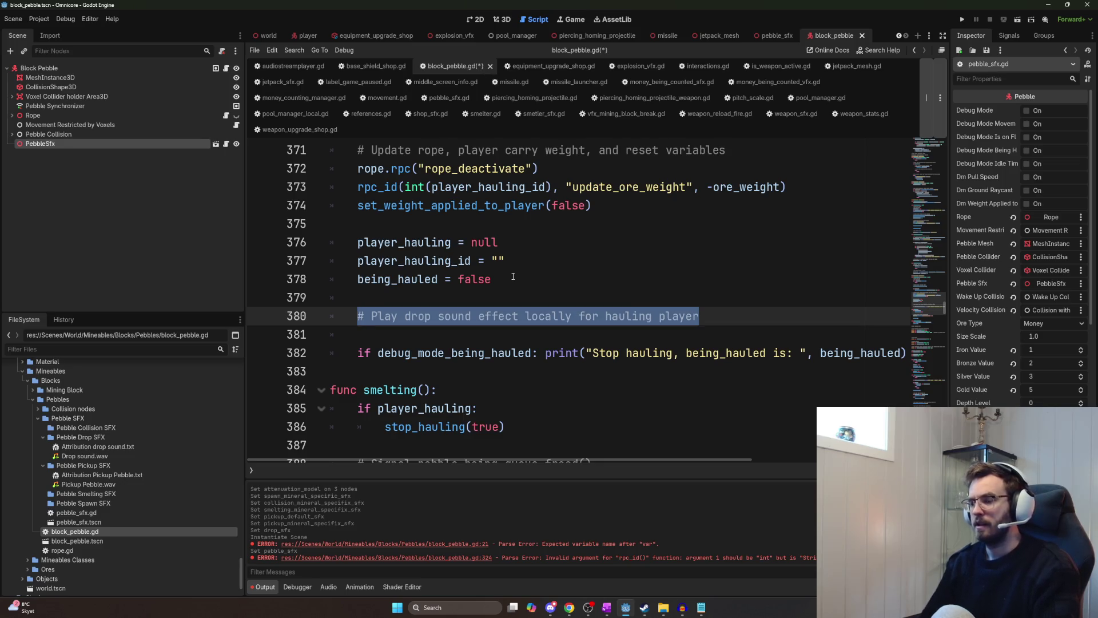
pyautogui.press('BackSpace')
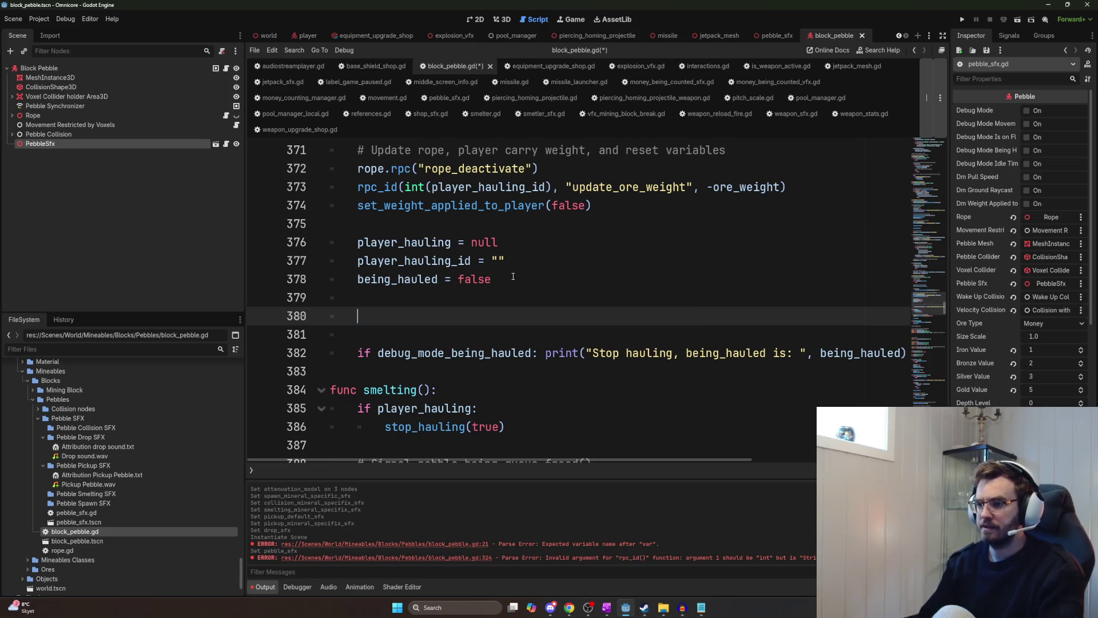
pyautogui.press('BackSpace')
pyautogui.press('BackSpace')
pyautogui.press('Up')
pyautogui.press('Up')
pyautogui.press('Up')
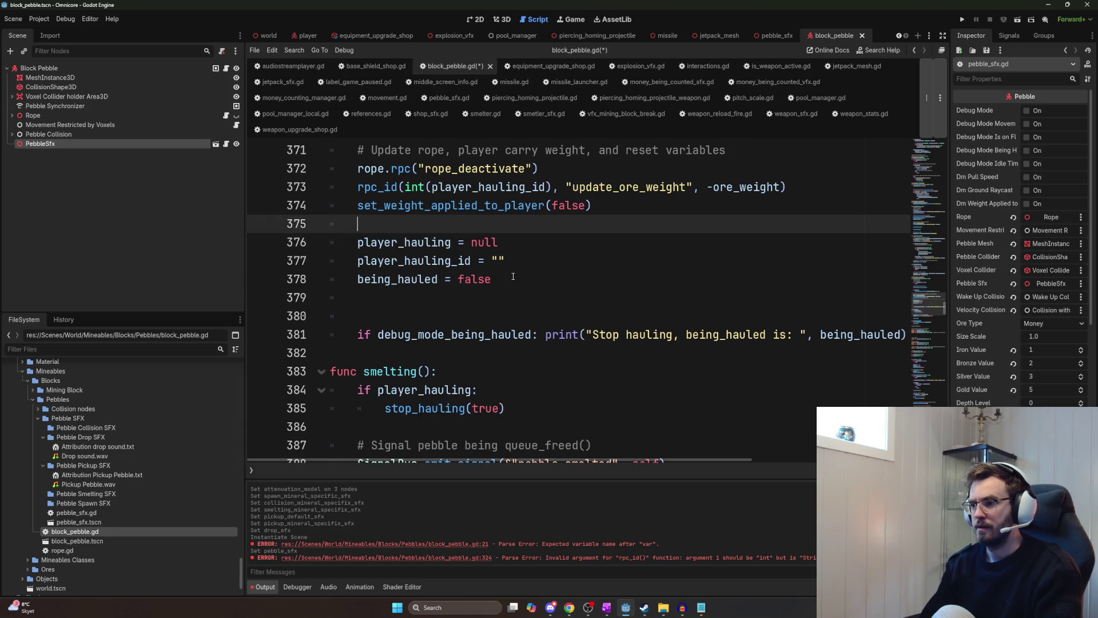
pyautogui.press('Return')
pyautogui.press('Return')
pyautogui.press('Up')
pyautogui.write('# Play drop sound effect locally for hauling player')
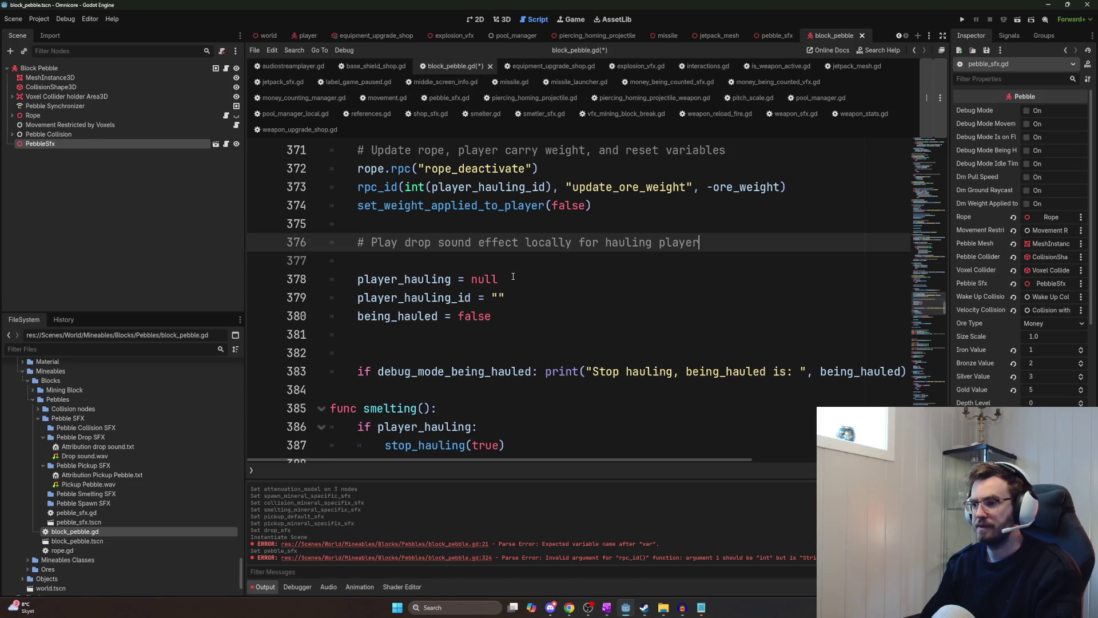
pyautogui.hotkey('ctrl', 'BackSpace')
pyautogui.hotkey('ctrl', 'BackSpace')
pyautogui.hotkey('ctrl', 'BackSpace')
pyautogui.press('BackSpace')
pyautogui.press('BackSpace')
# Place '# Play drop sound effect locally for hauling player' above the rope-update block, with a blank line.
pyautogui.press('Up')
pyautogui.press('Up')
pyautogui.press('Up')
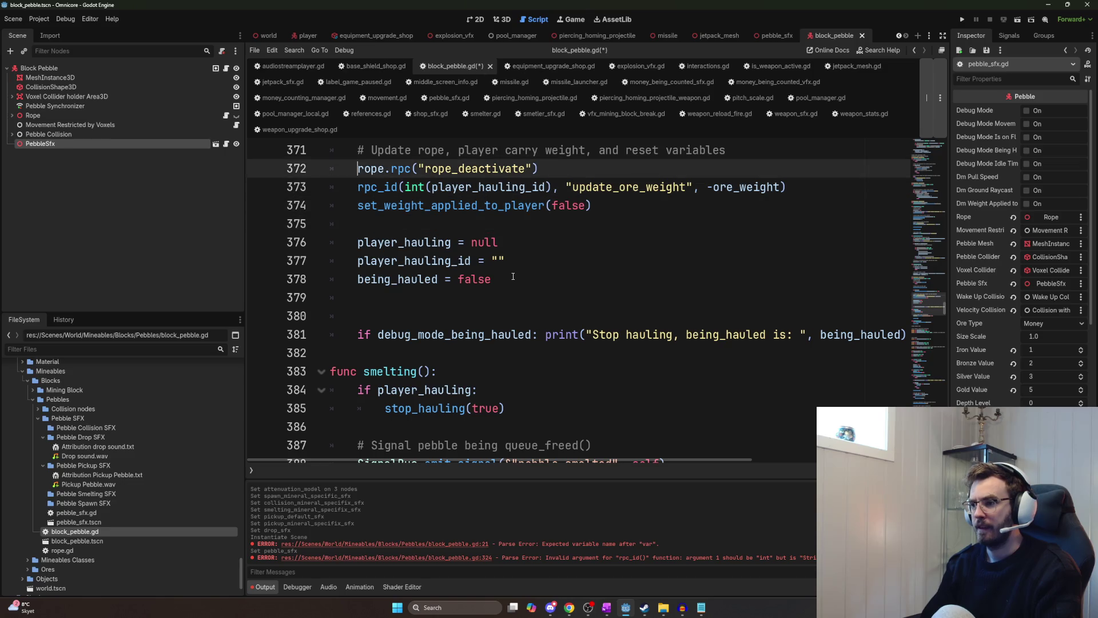
pyautogui.press('Up')
pyautogui.press('Return')
pyautogui.press('Up')
pyautogui.hotkey('ctrl', 'v')
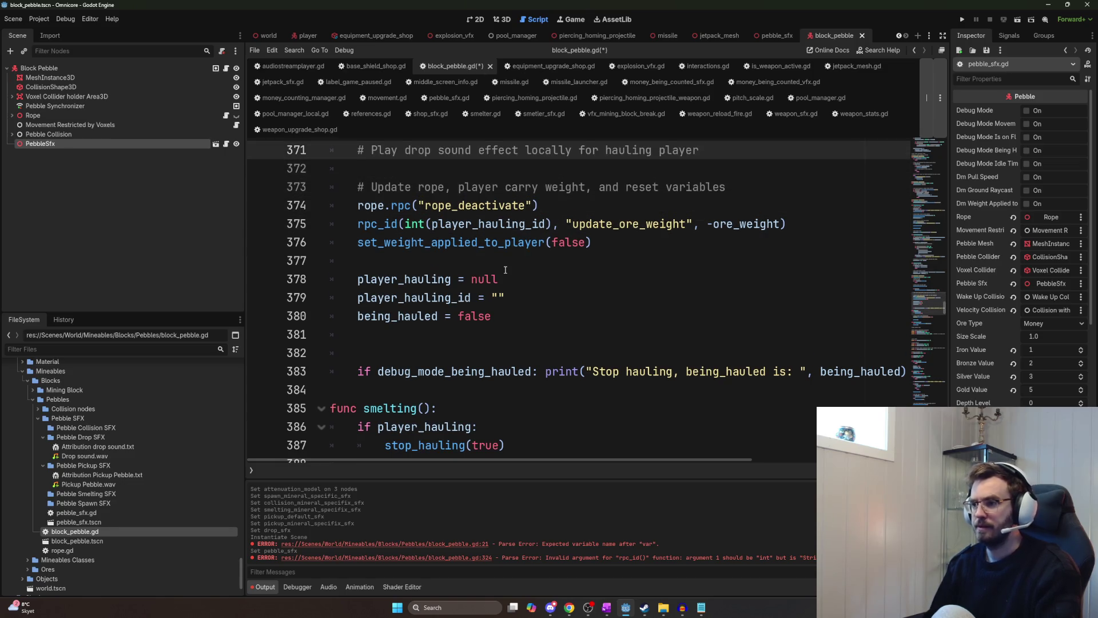
pyautogui.scroll(2, 509, 269)
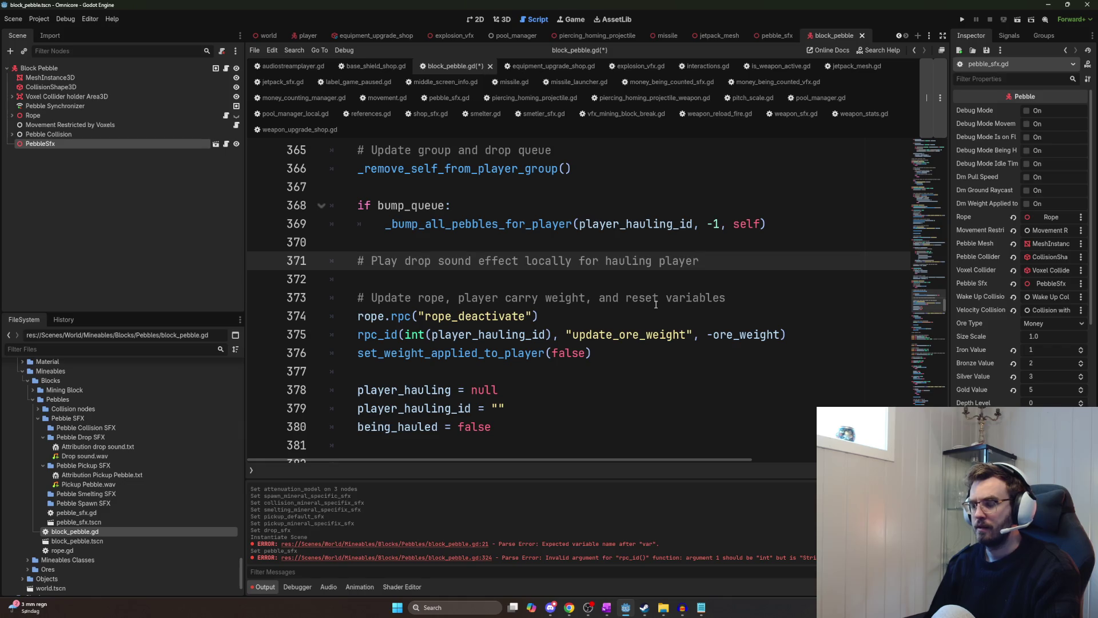
pyautogui.hotkey('ctrl', 'o')
# Copy the pickup sound comment and rpc_id call from start_hauling into stop_hauling under the drop comment.
pyautogui.write('haul')
pyautogui.press('Return')
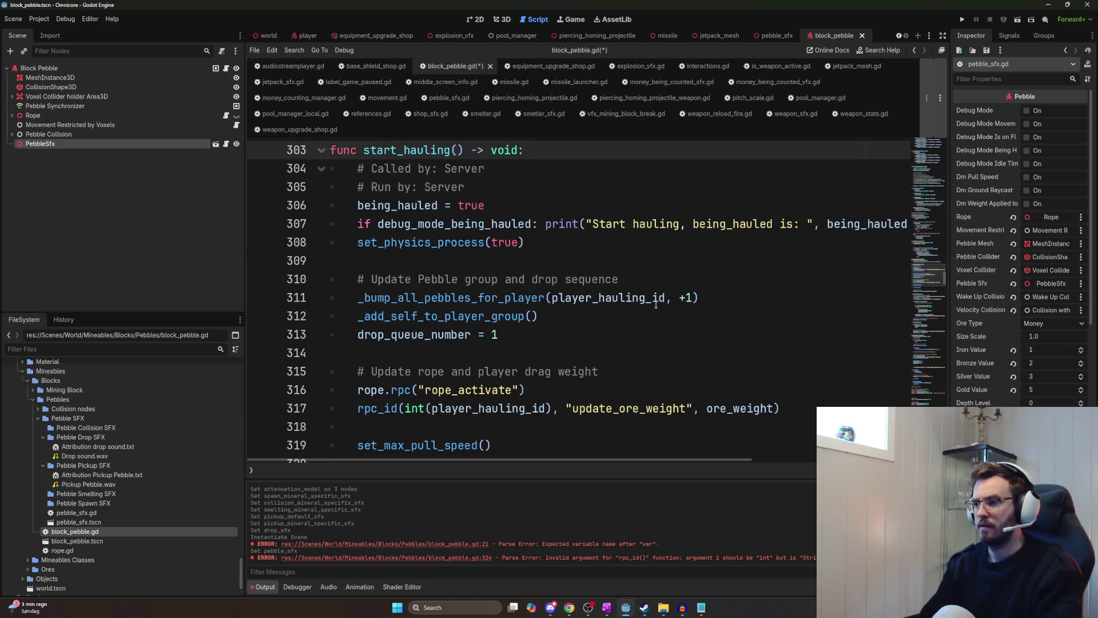
pyautogui.scroll(-4, 656, 303)
pyautogui.moveTo(725, 316); pyautogui.dragTo(355, 296)
pyautogui.hotkey('ctrl', 'c')
pyautogui.hotkey('ctrl', 'o')
pyautogui.write('stop')
pyautogui.press('Down')
pyautogui.press('Down')
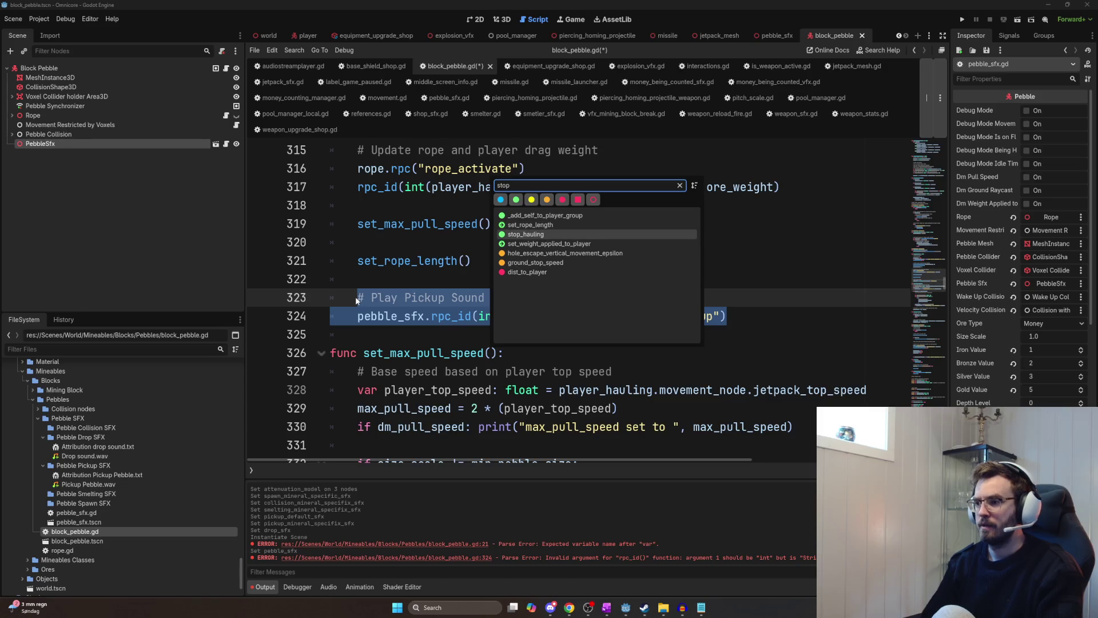
pyautogui.press('Return')
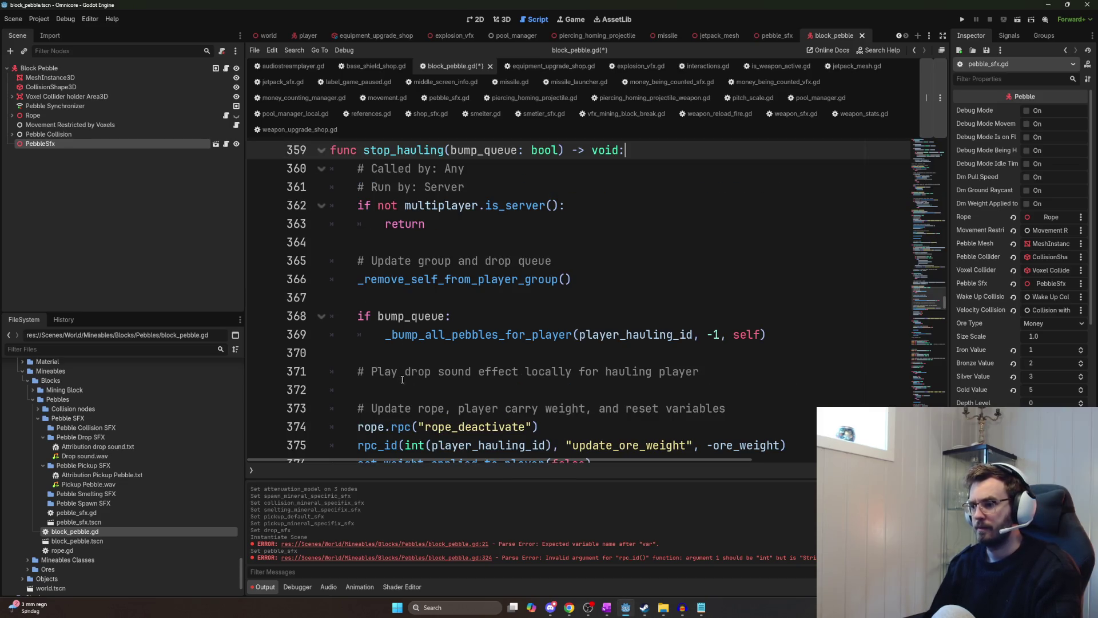
pyautogui.click(532, 391)
pyautogui.hotkey('ctrl', 'v')
# Drop the pasted pickup comment, change _on_pickup to _on_drop in the rpc_id call, and save.
pyautogui.moveTo(538, 393); pyautogui.dragTo(360, 390)
pyautogui.press('BackSpace')
pyautogui.press('BackSpace')
pyautogui.press('BackSpace')
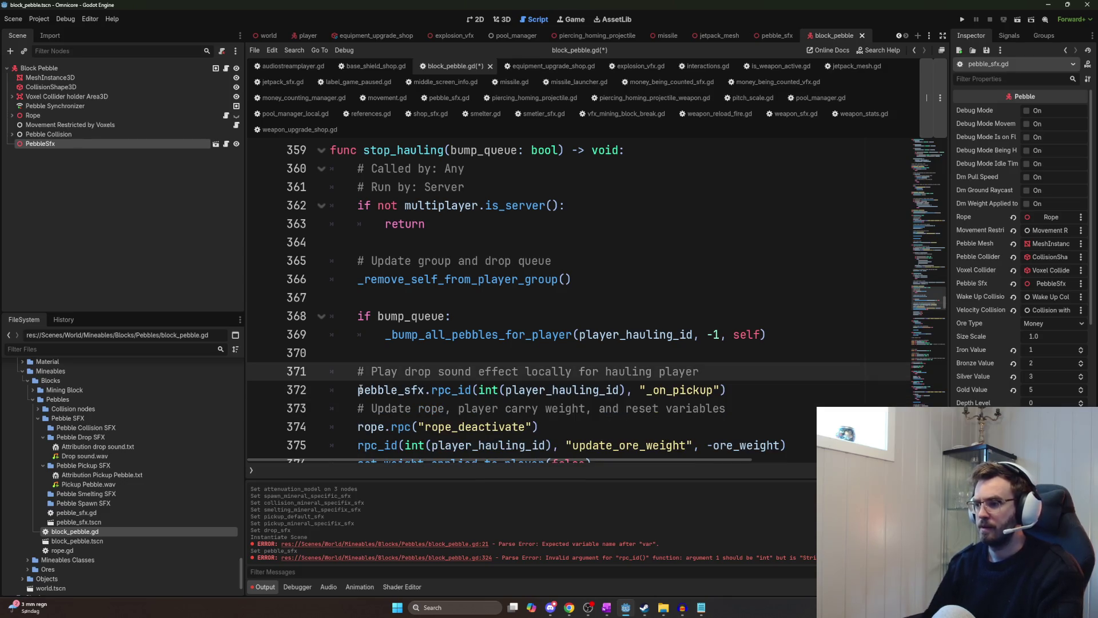
pyautogui.click(753, 391)
pyautogui.press('Return')
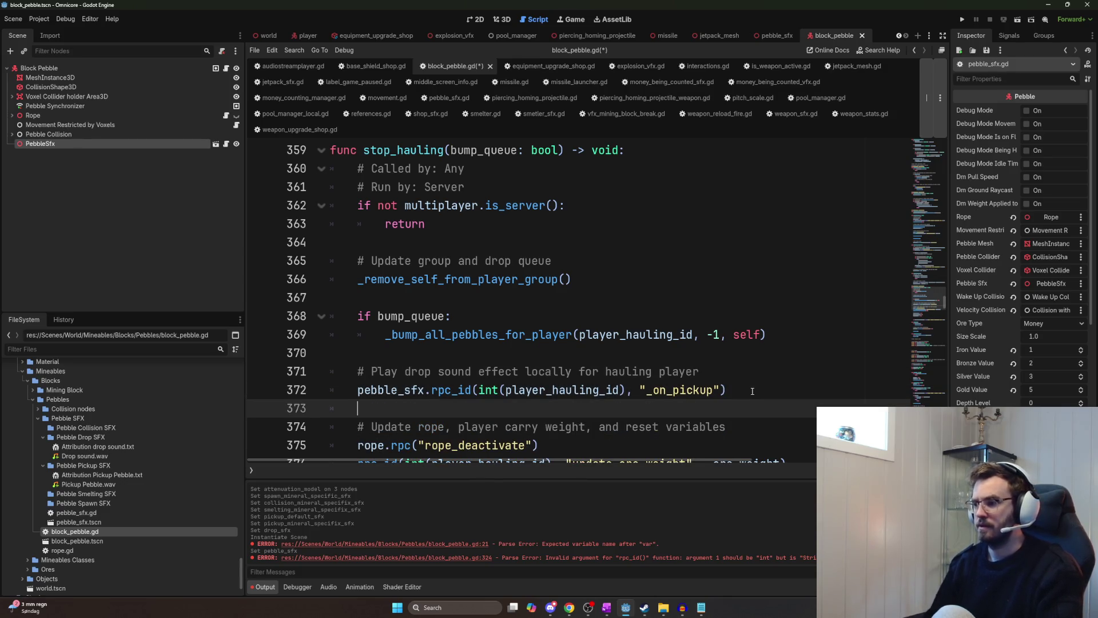
pyautogui.doubleClick(680, 389)
pyautogui.press('Right')
pyautogui.moveTo(714, 389); pyautogui.dragTo(673, 390)
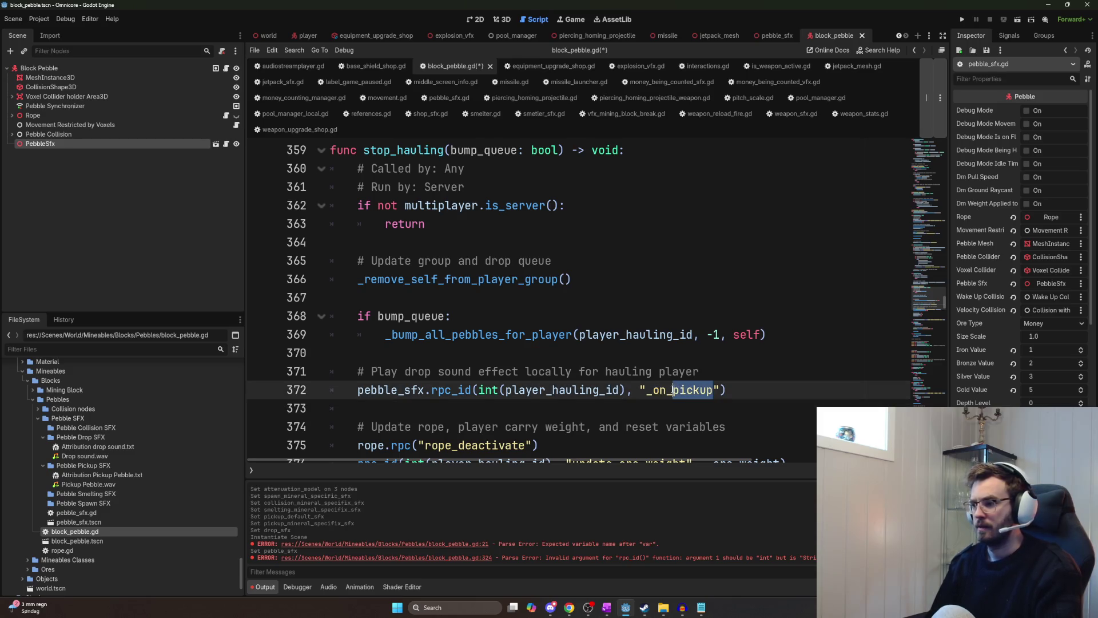
pyautogui.write('drop')
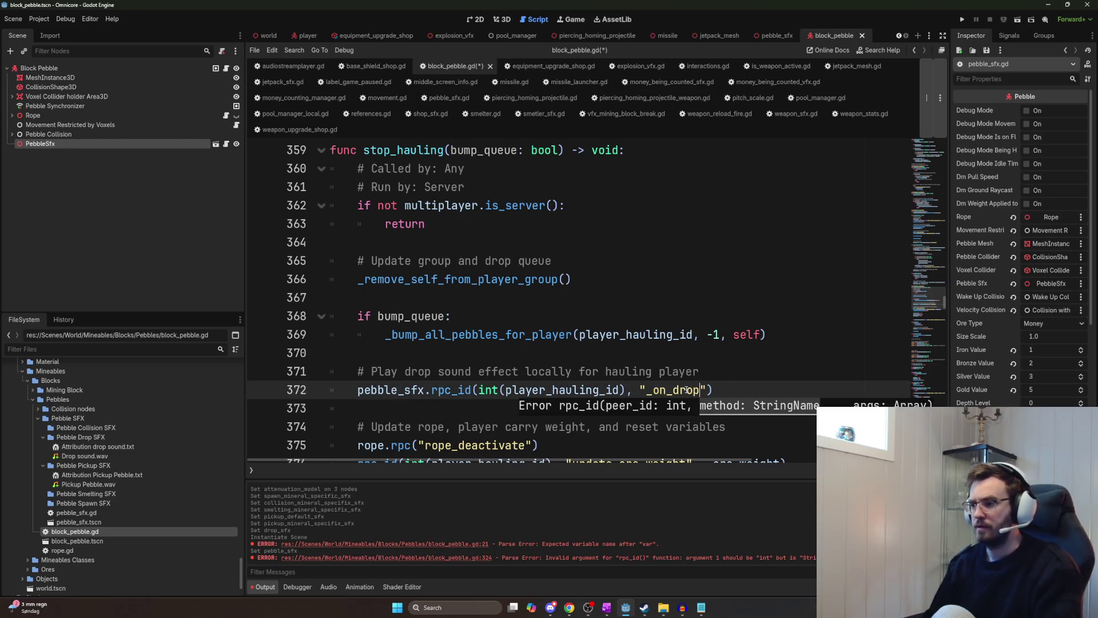
pyautogui.hotkey('ctrl', 's')
# Check the _on_drop definition in pebble_sfx.gd, then return to block_pebble.gd.
pyautogui.doubleClick(675, 390)
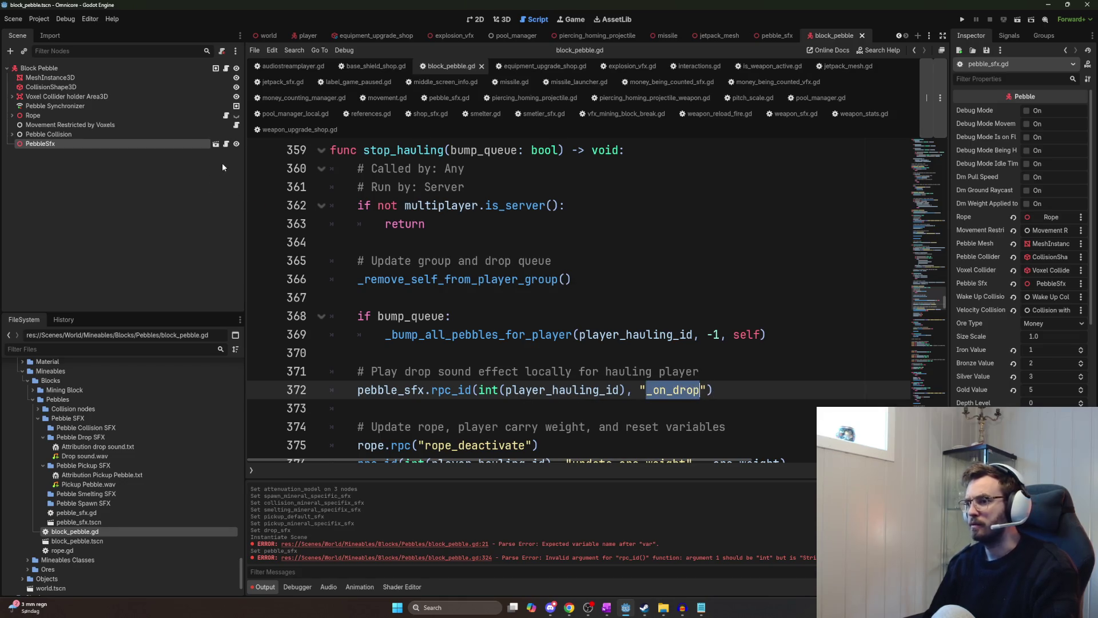
pyautogui.keyDown('ctrl'); pyautogui.click(682, 390); pyautogui.keyUp('ctrl')
pyautogui.doubleClick(397, 353)
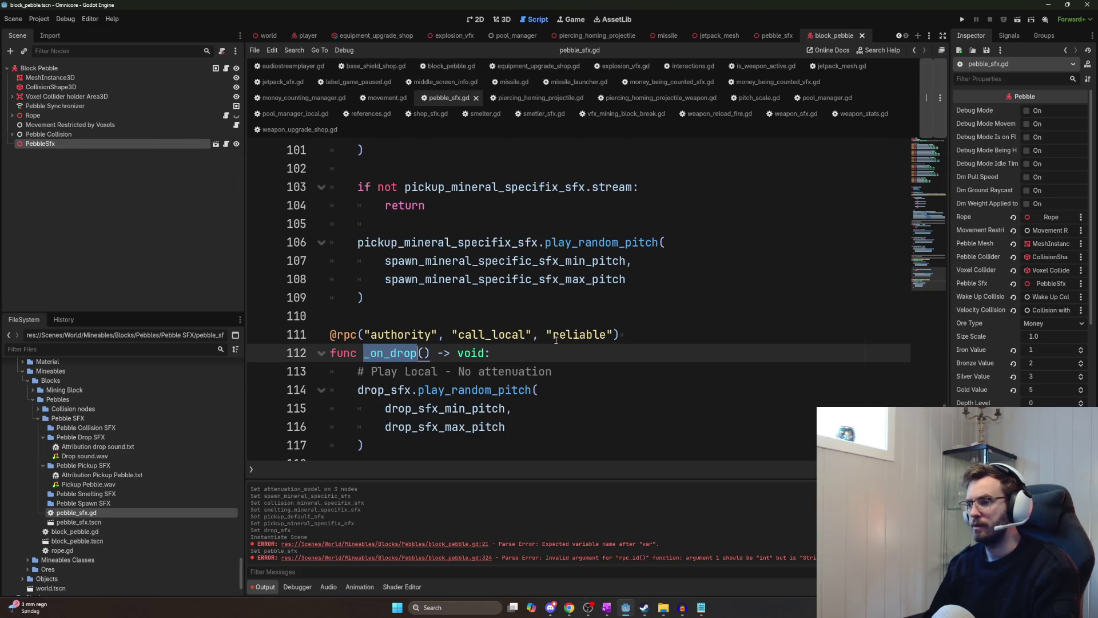
pyautogui.hotkey('alt', 'Left')
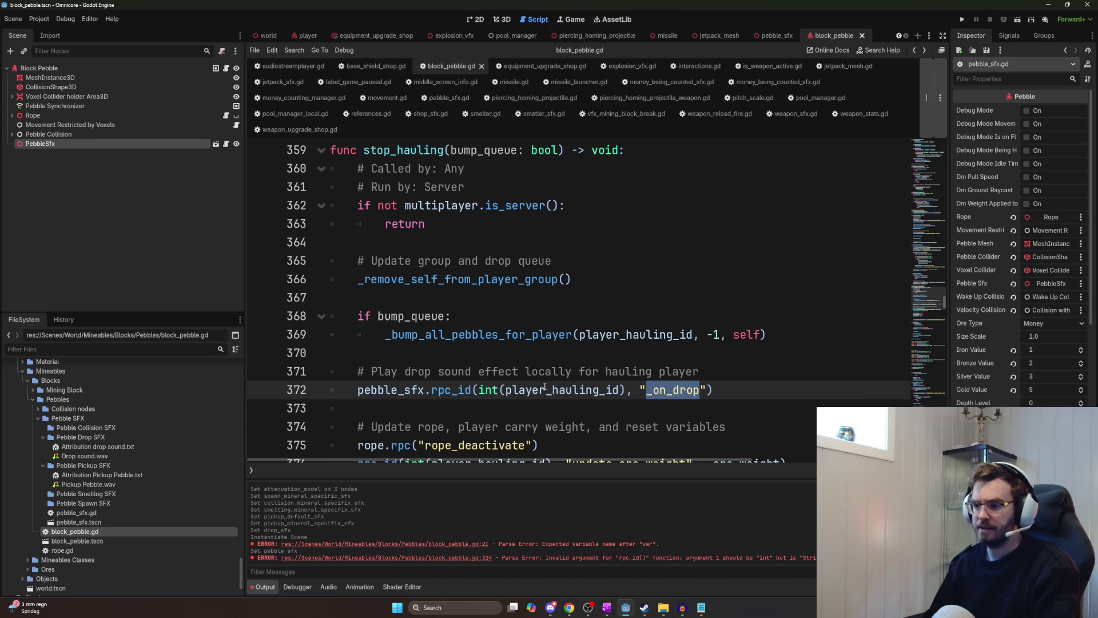
# Retype the rpc_id method string on line 372 as "_on_drop" and save block_pebble.gd.
pyautogui.click(714, 390)
pyautogui.doubleClick(675, 389)
pyautogui.write('?on')
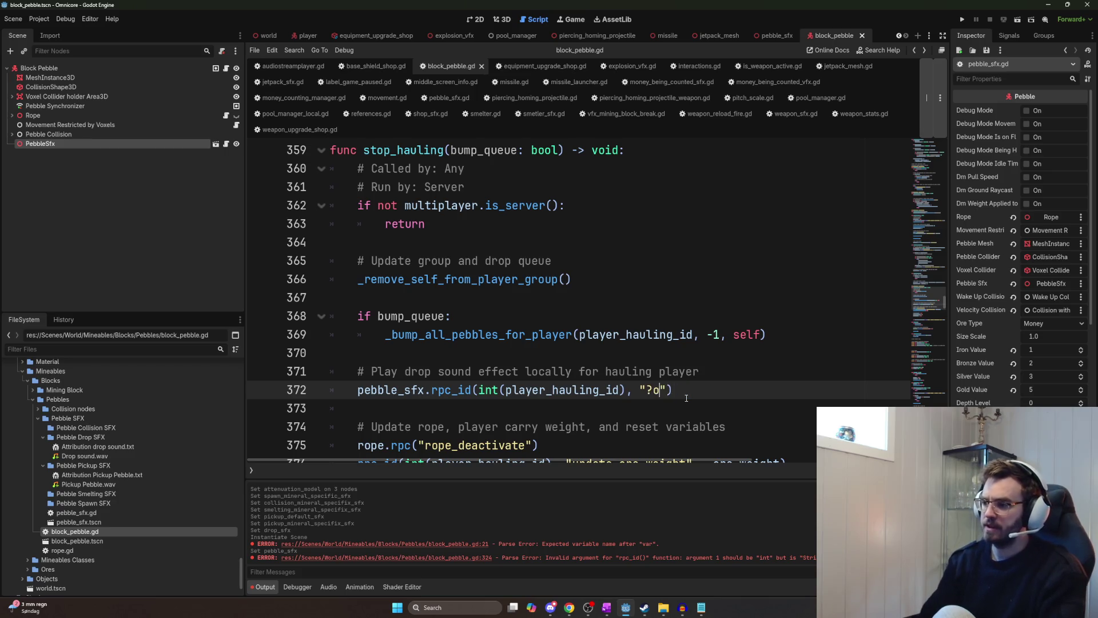
pyautogui.press('BackSpace')
pyautogui.press('BackSpace')
pyautogui.press('BackSpace')
pyautogui.write('_on_drop')
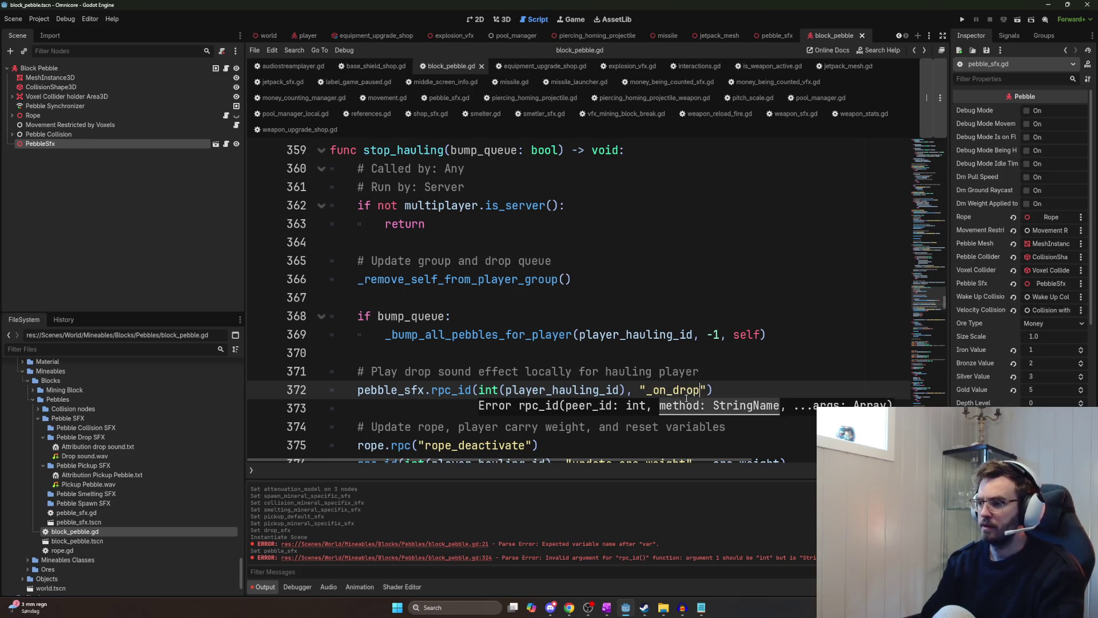
pyautogui.hotkey('ctrl', 's')
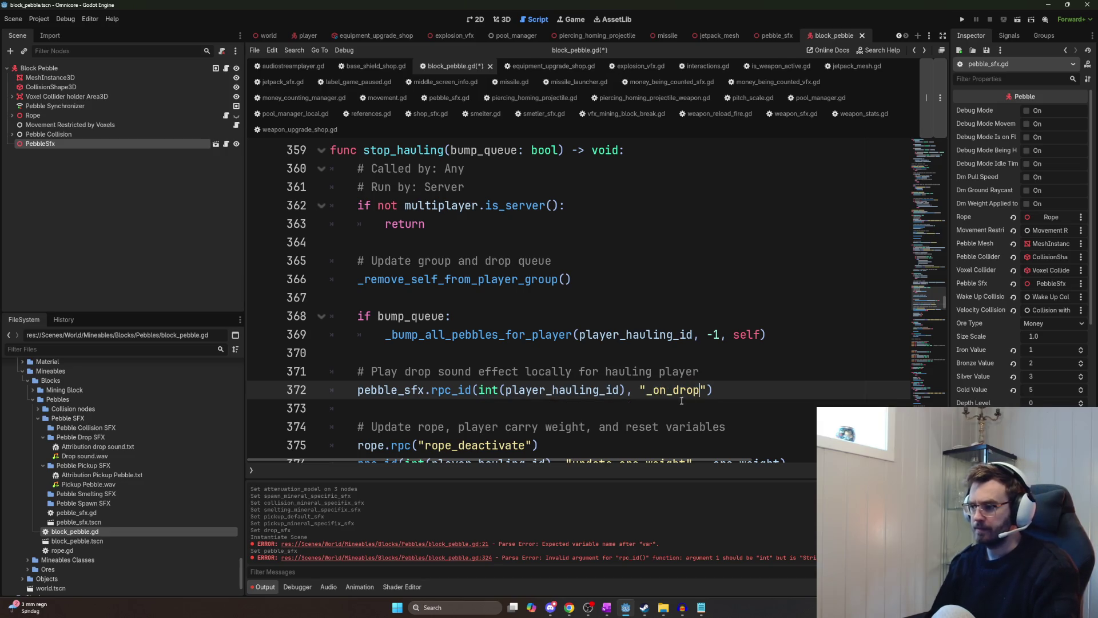
# Try a direct pebble_sfx._on_drop line below it, delete it, and save the script again.
pyautogui.click(720, 392)
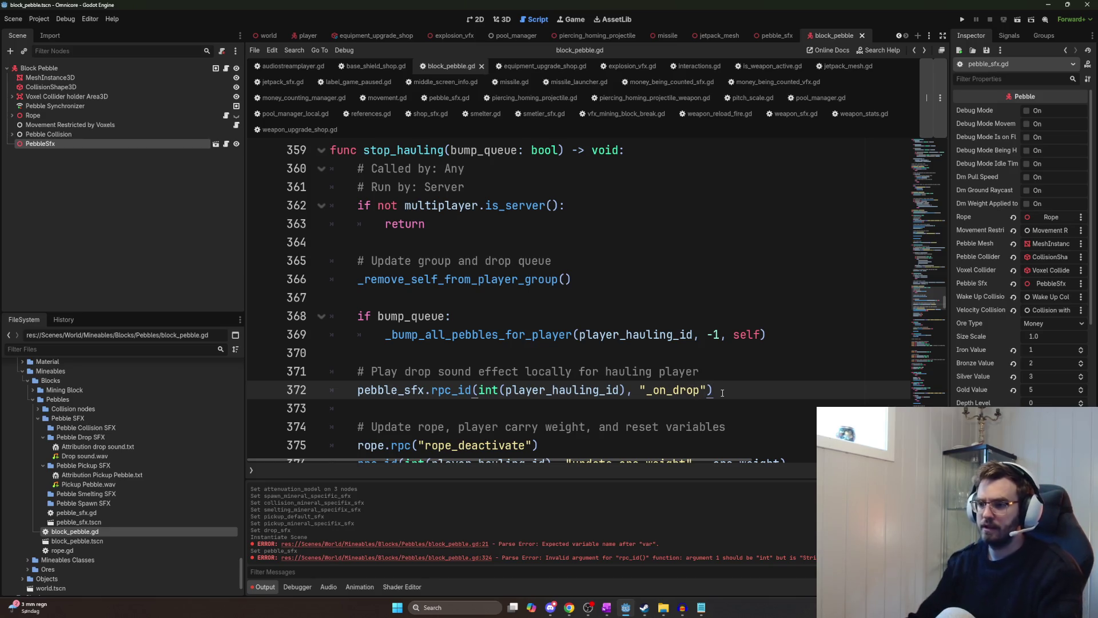
pyautogui.press('Return')
pyautogui.write('pebble_sfx.')
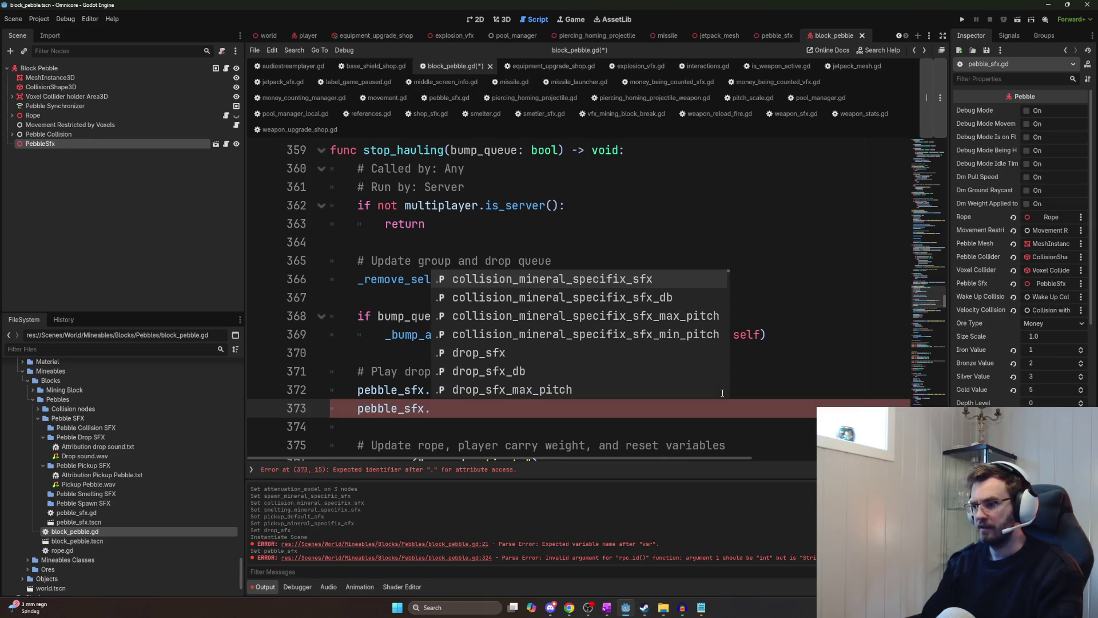
pyautogui.write('drop_sfx')
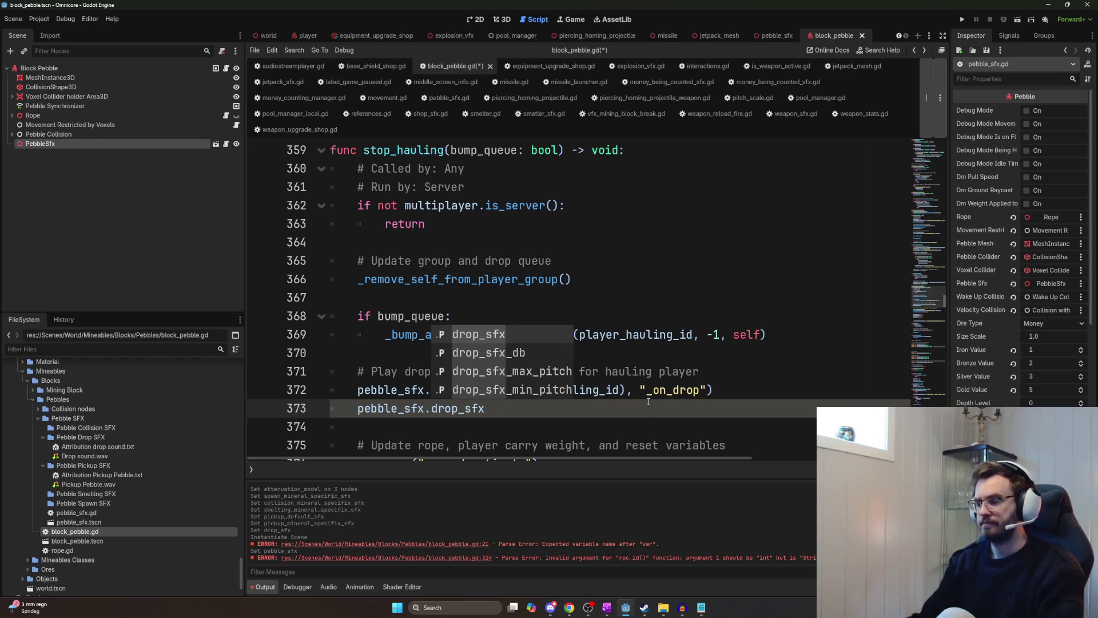
pyautogui.press('BackSpace')
pyautogui.press('BackSpace')
pyautogui.press('BackSpace')
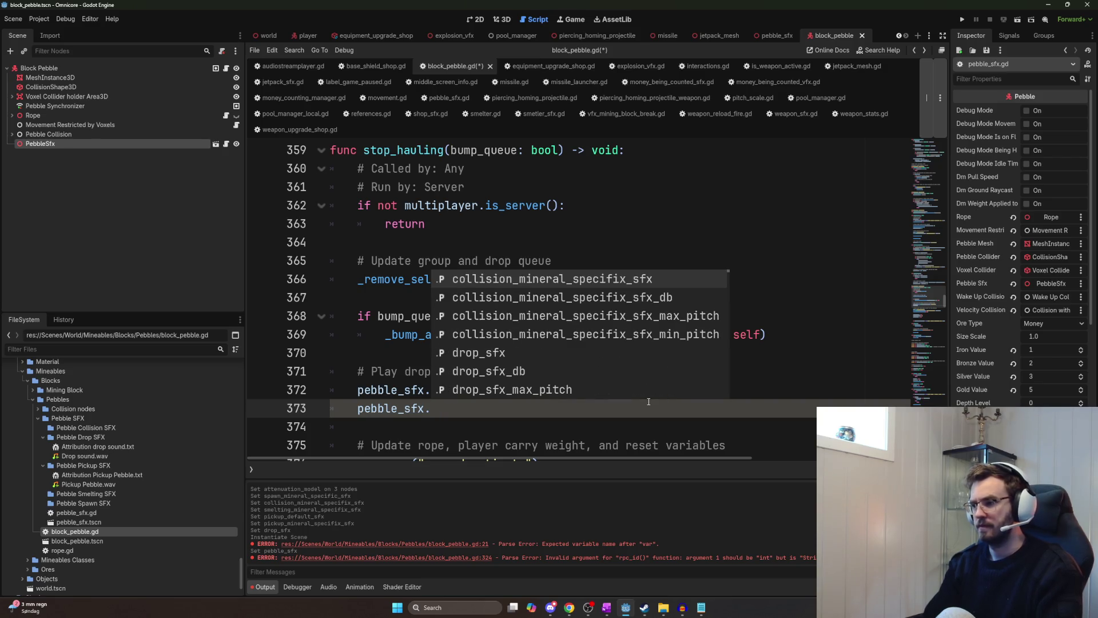
pyautogui.write('on_drop')
pyautogui.press('BackSpace')
pyautogui.press('BackSpace')
pyautogui.press('BackSpace')
pyautogui.press('BackSpace')
pyautogui.press('BackSpace')
pyautogui.press('BackSpace')
pyautogui.write('_on')
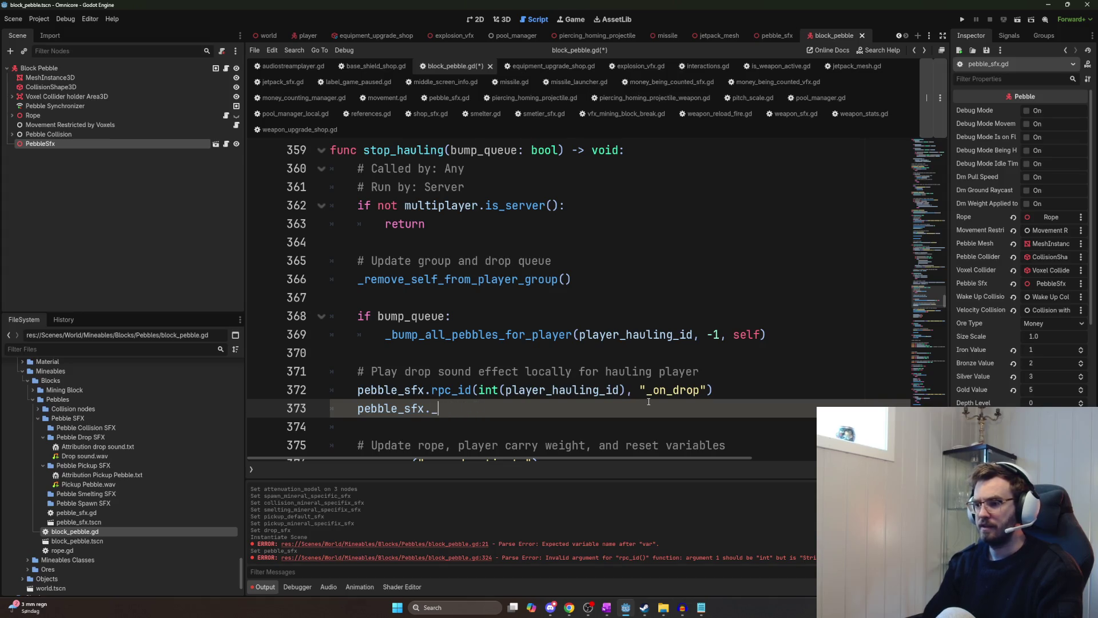
pyautogui.write('_drop')
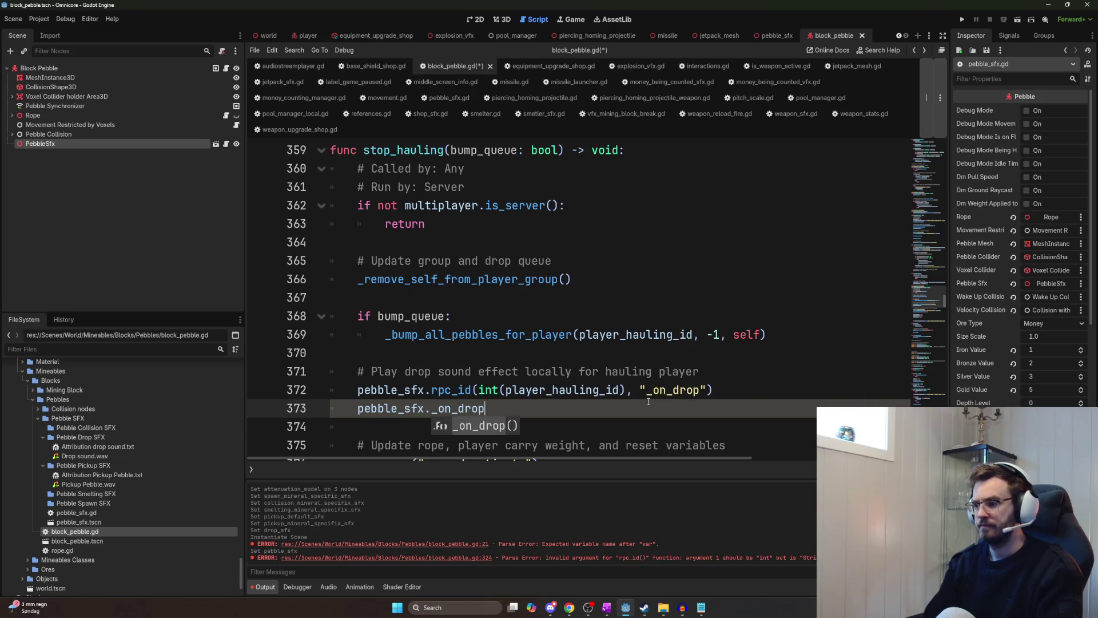
pyautogui.hotkey('shift', 'Home')
pyautogui.press('BackSpace')
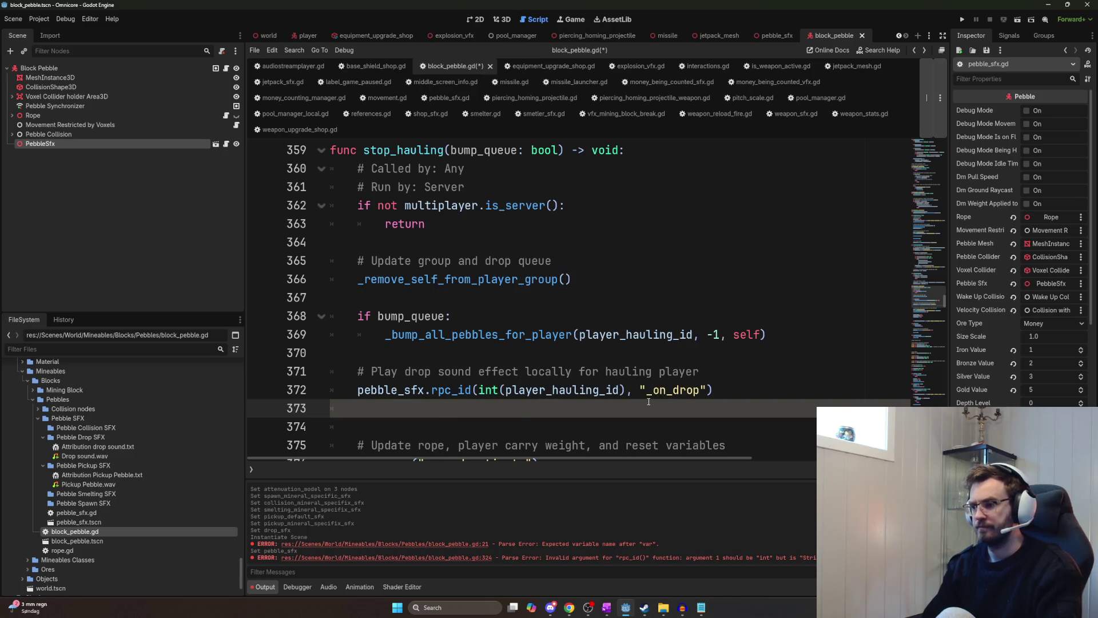
pyautogui.press('BackSpace')
pyautogui.hotkey('ctrl', 's')
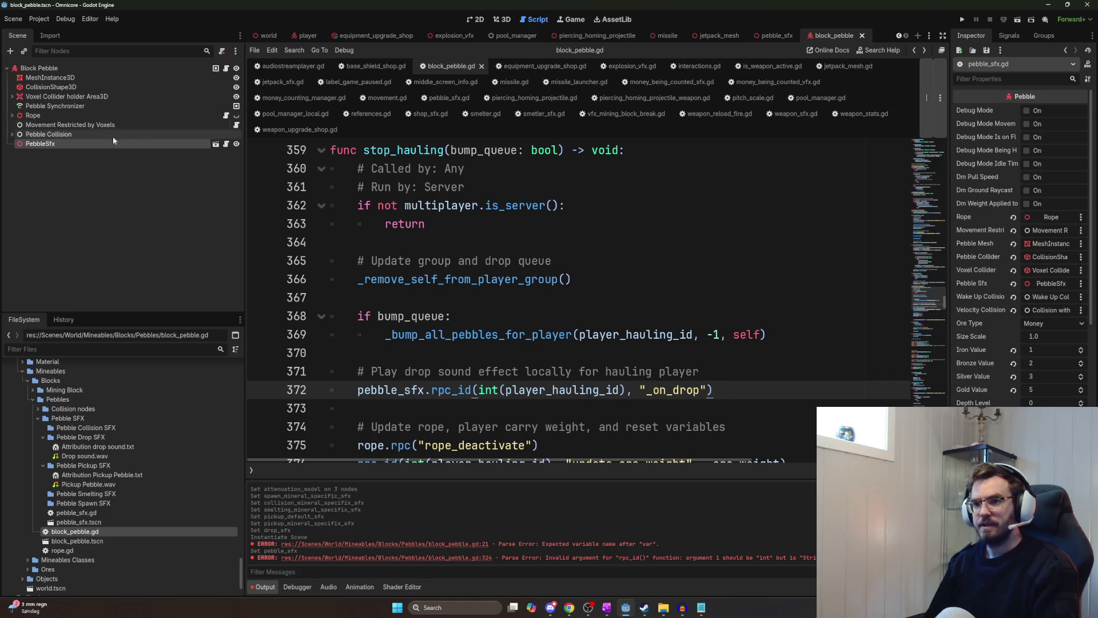
pyautogui.click(214, 145)
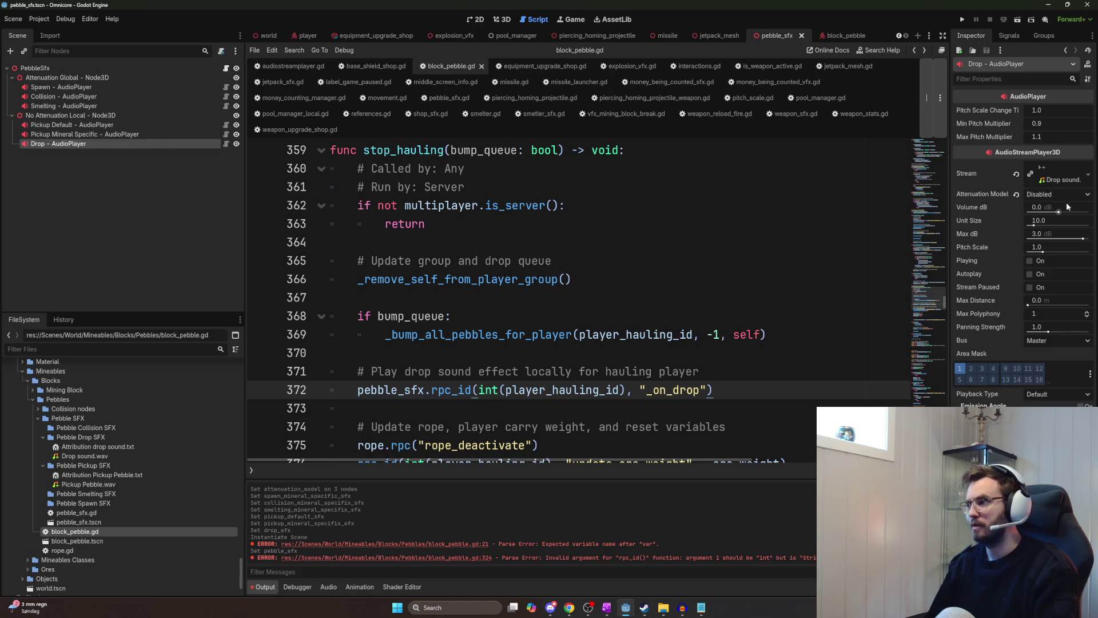
# Inspect the Pickup Default and Pickup Mineral Specific audio players, then switch to pebble_sfx.gd.
pyautogui.click(109, 127)
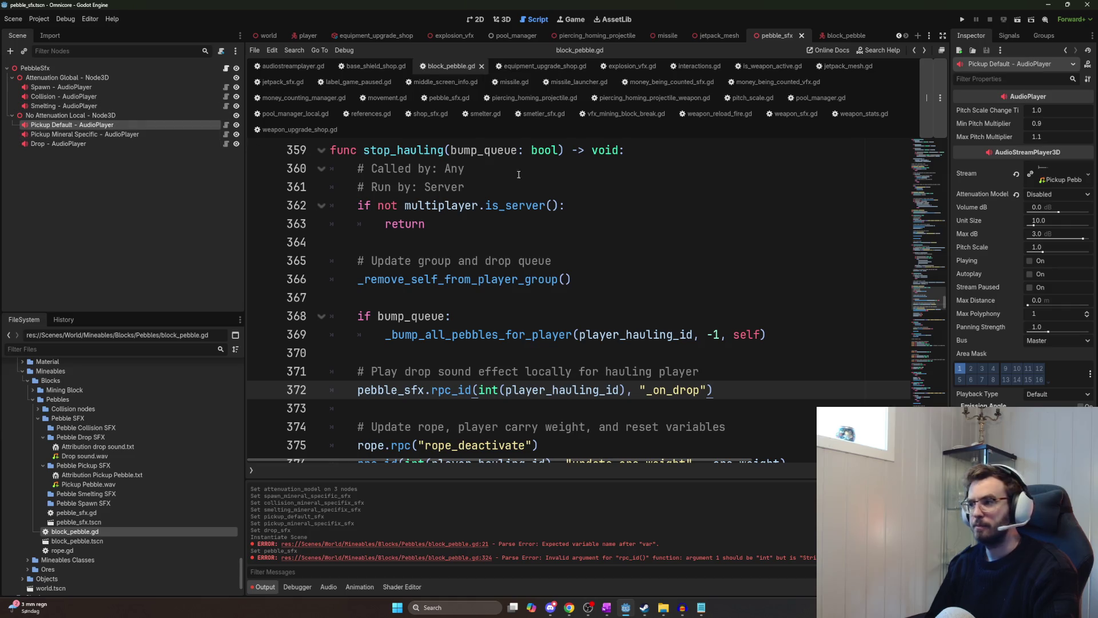
pyautogui.click(87, 135)
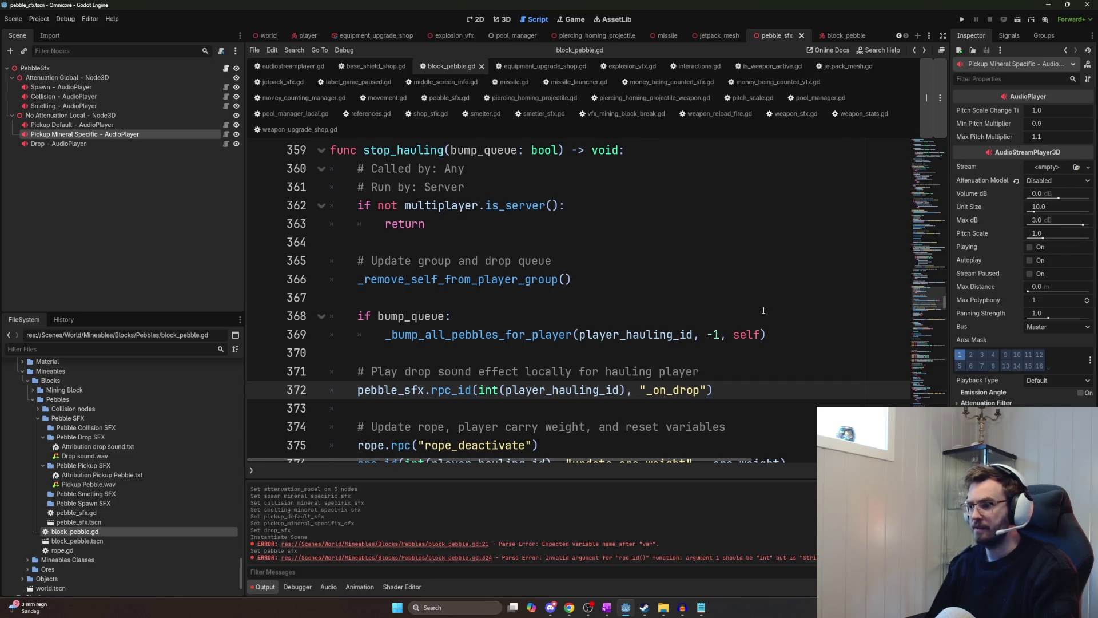
pyautogui.scroll(-2, 764, 310)
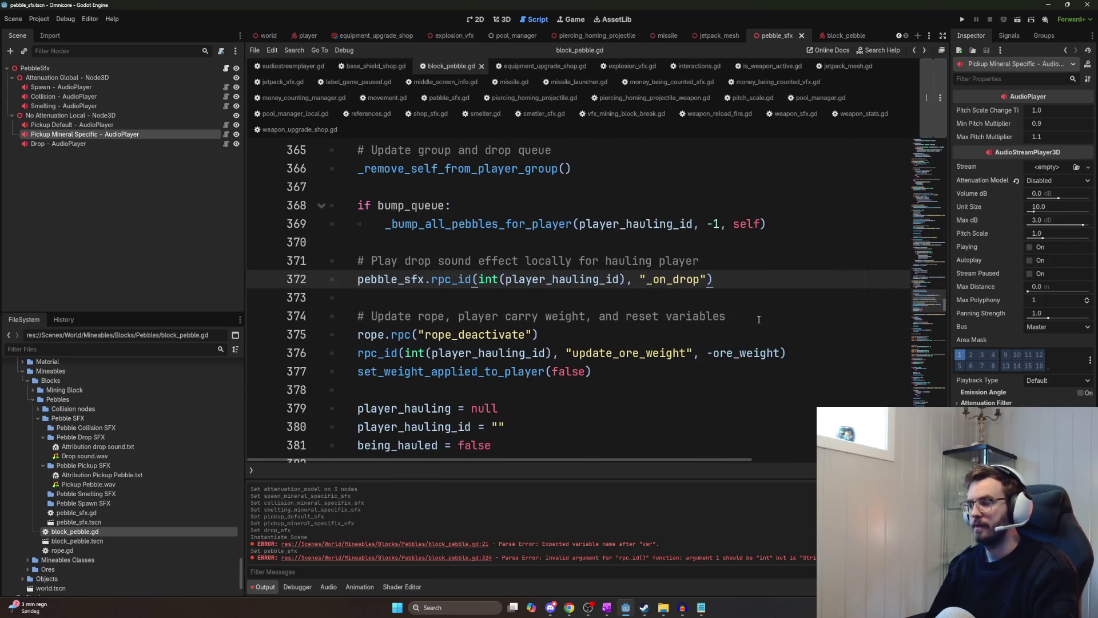
pyautogui.scroll(-1, 759, 319)
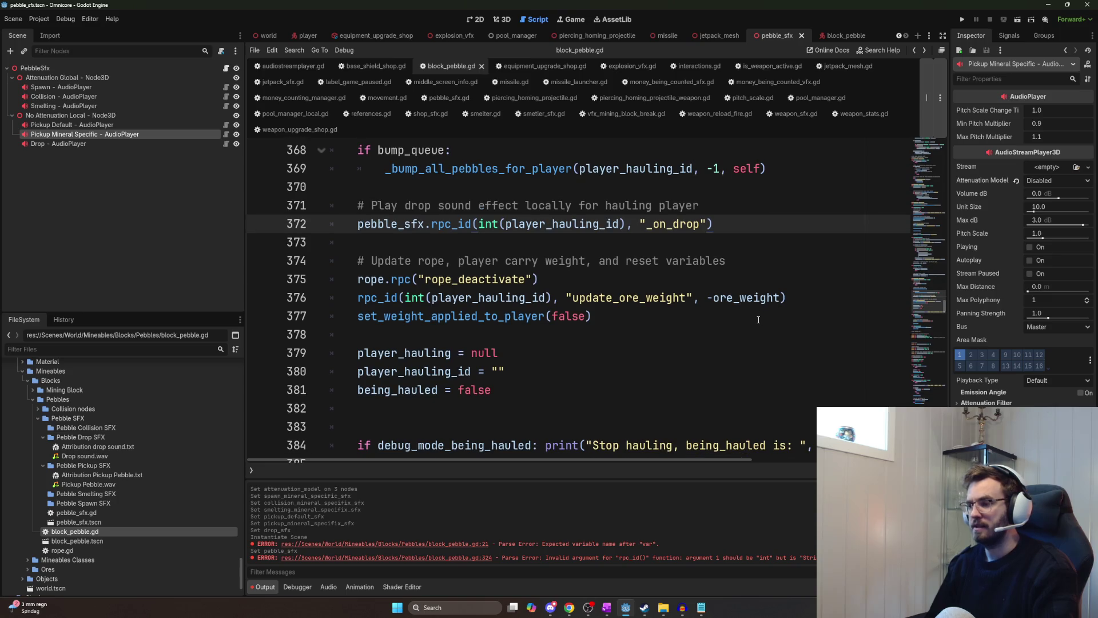
pyautogui.moveTo(945, 313)
pyautogui.mouseDown()
pyautogui.moveTo(965, 138)
pyautogui.moveTo(966, 176)
pyautogui.moveTo(967, 163)
pyautogui.mouseUp()
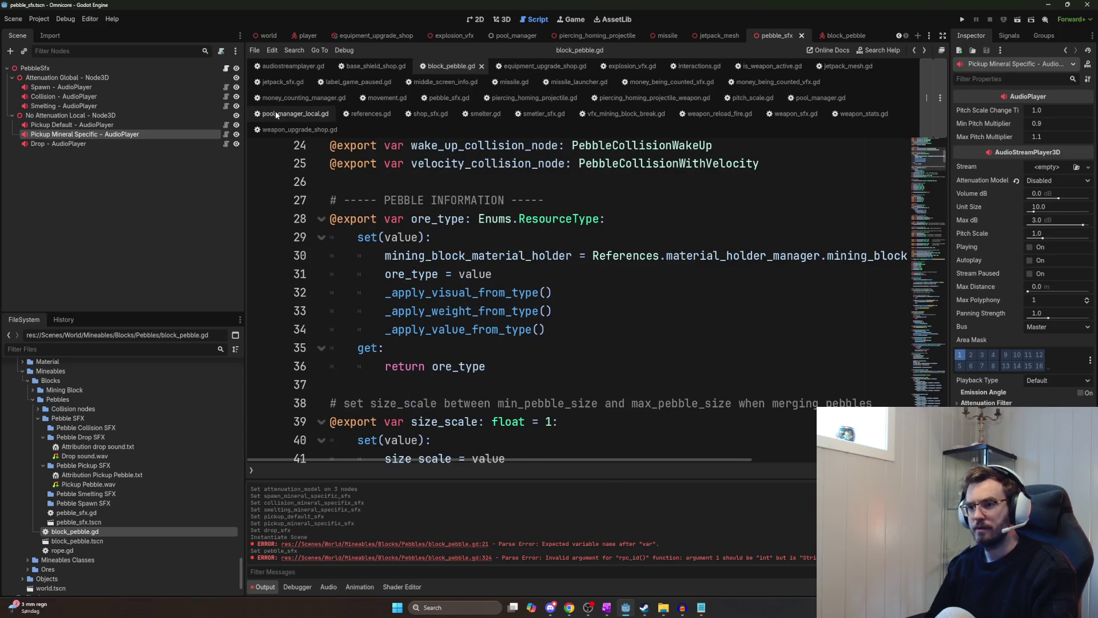
pyautogui.click(227, 68)
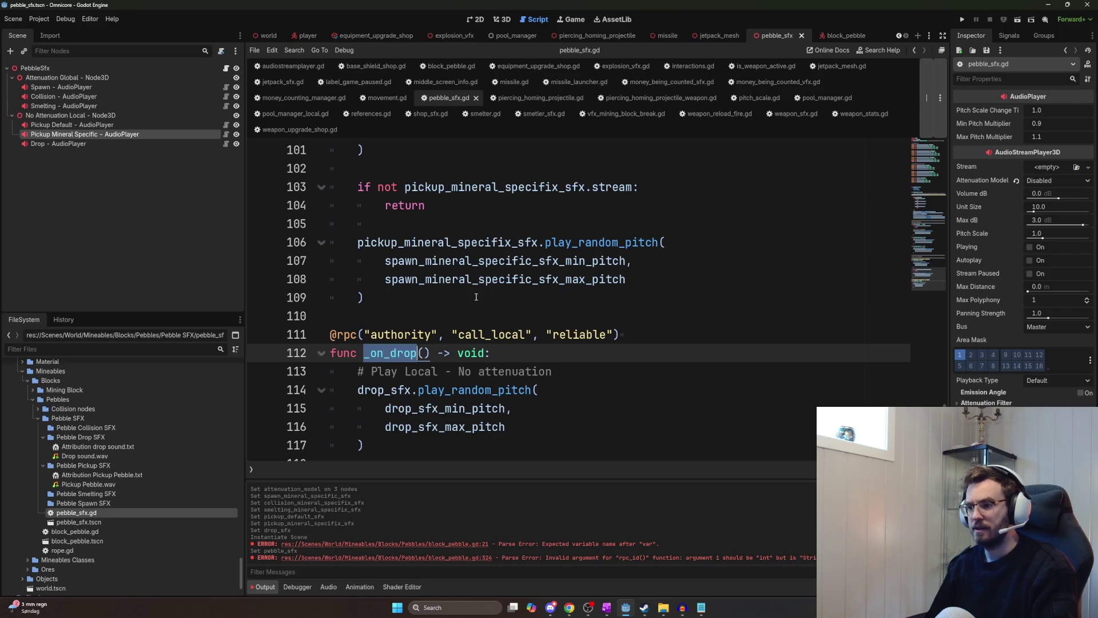
pyautogui.moveTo(949, 405); pyautogui.dragTo(955, 262)
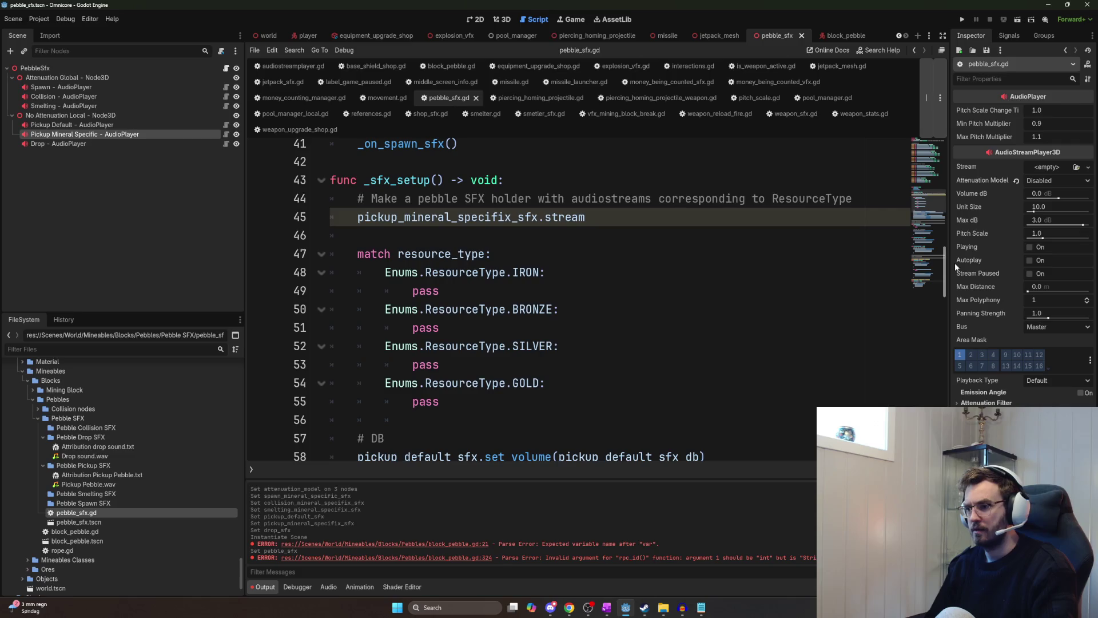
# Remove the comment and resource_type match block from _sfx_setup and tidy the leftover blank lines.
pyautogui.moveTo(463, 404)
pyautogui.mouseDown()
pyautogui.moveTo(384, 346)
pyautogui.moveTo(356, 199)
pyautogui.mouseUp()
pyautogui.hotkey('ctrl', 'c')
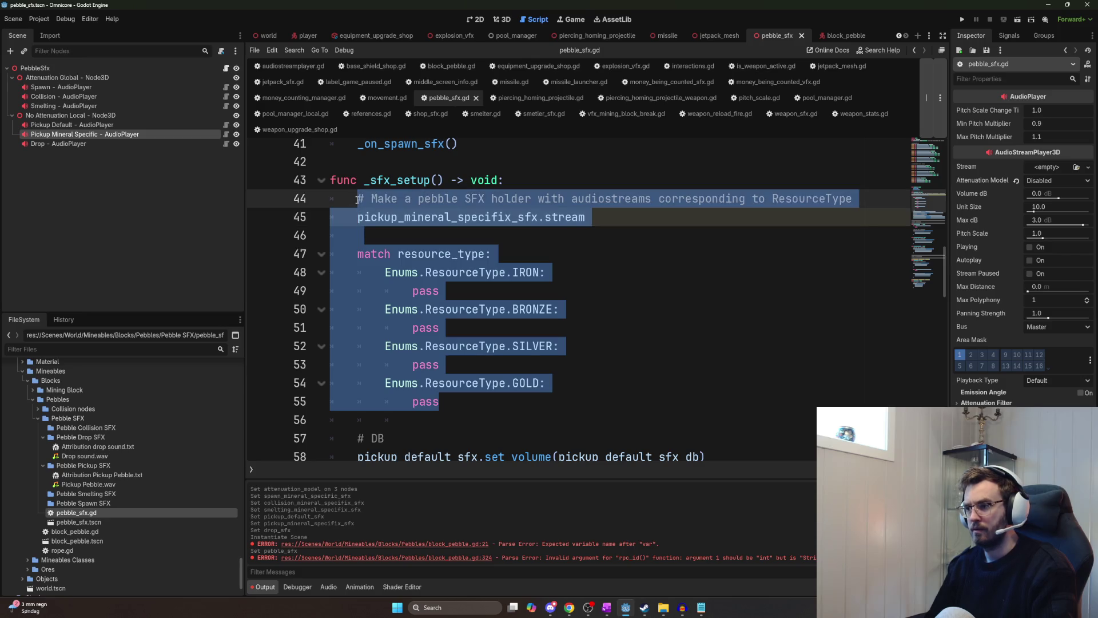
pyautogui.press('BackSpace')
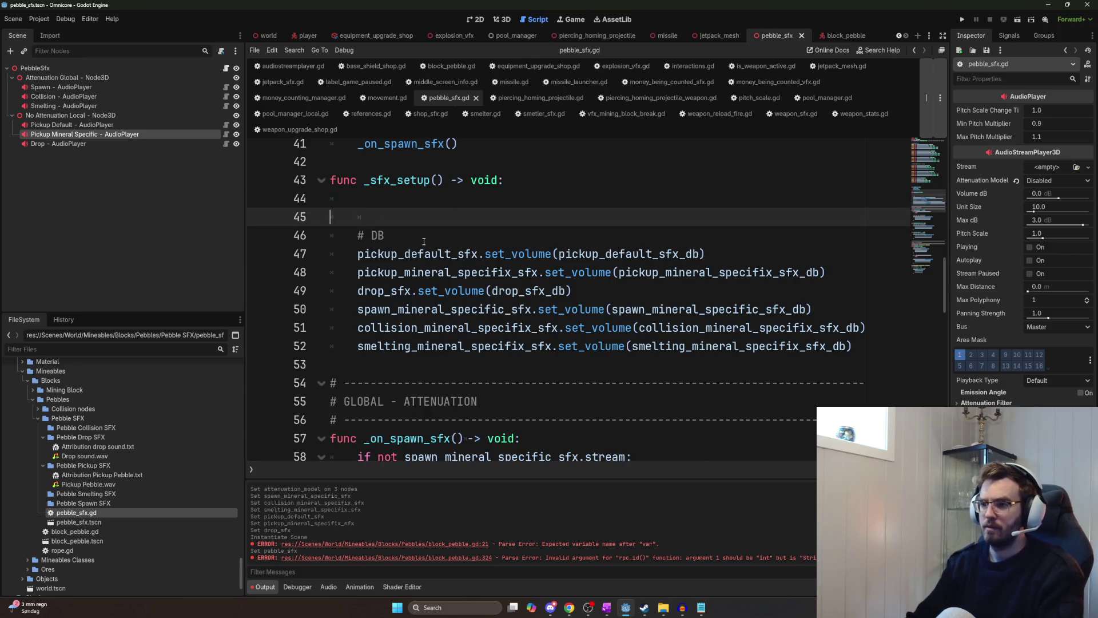
pyautogui.press('Delete')
pyautogui.press('Home')
pyautogui.press('BackSpace')
# Add 'func _set_mineral_specific_audio_streams() -> void:' below _sfx_setup, paste the match block inside, and save.
pyautogui.press('Down')
pyautogui.press('Down')
pyautogui.press('Down')
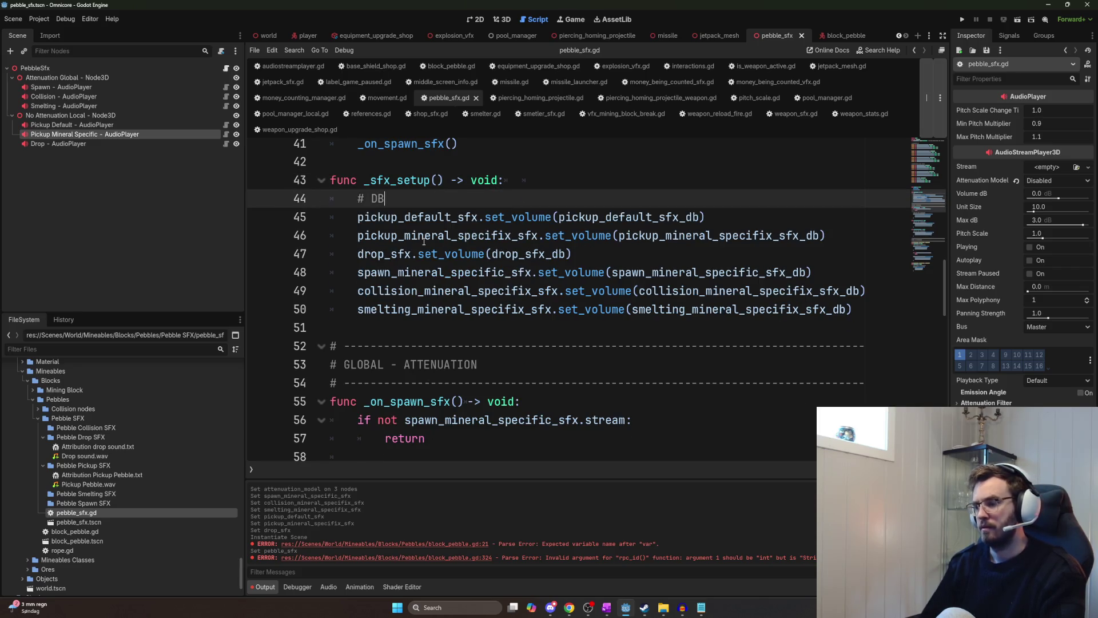
pyautogui.press('Down')
pyautogui.press('Down')
pyautogui.press('Down')
pyautogui.press('Return')
pyautogui.press('Return')
pyautogui.press('Up')
pyautogui.write('func _set_mi')
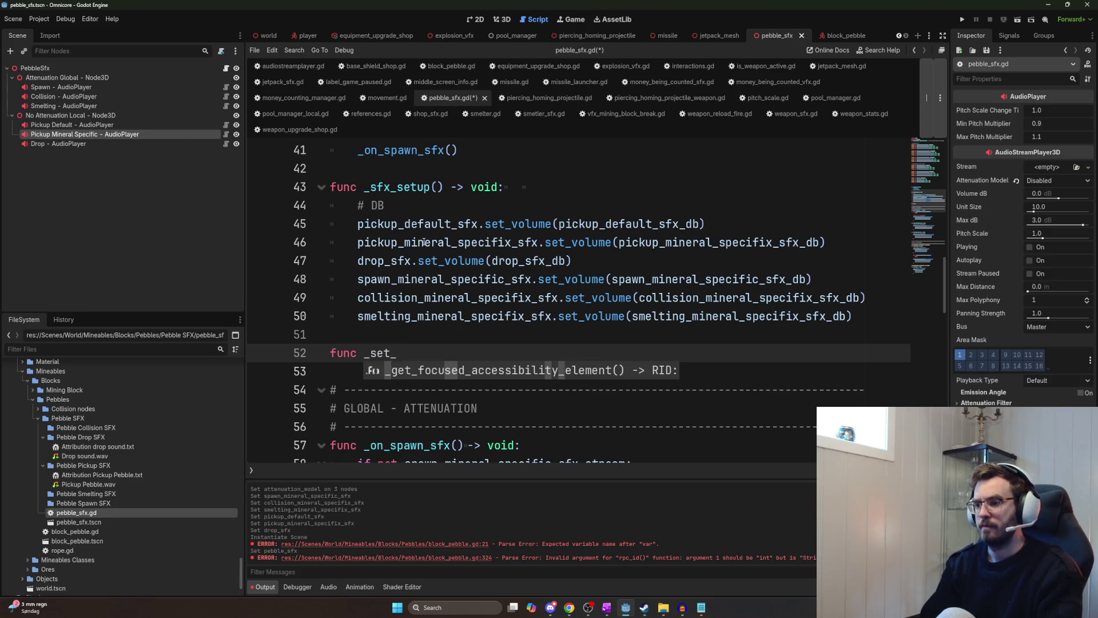
pyautogui.write('neral_specific')
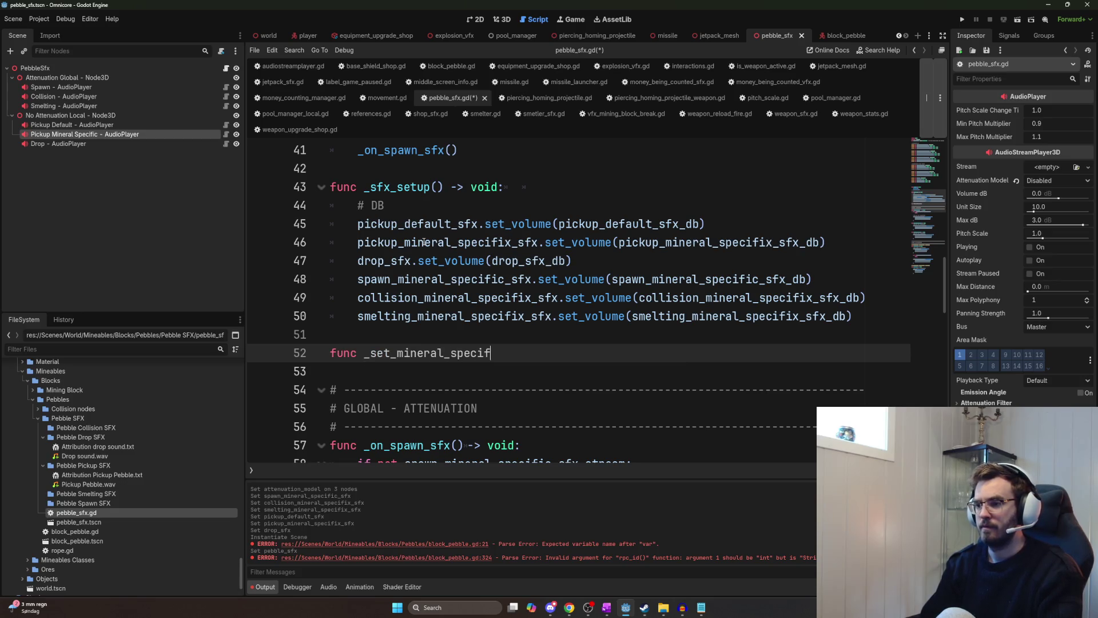
pyautogui.write('_audios')
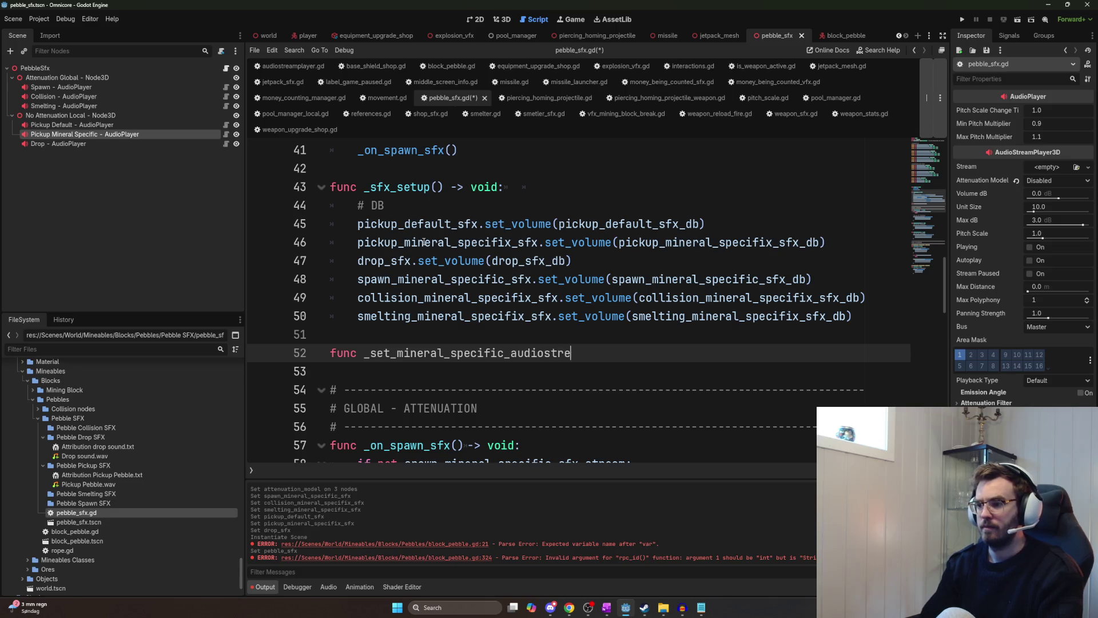
pyautogui.press('BackSpace')
pyautogui.write('_streams(')
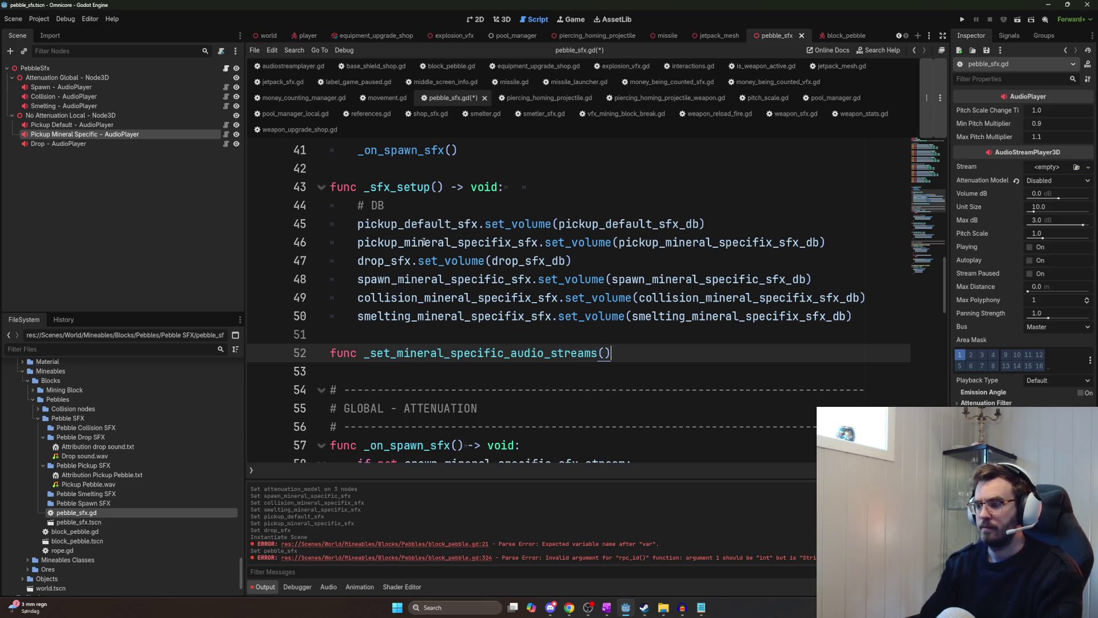
pyautogui.press('Right')
pyautogui.write('-> void:')
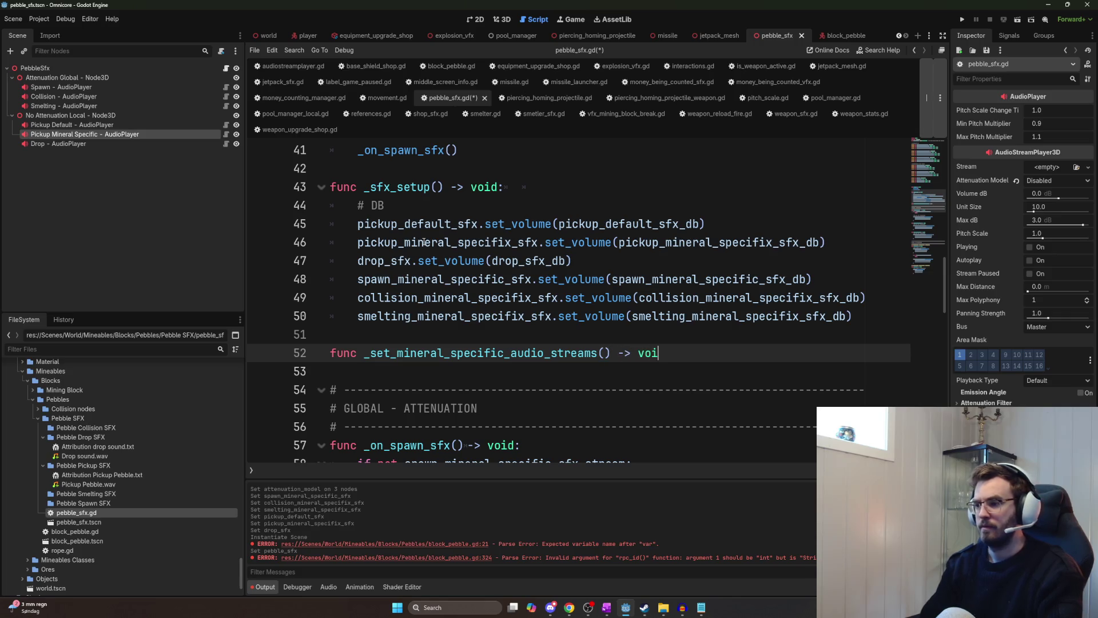
pyautogui.press('Return')
pyautogui.hotkey('ctrl', 'v')
pyautogui.hotkey('ctrl', 's')
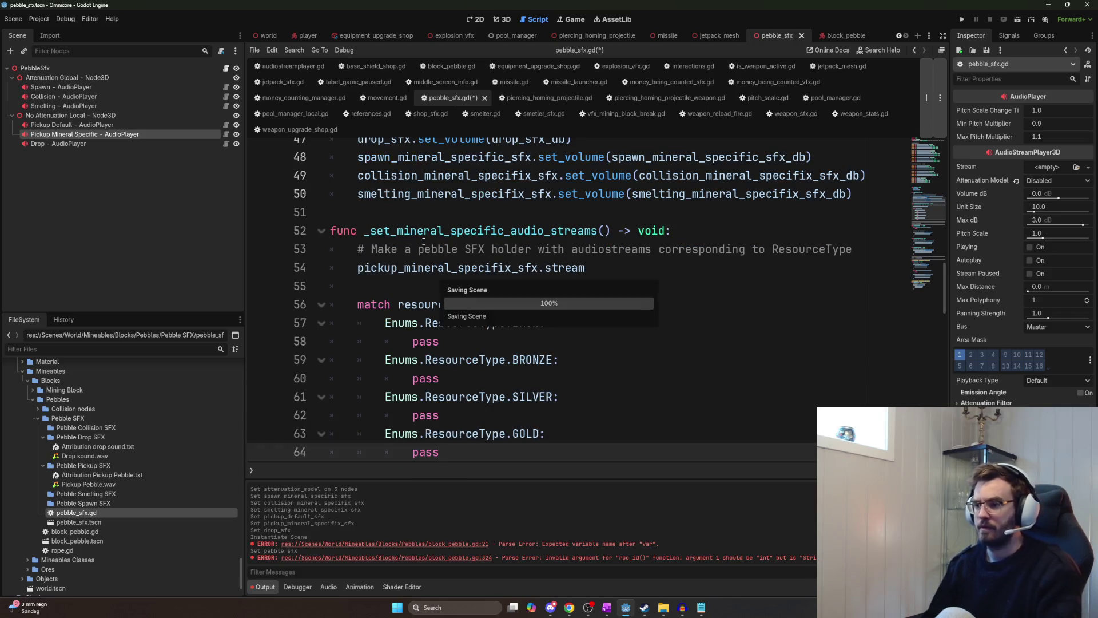
# Select the new function name _set_mineral_specific_audio_streams() including its parentheses.
pyautogui.click(435, 279)
pyautogui.doubleClick(482, 243)
pyautogui.keyDown('shift'); pyautogui.click(611, 242); pyautogui.keyUp('shift')
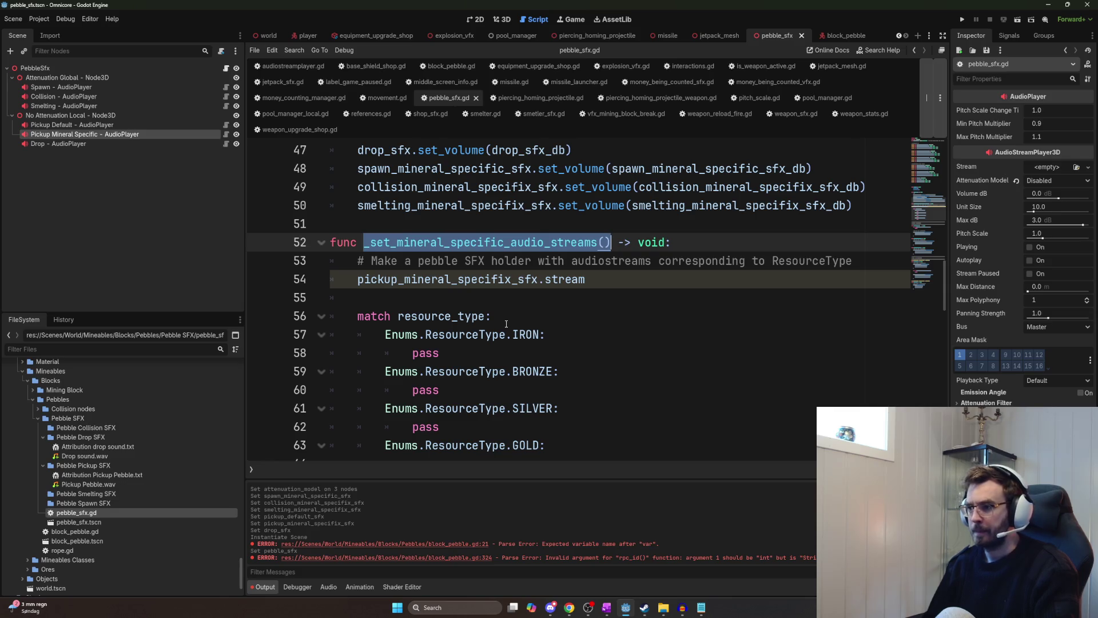
pyautogui.scroll(4, 539, 335)
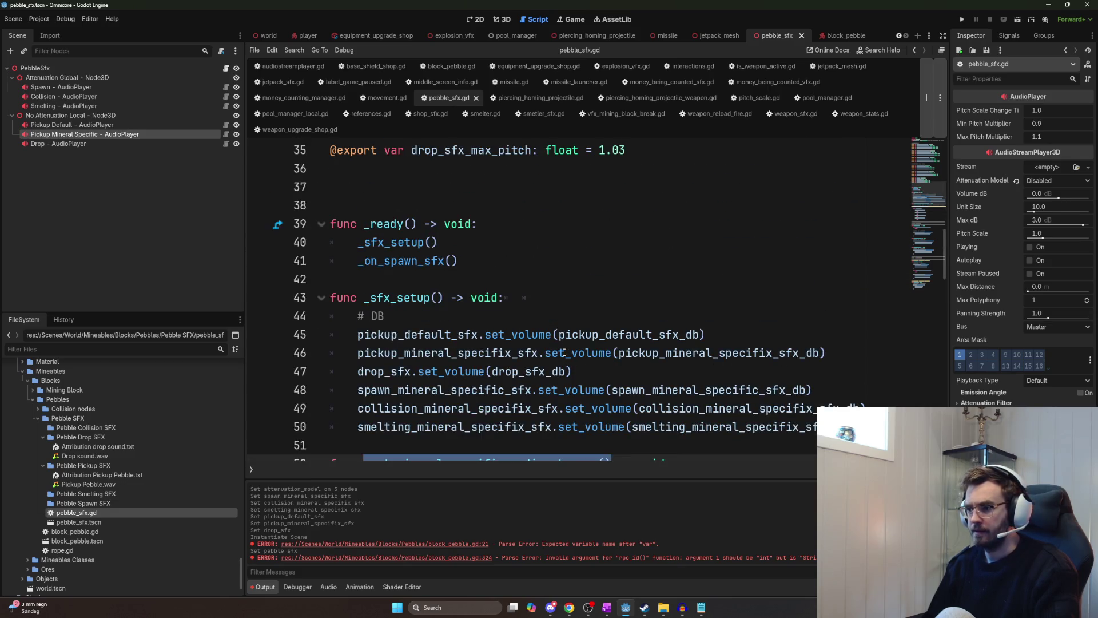
pyautogui.click(474, 260)
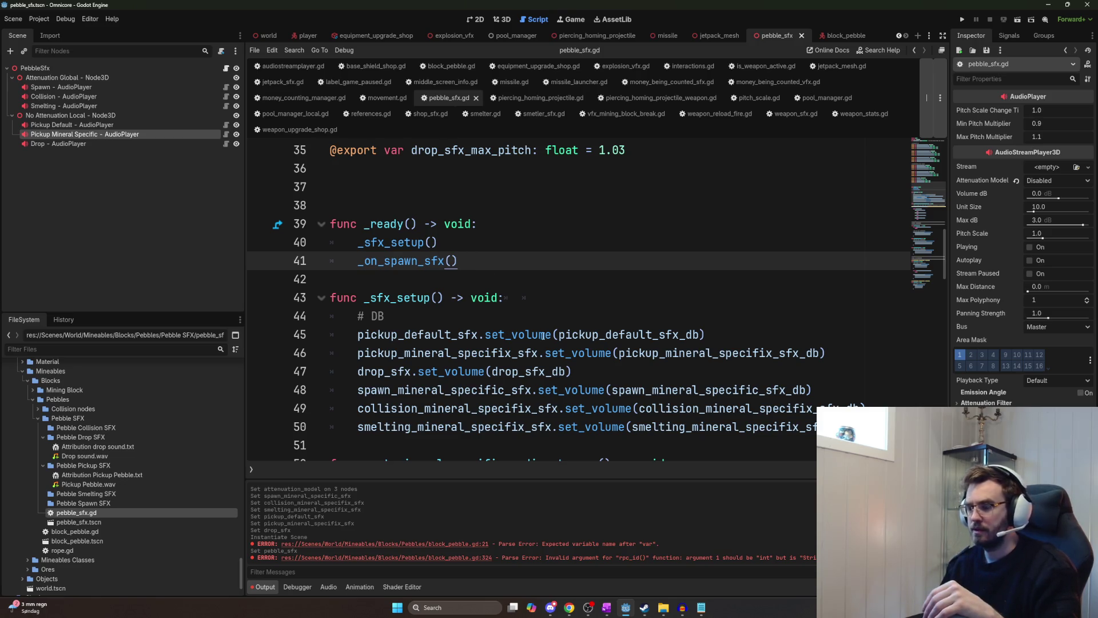
pyautogui.scroll(-2, 567, 365)
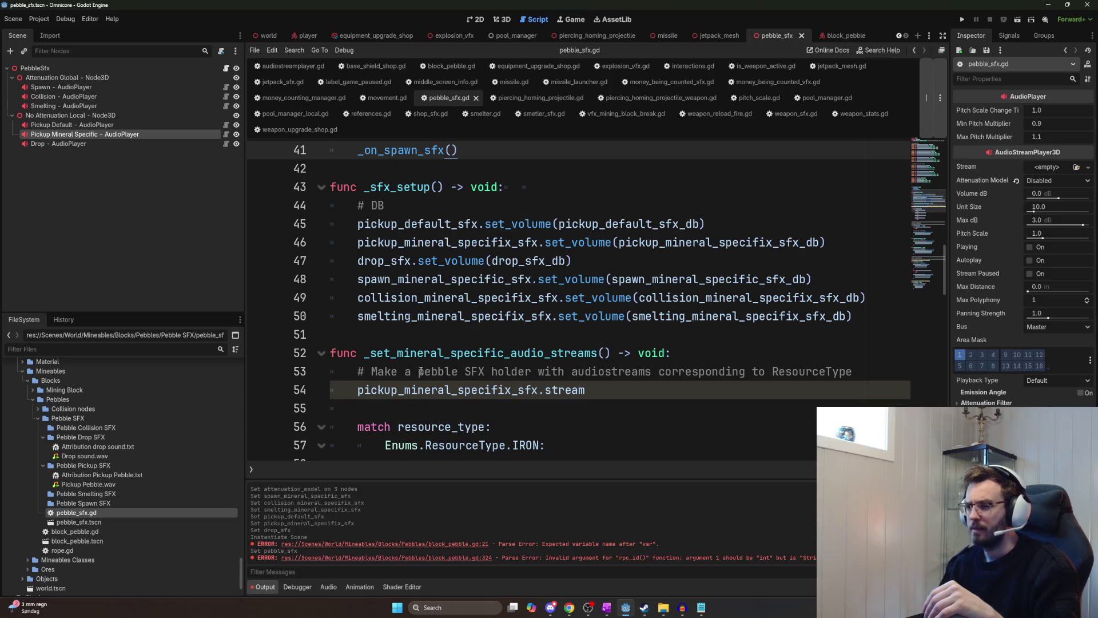
pyautogui.moveTo(365, 354); pyautogui.dragTo(611, 353)
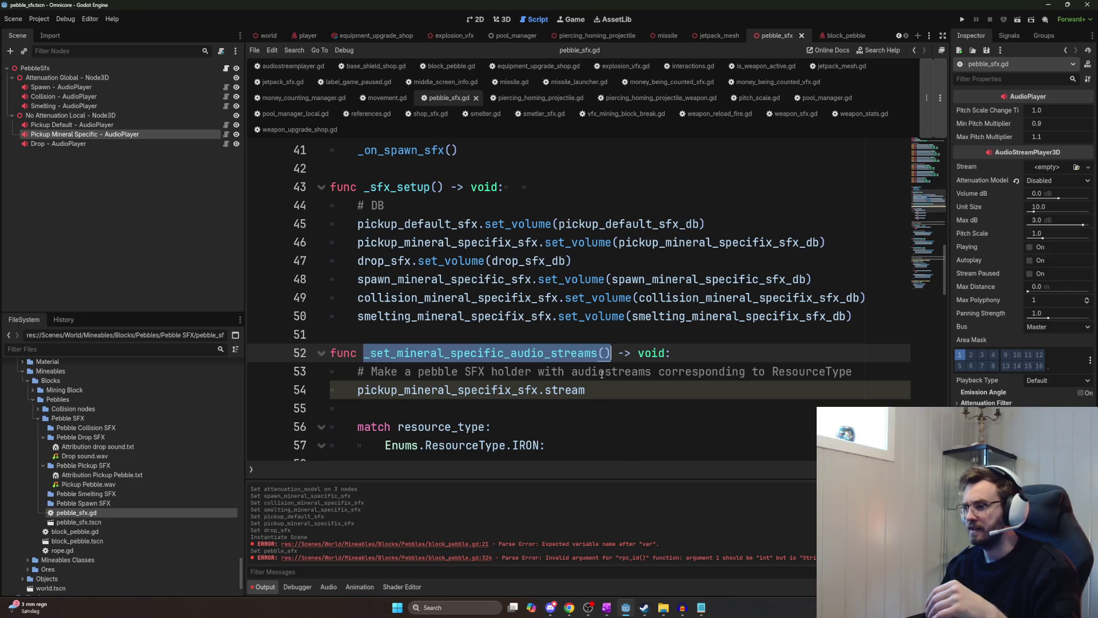
pyautogui.scroll(5, 635, 389)
pyautogui.scroll(8, 629, 378)
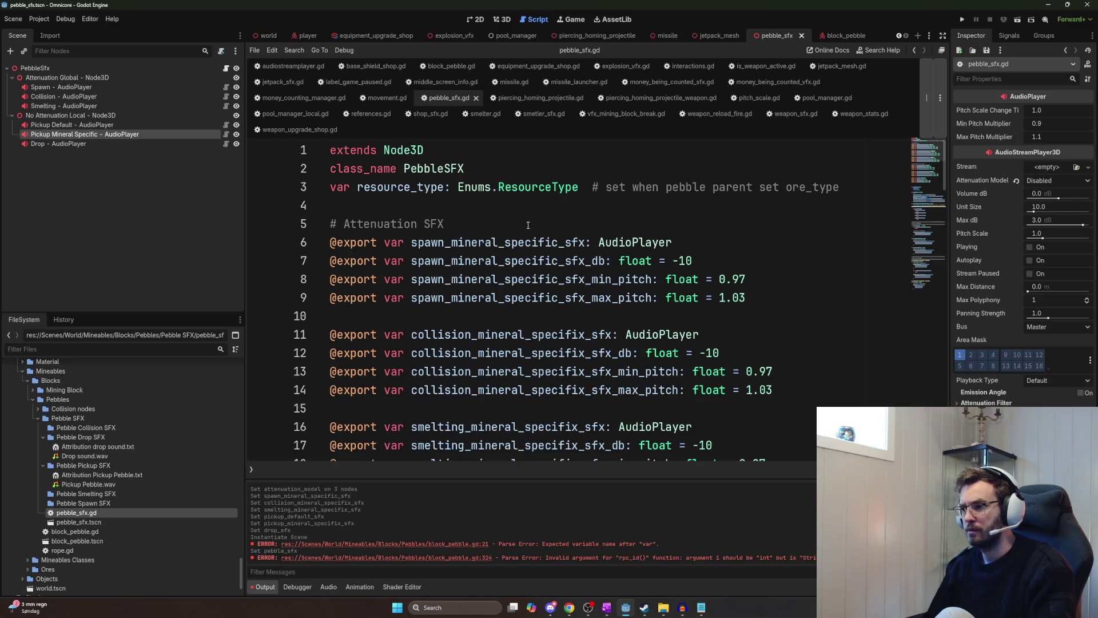
pyautogui.click(841, 189)
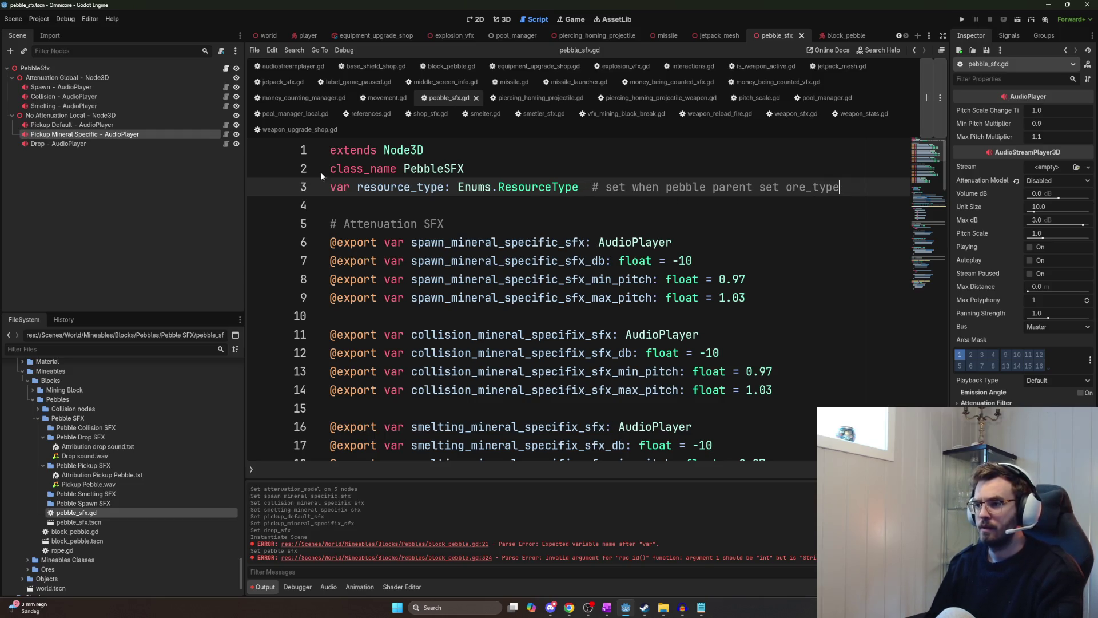
pyautogui.click(418, 202)
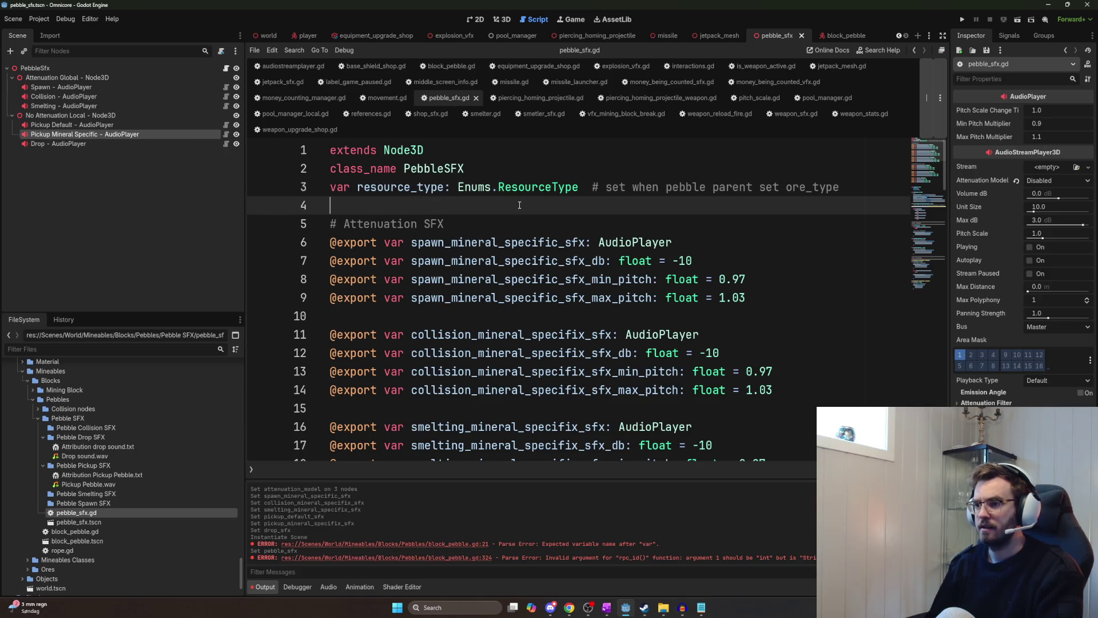
pyautogui.press('Tab')
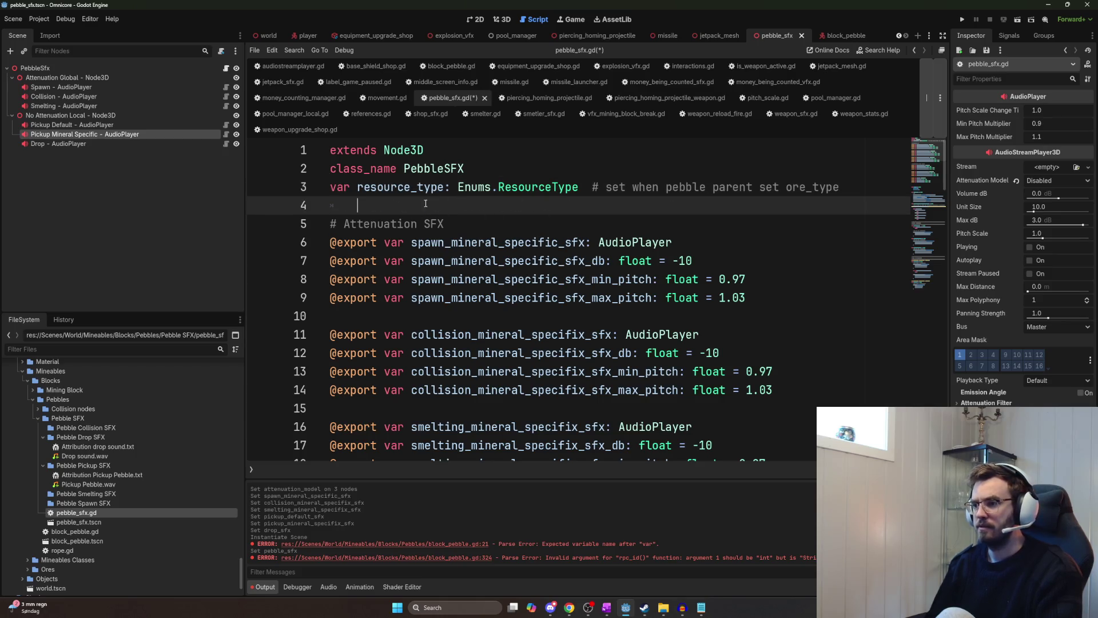
pyautogui.write('set')
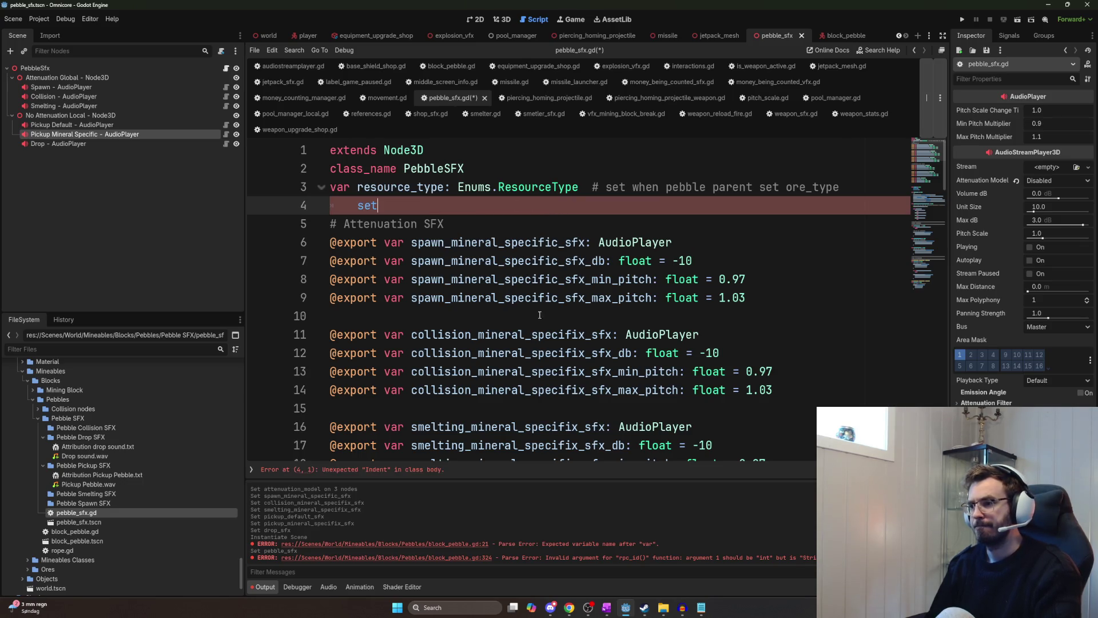
pyautogui.press('BackSpace')
pyautogui.press('BackSpace')
pyautogui.press('BackSpace')
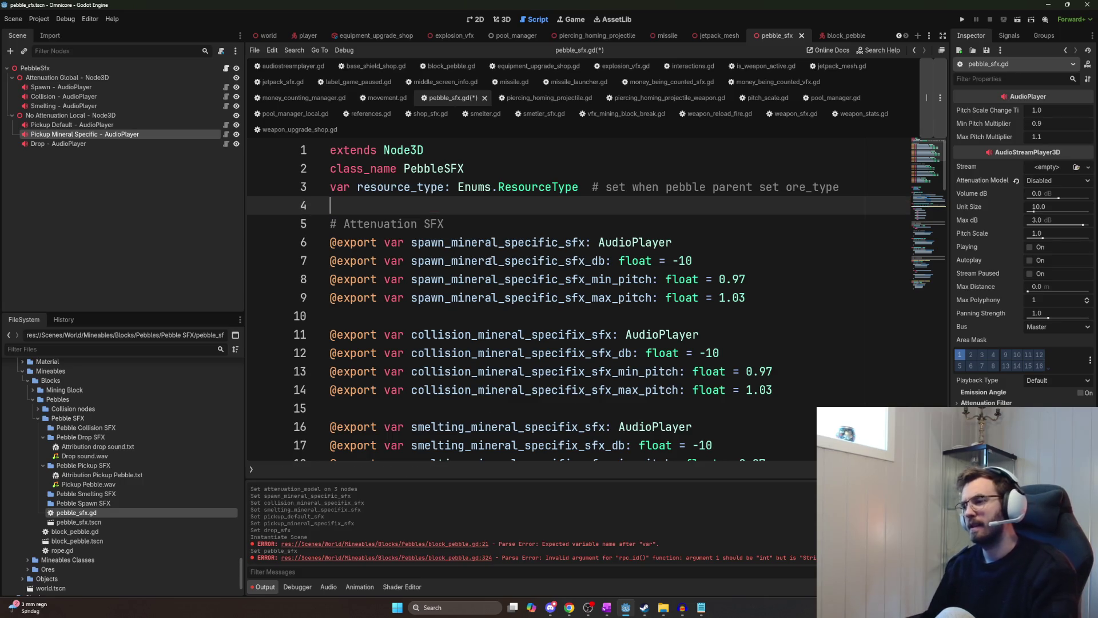
pyautogui.scroll(-4, 506, 278)
pyautogui.scroll(-8, 508, 278)
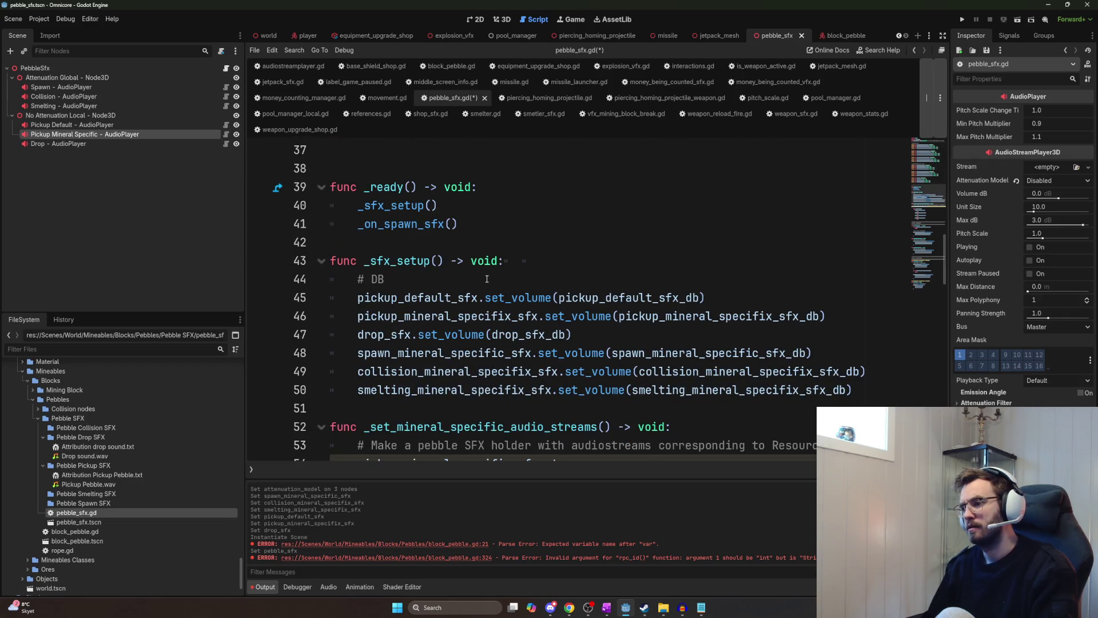
pyautogui.scroll(-3, 489, 286)
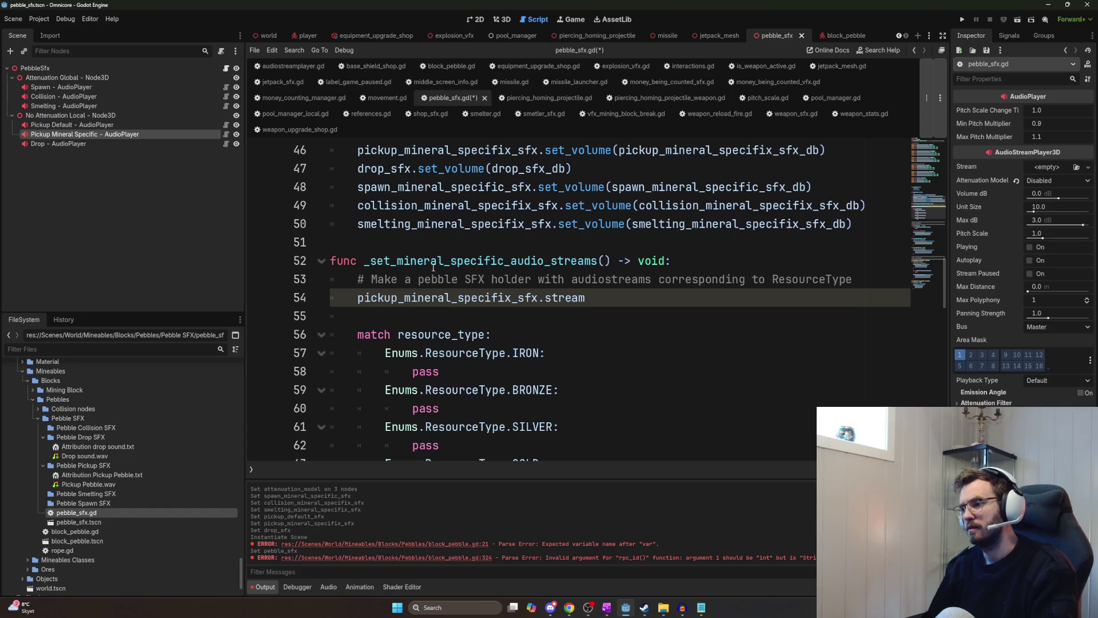
pyautogui.click(398, 247)
pyautogui.press('Return')
pyautogui.press('Return')
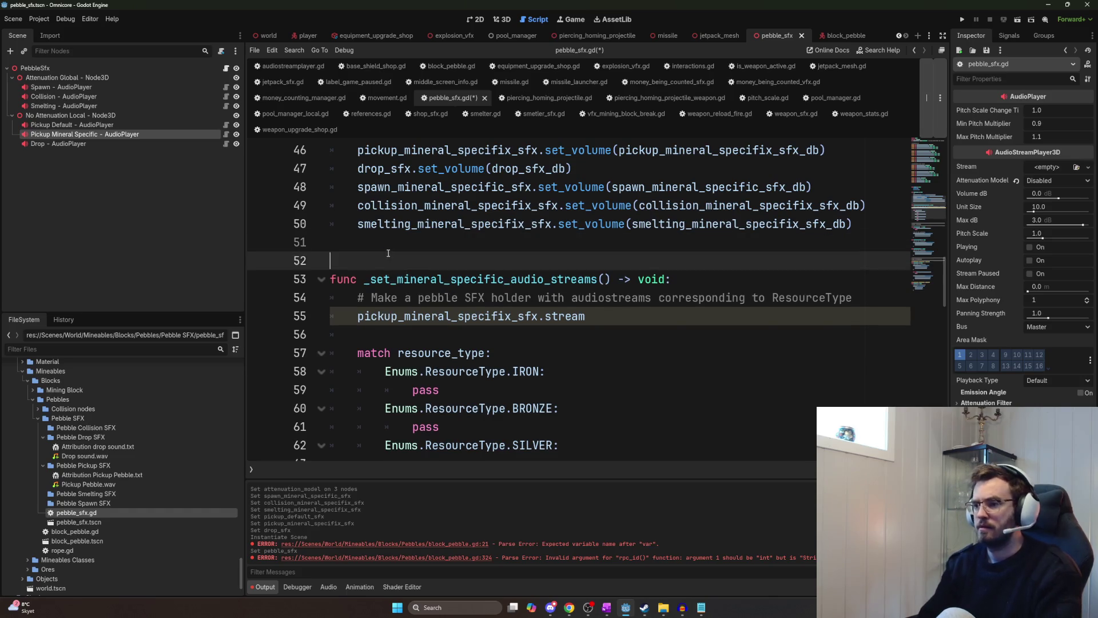
pyautogui.press('Up')
pyautogui.write('func set_recou')
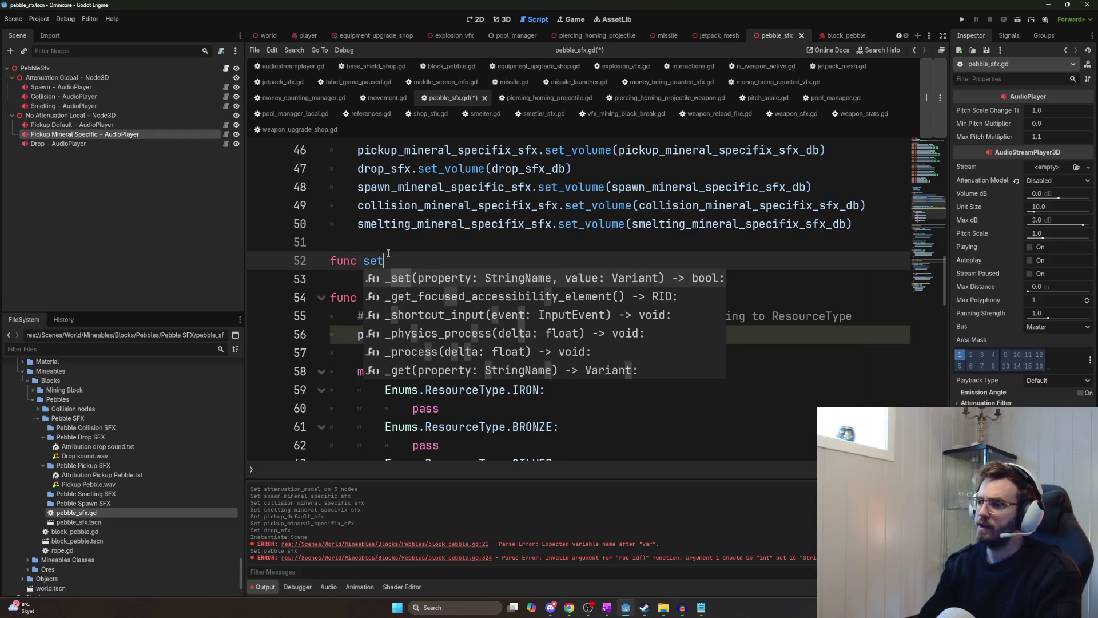
pyautogui.press('BackSpace')
pyautogui.press('BackSpace')
pyautogui.press('BackSpace')
pyautogui.write('sourcetype')
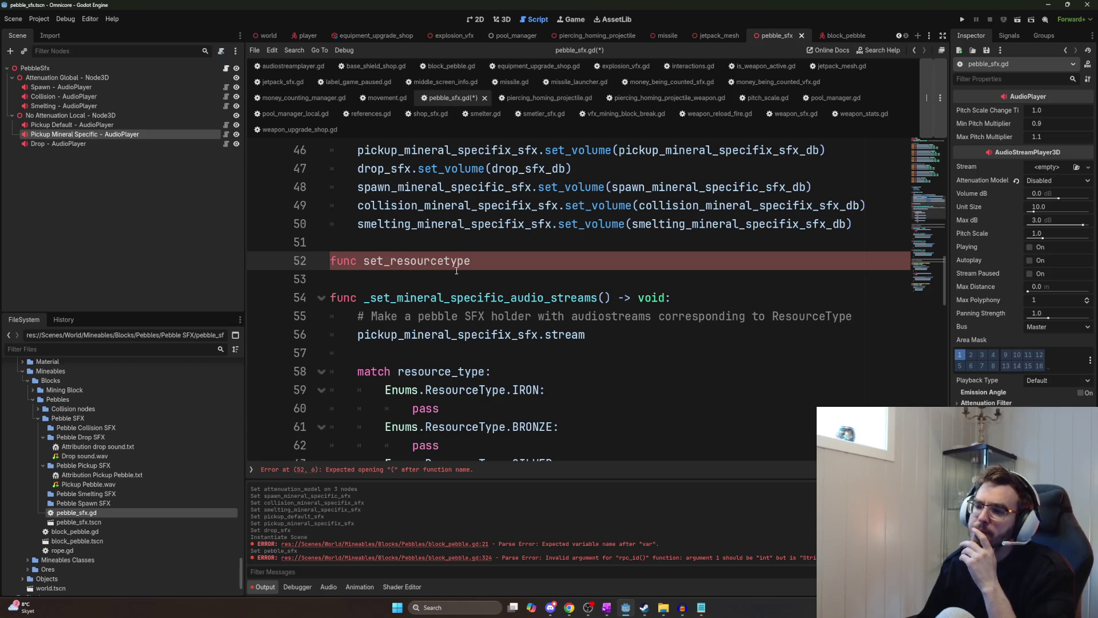
pyautogui.moveTo(477, 262); pyautogui.dragTo(271, 235)
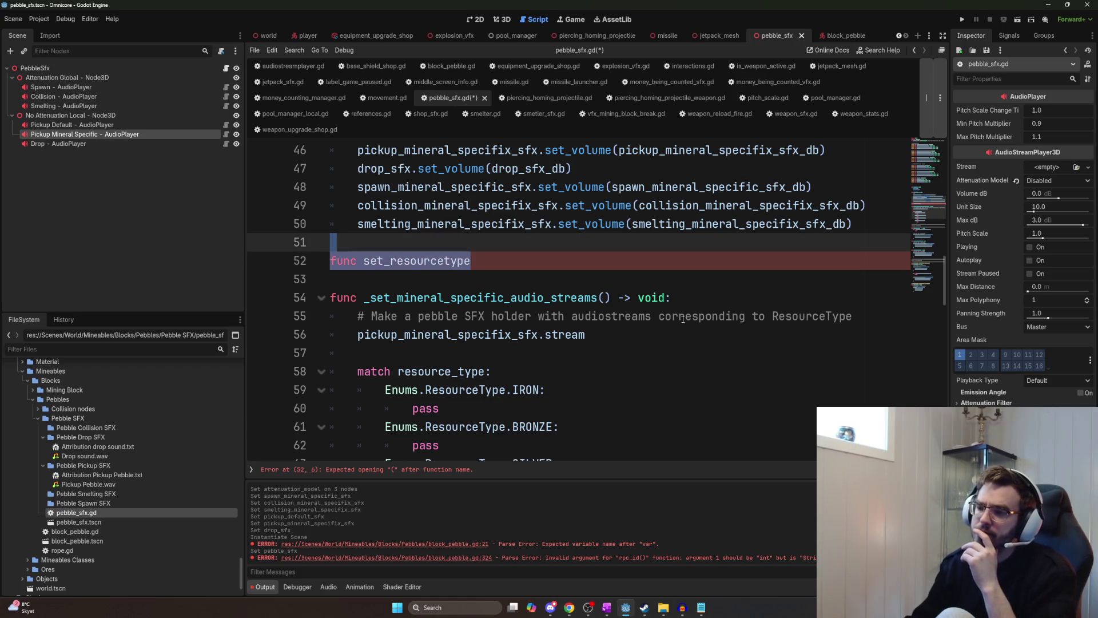
pyautogui.press('BackSpace')
pyautogui.press('BackSpace')
pyautogui.click(624, 298)
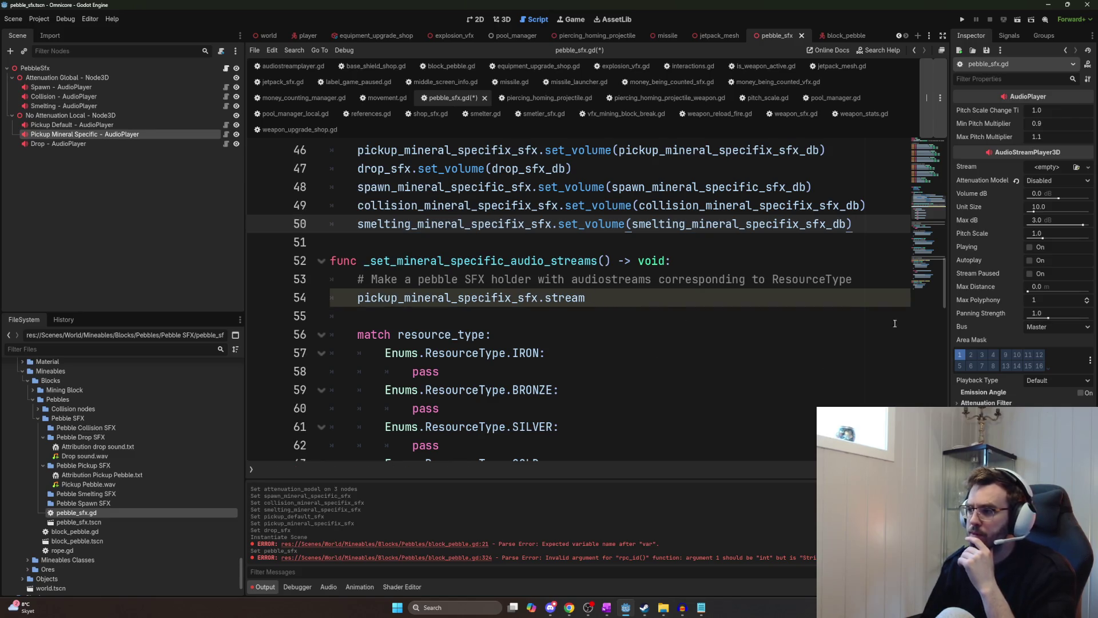
pyautogui.moveTo(944, 298); pyautogui.dragTo(935, 132)
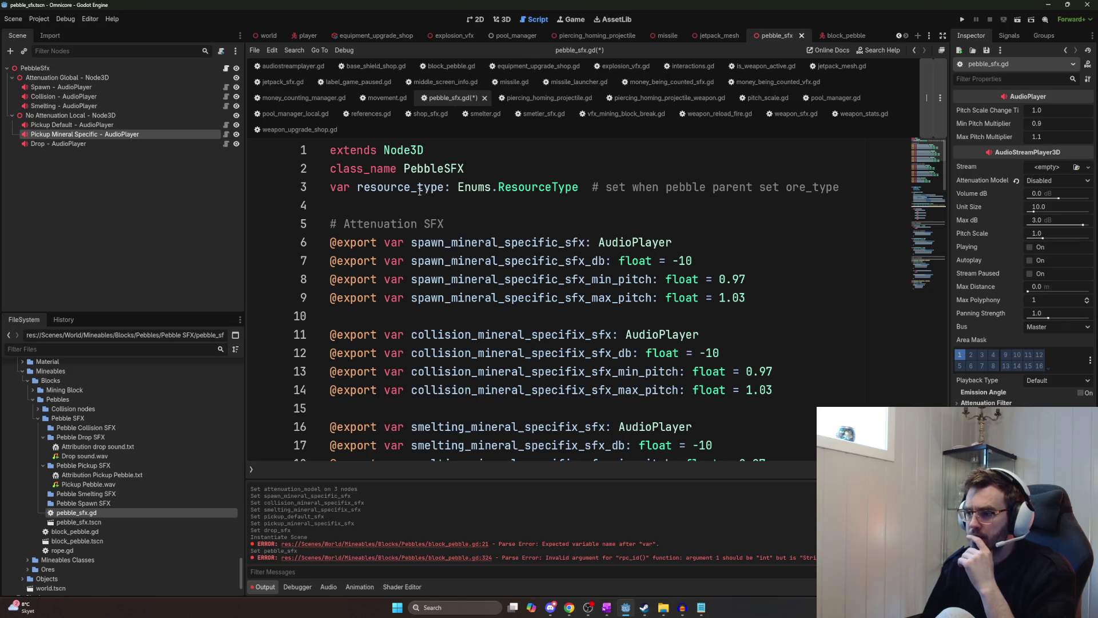
pyautogui.moveTo(944, 181); pyautogui.dragTo(930, 282)
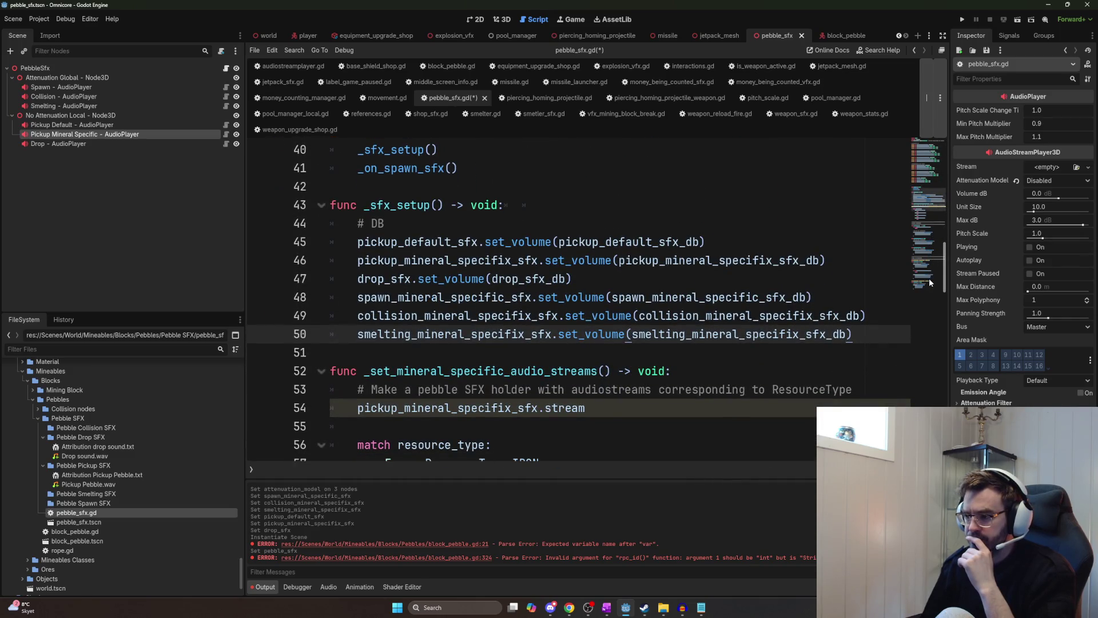
pyautogui.moveTo(929, 283); pyautogui.dragTo(931, 267)
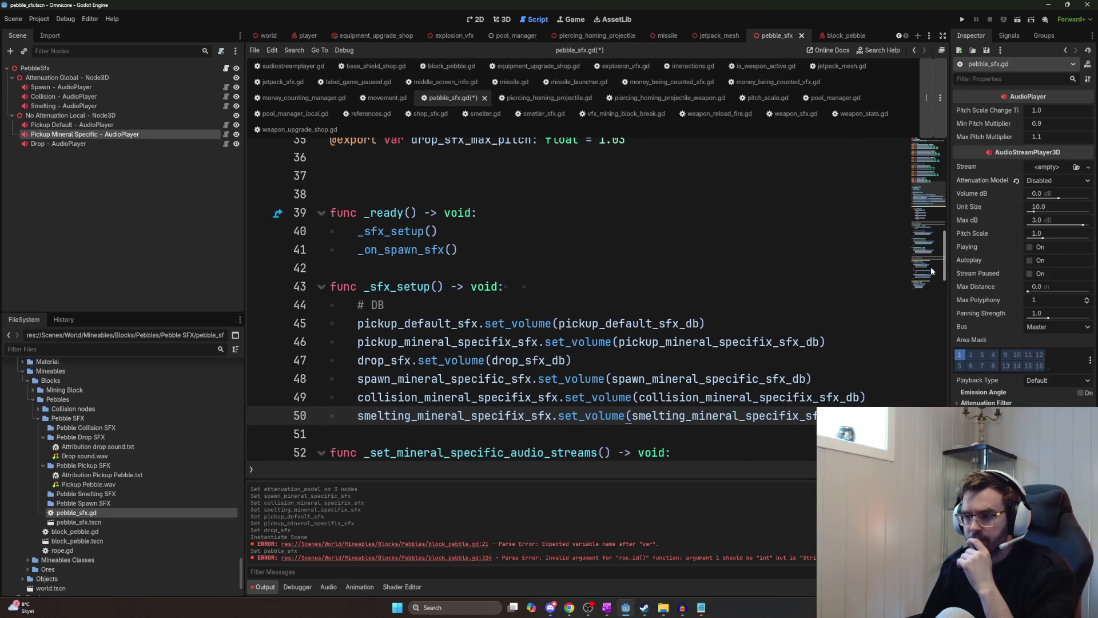
pyautogui.moveTo(457, 250); pyautogui.dragTo(345, 250)
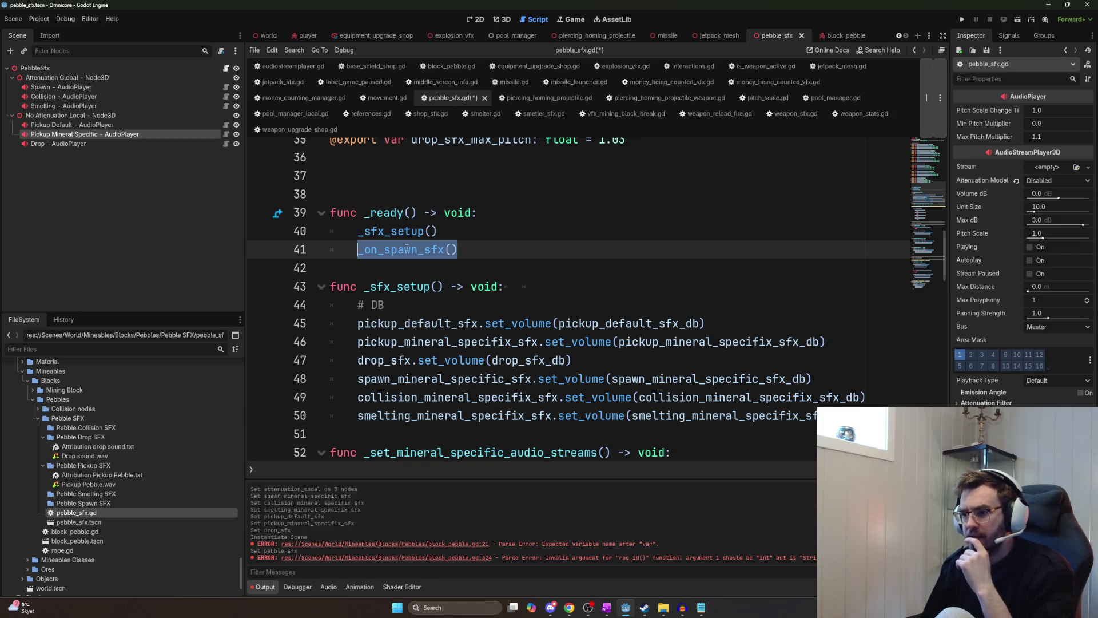
pyautogui.moveTo(406, 248)
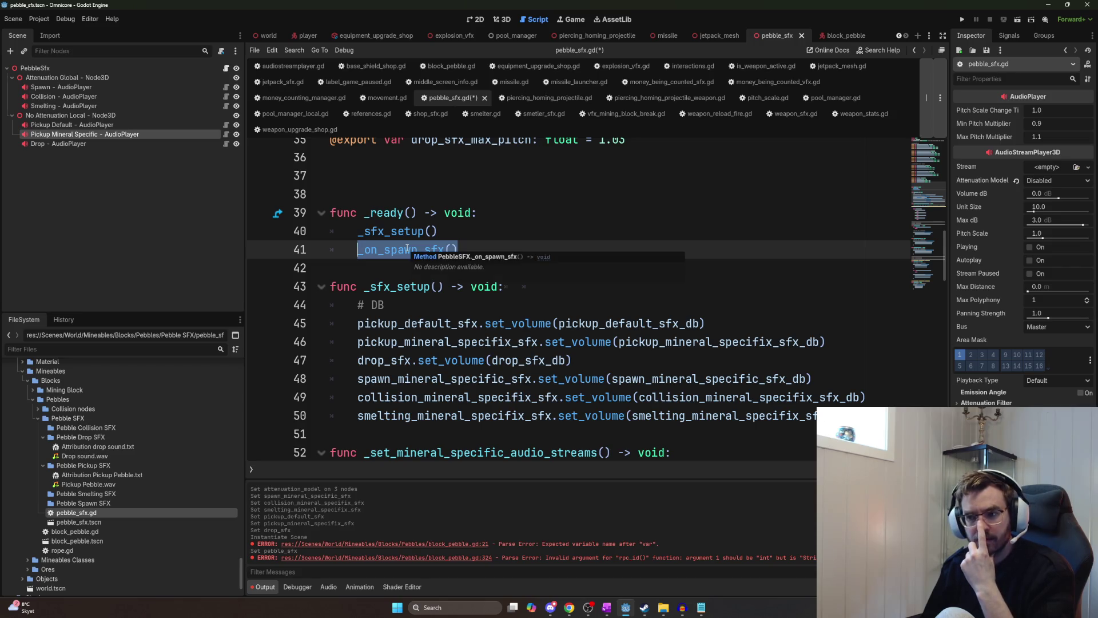
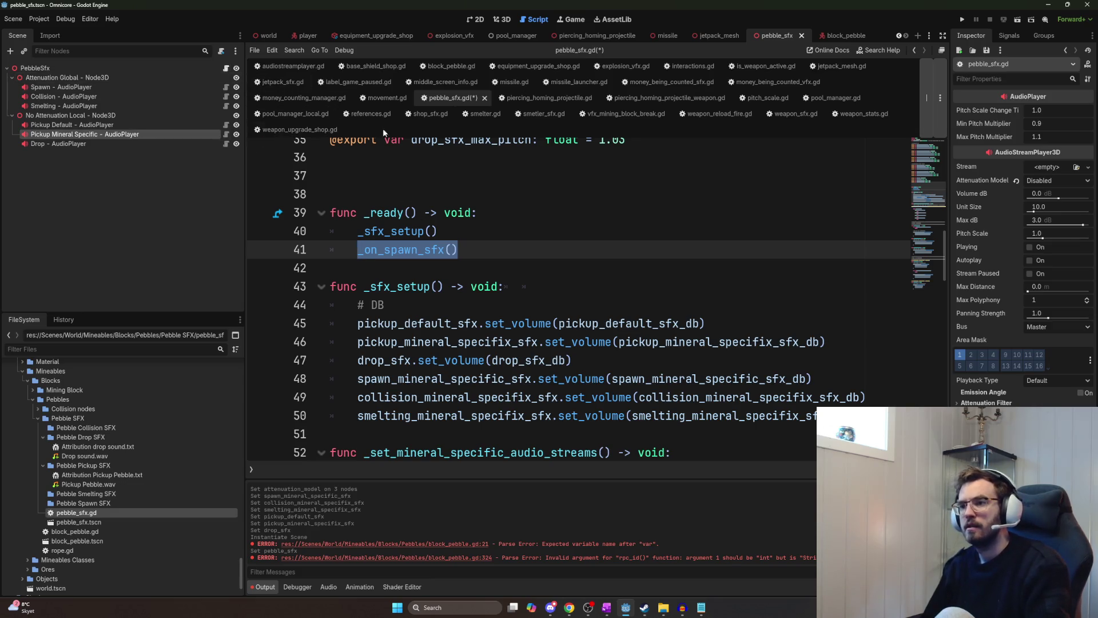
# Open block_pebble.gd from the block_pebble scene and search it for ore_Type.
pyautogui.click(822, 37)
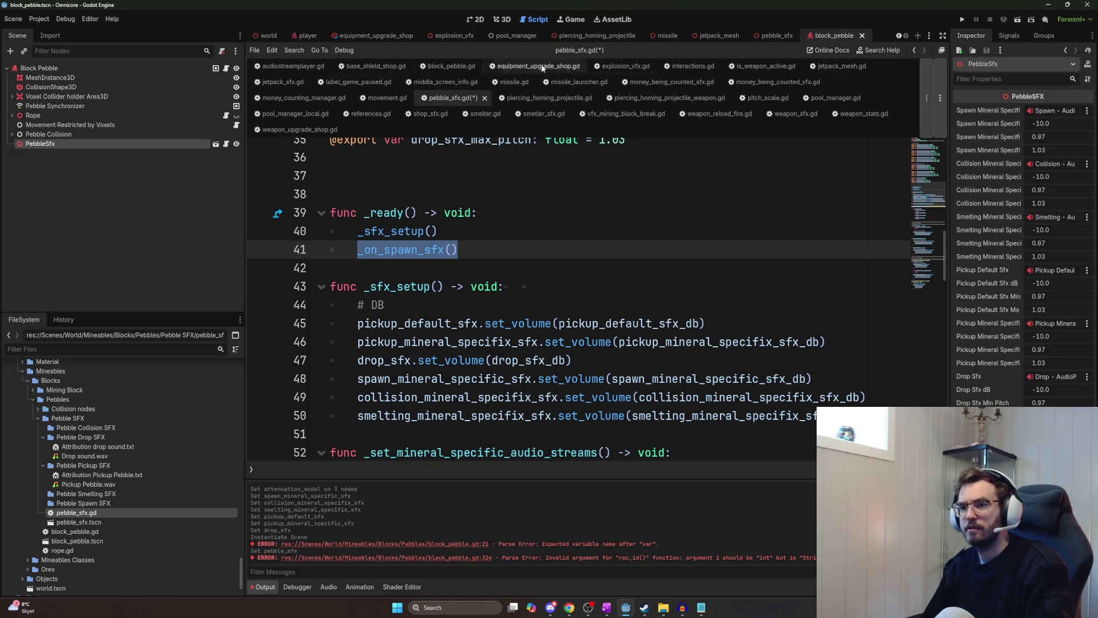
pyautogui.click(226, 68)
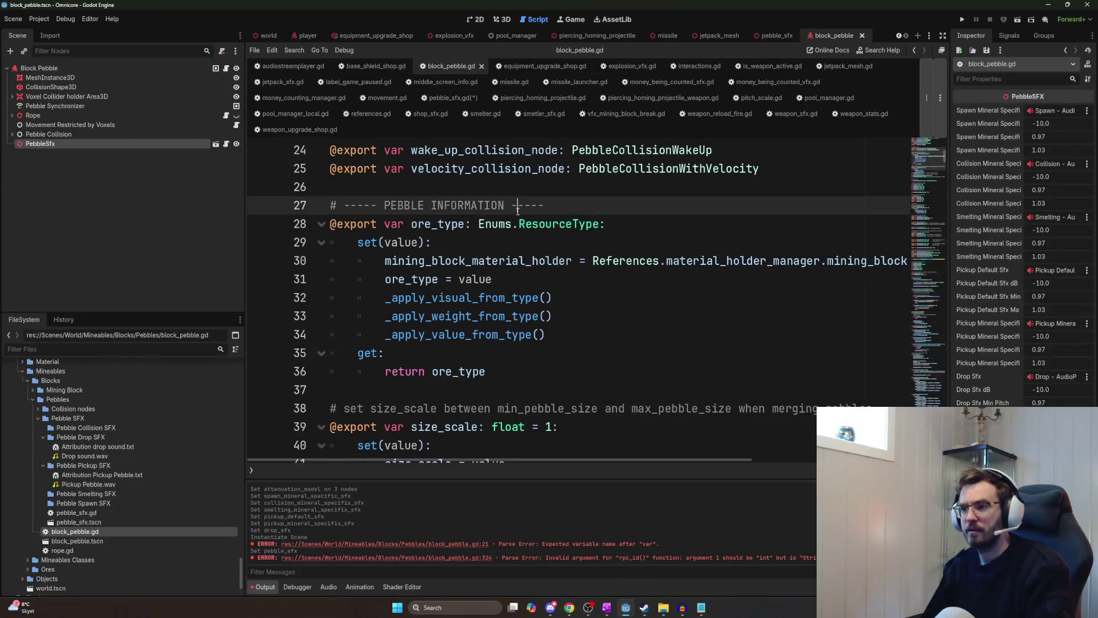
pyautogui.hotkey('ctrl', 'f')
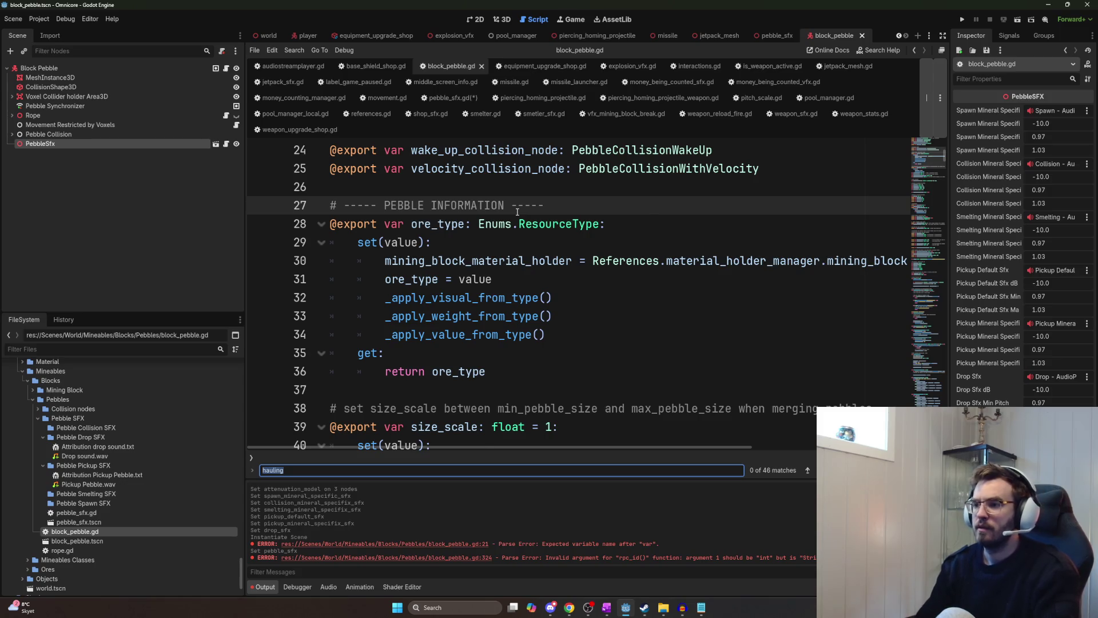
pyautogui.write('ore_Type')
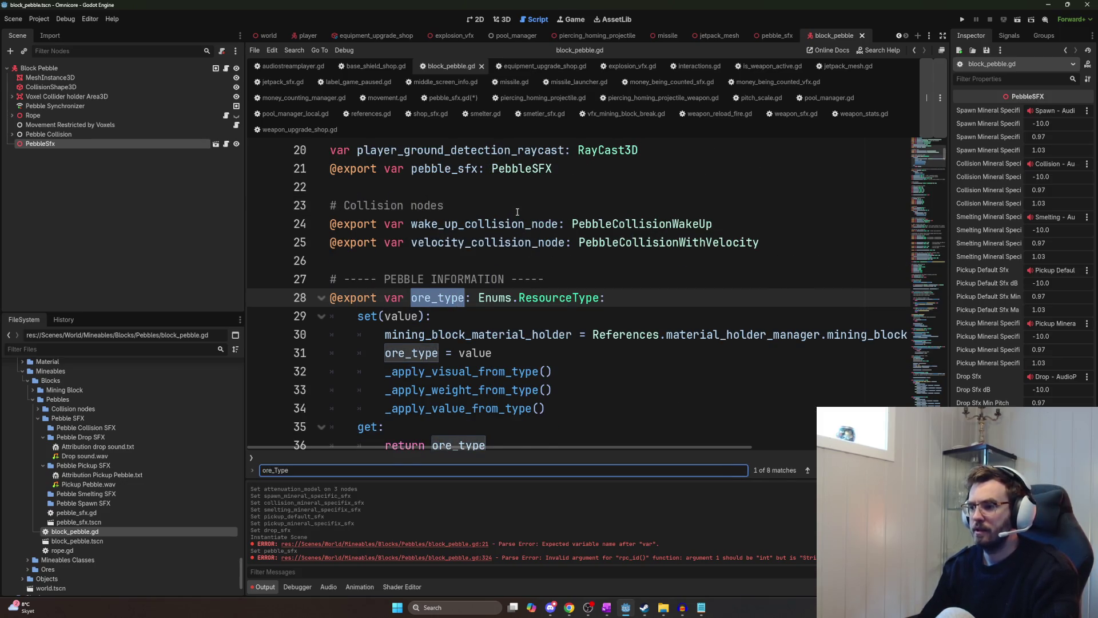
pyautogui.press('Return')
pyautogui.press('Return')
pyautogui.press('Return')
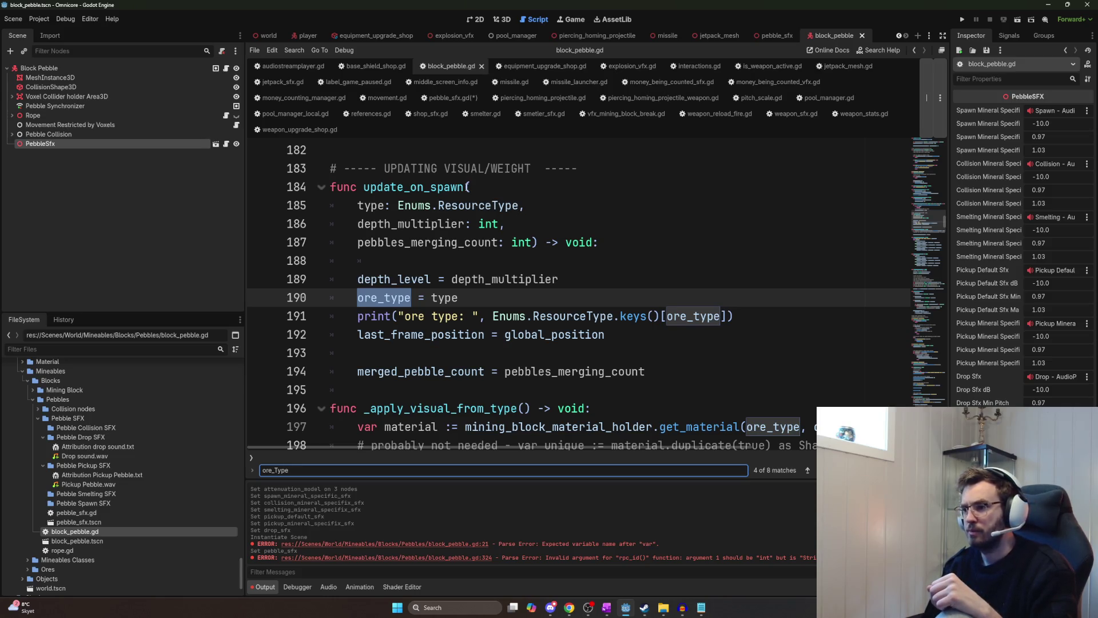
# Select the update_on_spawn function name and start a project-wide search for it.
pyautogui.click(468, 187)
pyautogui.doubleClick(447, 188)
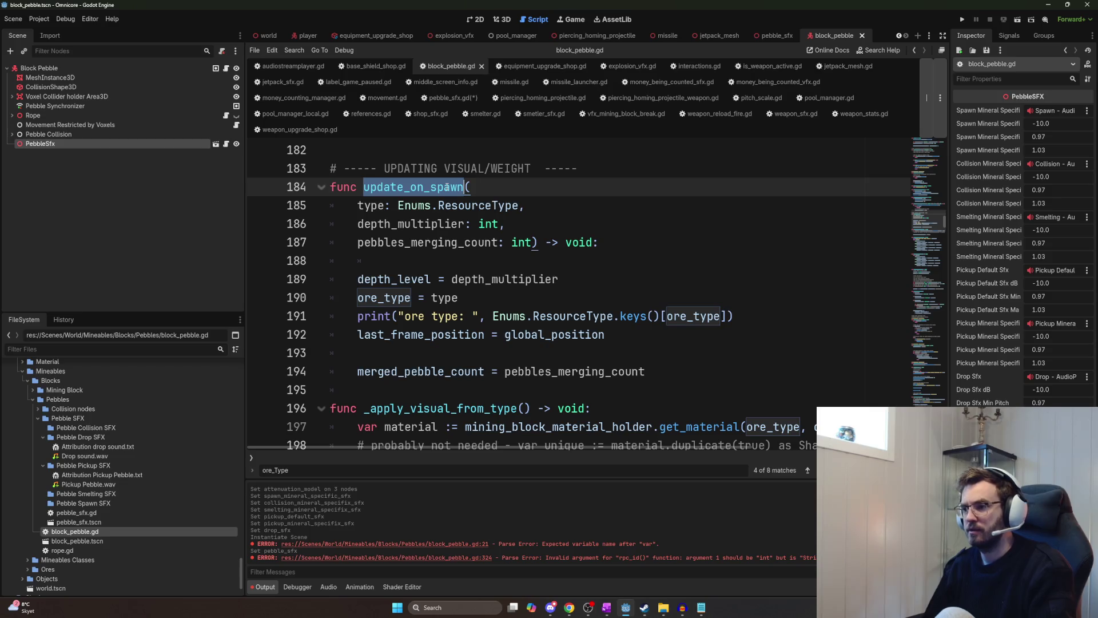
pyautogui.hotkey('ctrl', 'shift', 'f')
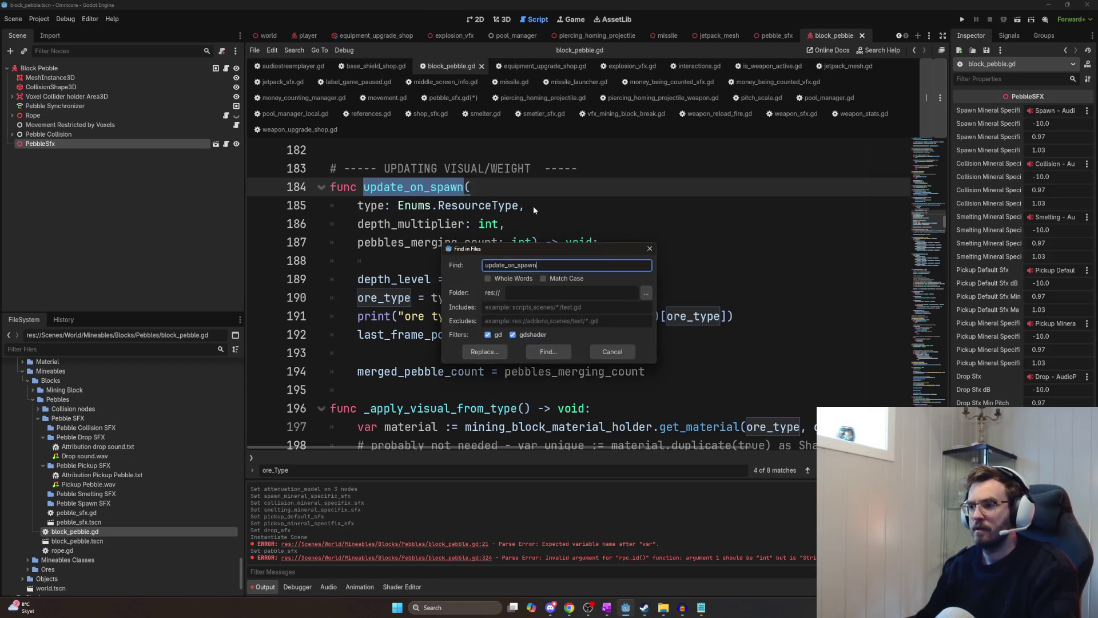
# Run the update_on_spawn search and open its line 60 call in block_drop_spawner.gd.
pyautogui.press('Return')
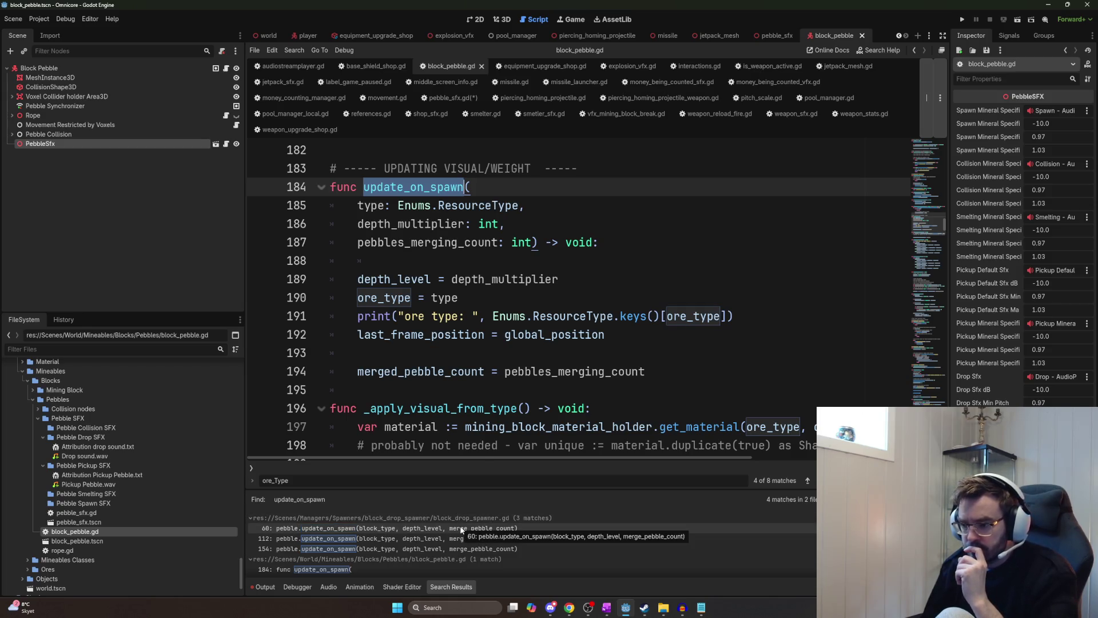
pyautogui.click(461, 528)
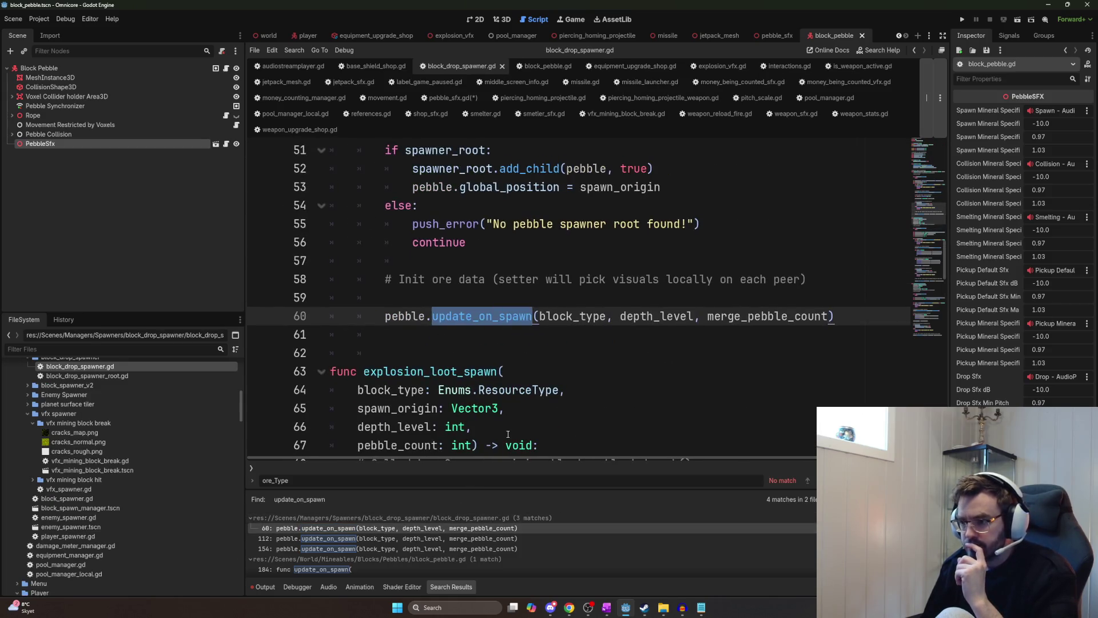
pyautogui.scroll(3, 508, 435)
pyautogui.scroll(2, 508, 438)
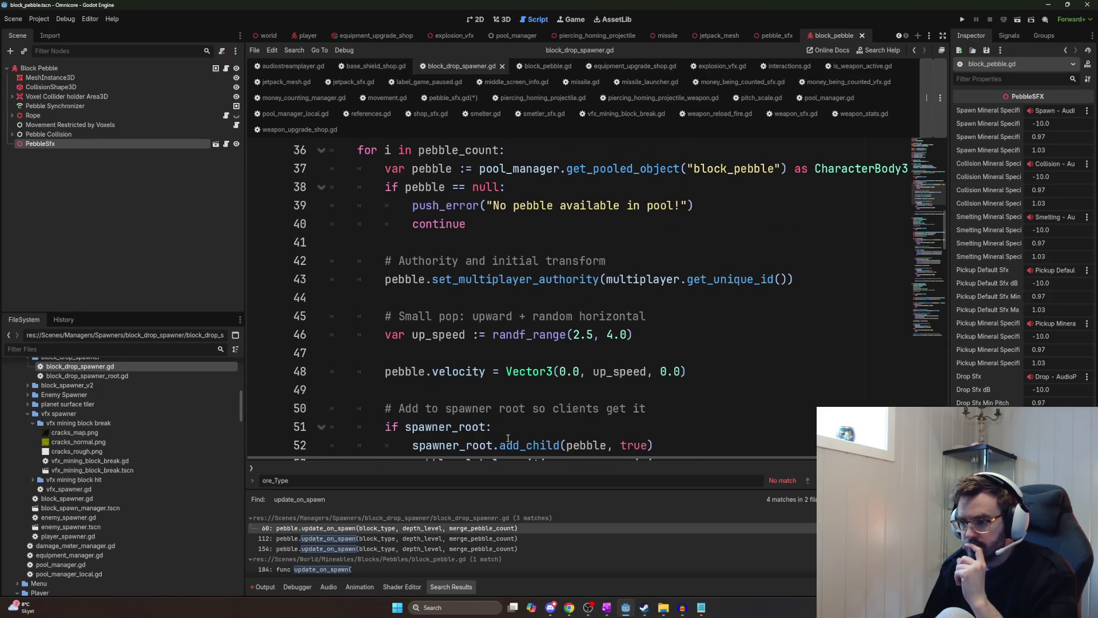
pyautogui.scroll(-3, 508, 438)
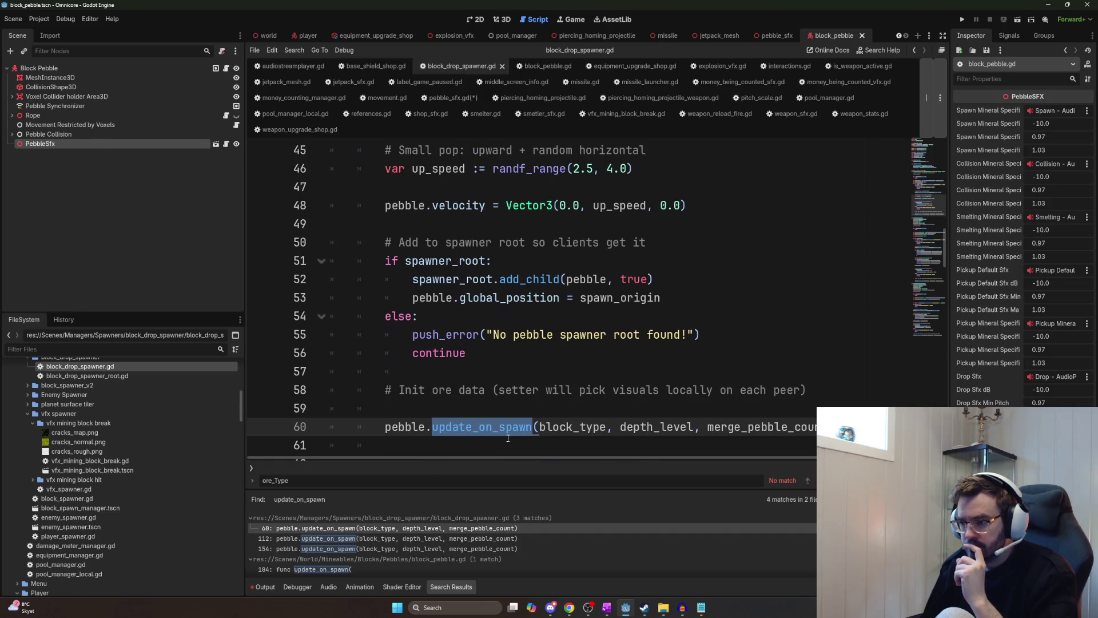
pyautogui.scroll(-3, 508, 437)
pyautogui.scroll(3, 508, 438)
pyautogui.scroll(1, 539, 416)
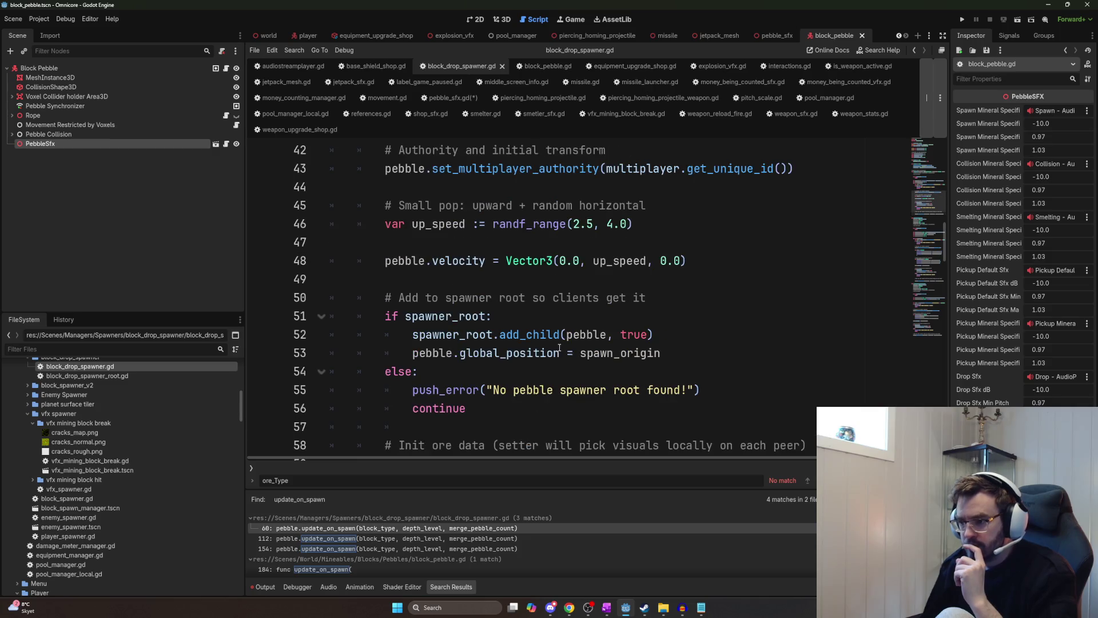
pyautogui.scroll(-1, 560, 347)
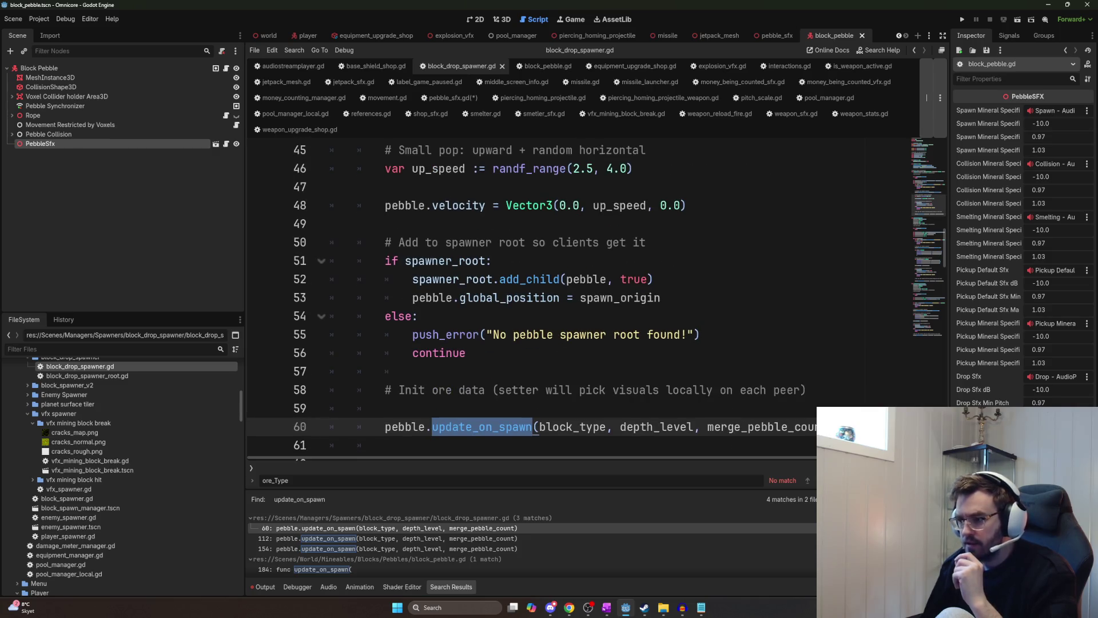
# Select the loot_spawn code from its start down to the update_on_spawn call.
pyautogui.moveTo(881, 427)
pyautogui.mouseDown()
pyautogui.moveTo(421, 372)
pyautogui.moveTo(463, 353)
pyautogui.moveTo(430, 300)
pyautogui.mouseUp()
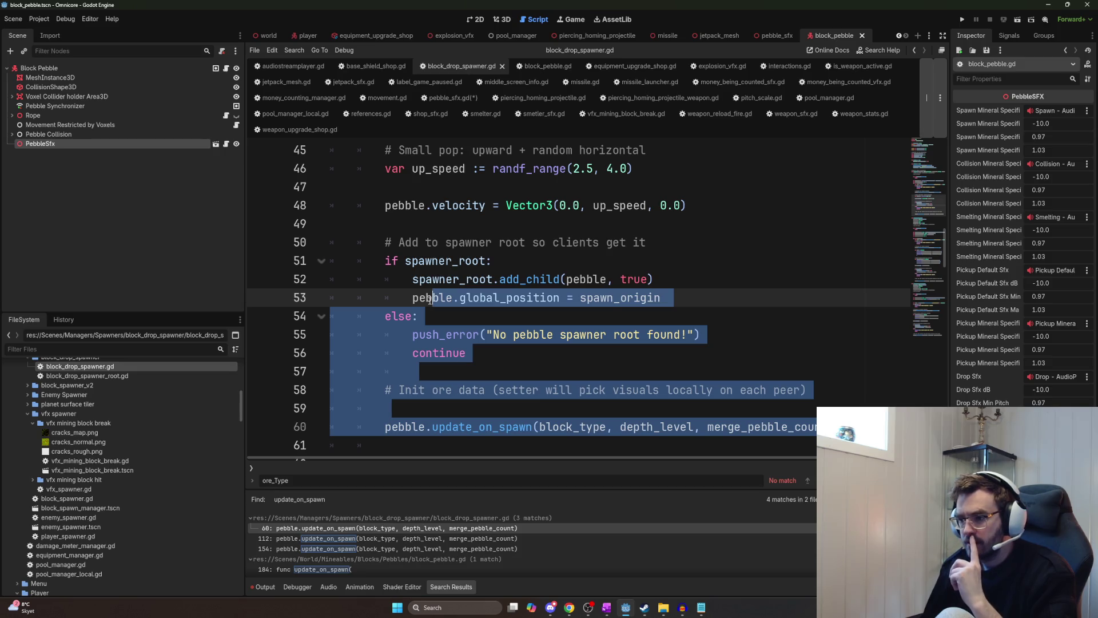
pyautogui.moveTo(430, 300)
pyautogui.mouseDown()
pyautogui.moveTo(413, 337)
pyautogui.moveTo(432, 353)
pyautogui.moveTo(411, 352)
pyautogui.moveTo(323, 266)
pyautogui.mouseUp()
pyautogui.scroll(8, 412, 353)
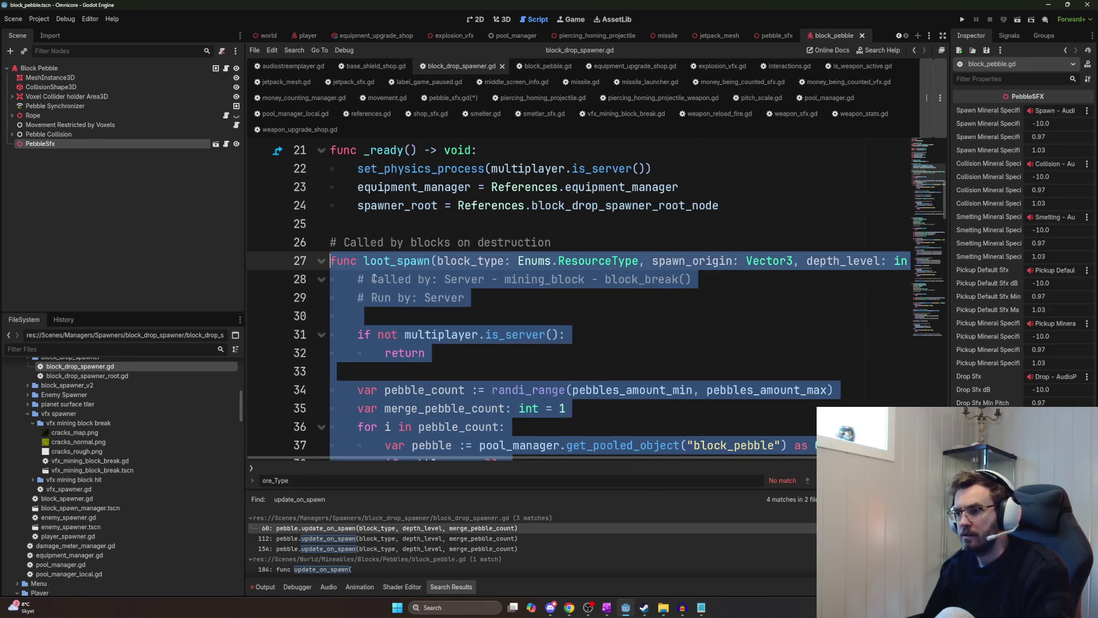
pyautogui.hotkey('alt', 'Tab')
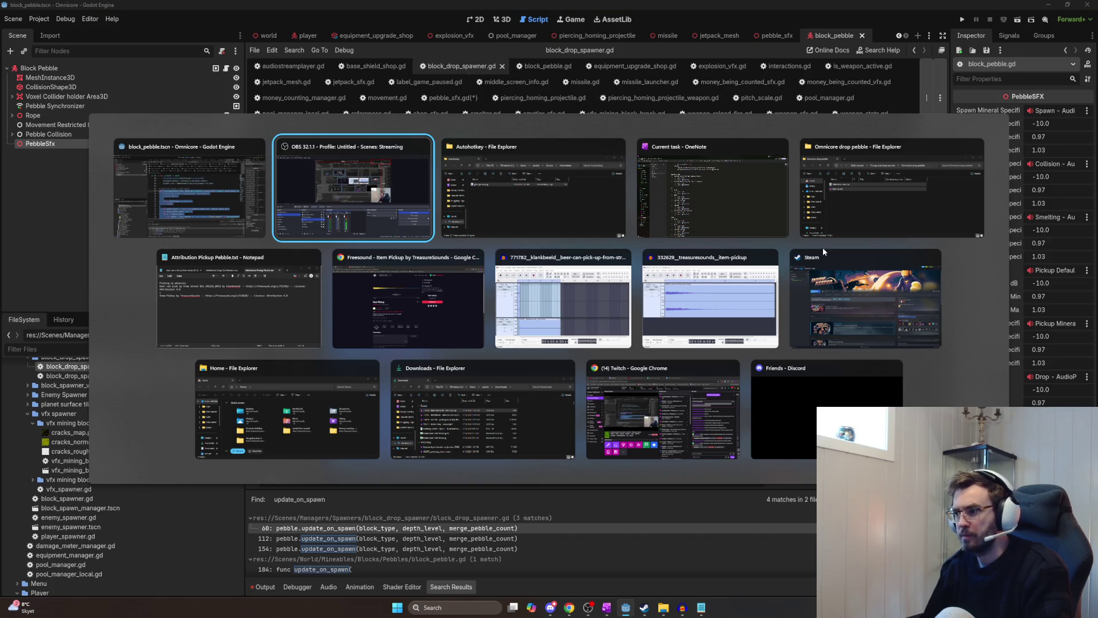
# Paste the spawner code into the ChatGPT Godot chat and ask whether update_on_spawn runs before the pebble's and its children's _ready.
pyautogui.click(362, 286)
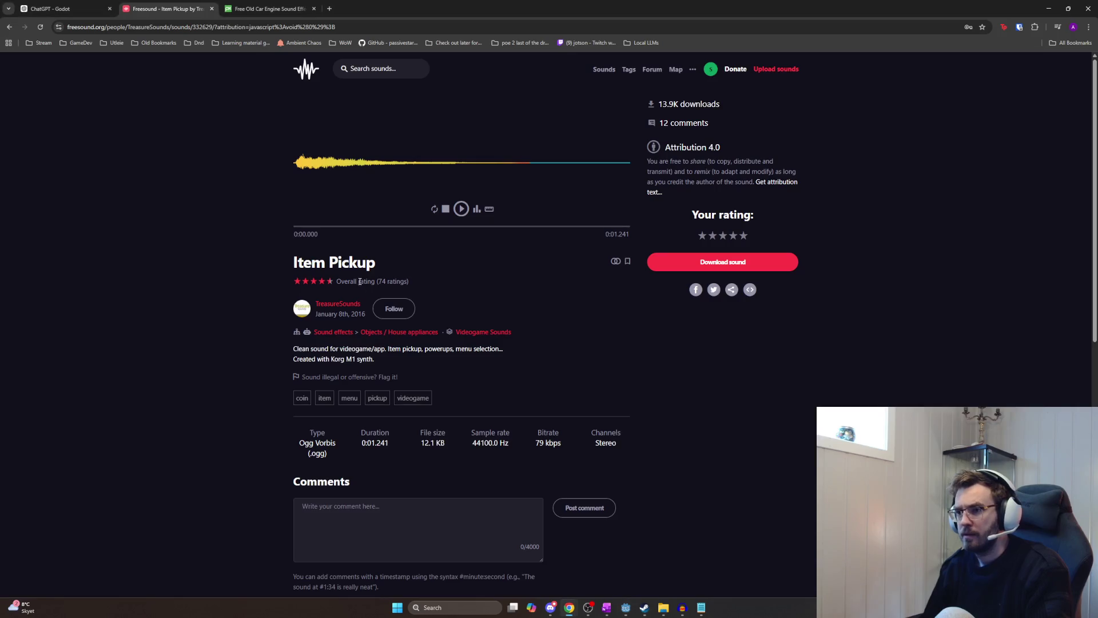
pyautogui.click(103, 8)
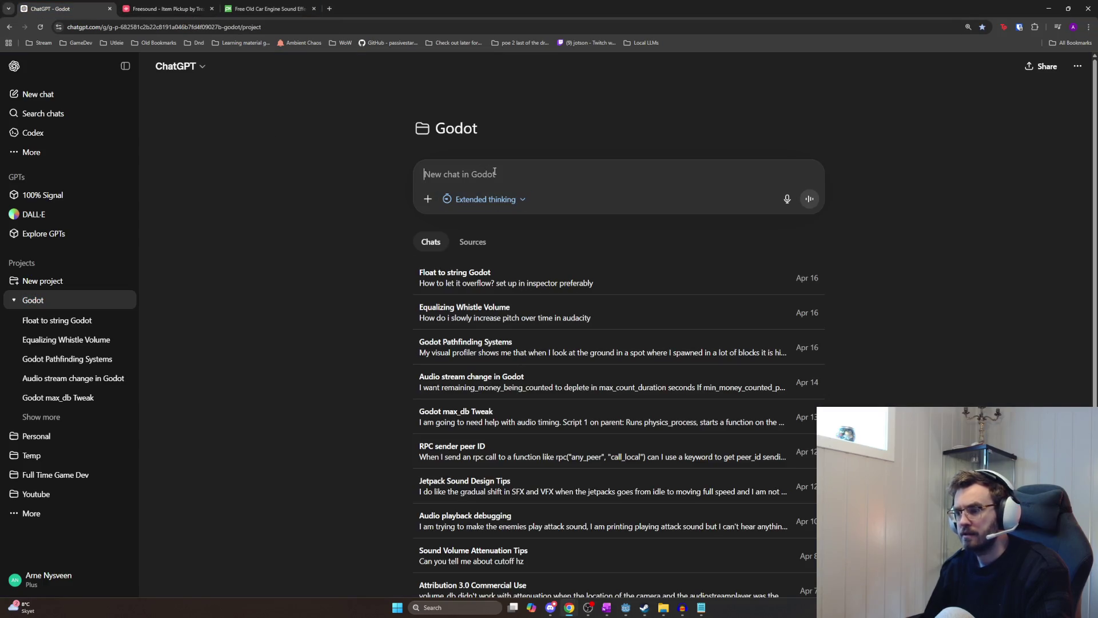
pyautogui.hotkey('ctrl', 'v')
pyautogui.scroll(-5, 577, 189)
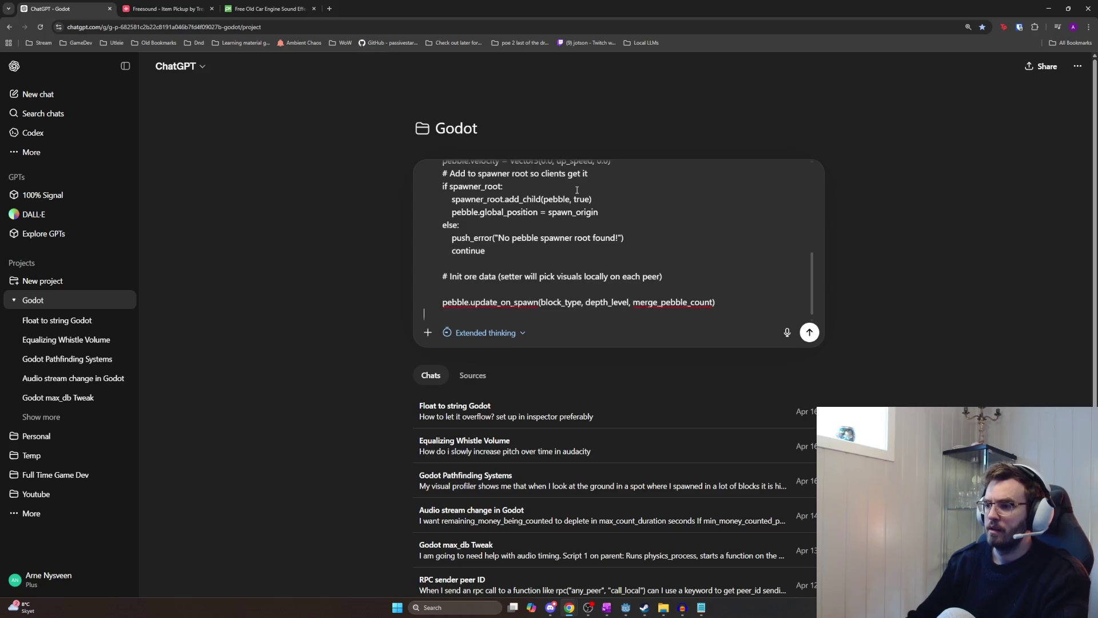
pyautogui.write('Will ')
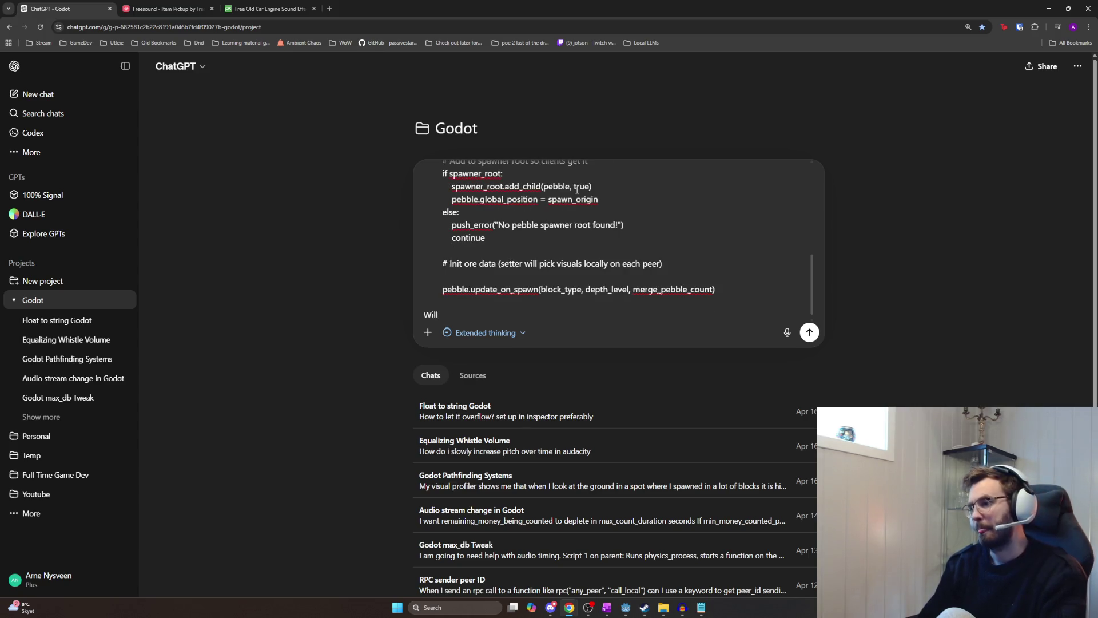
pyautogui.write('pebble_update_on_spawn()')
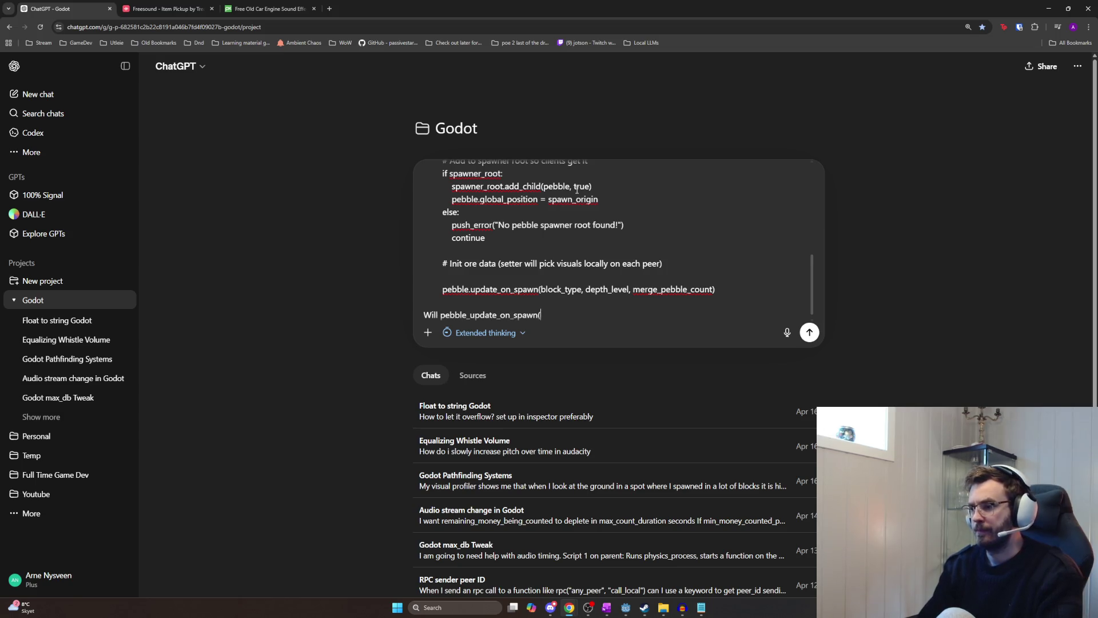
pyautogui.write(' run befo')
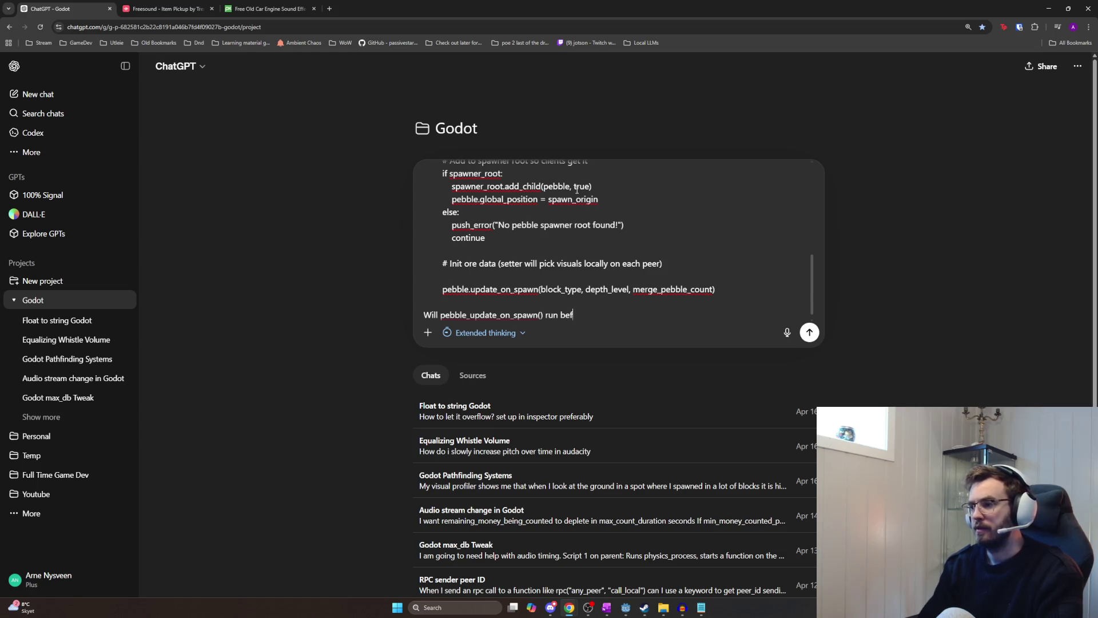
pyautogui.write('re ')
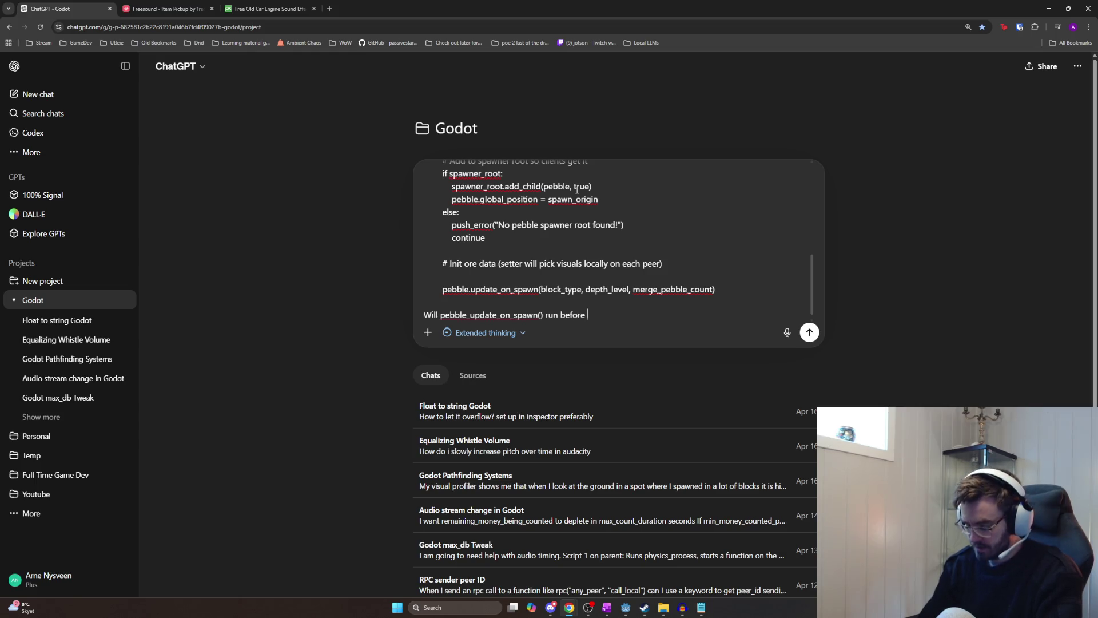
pyautogui.write('_ready ')
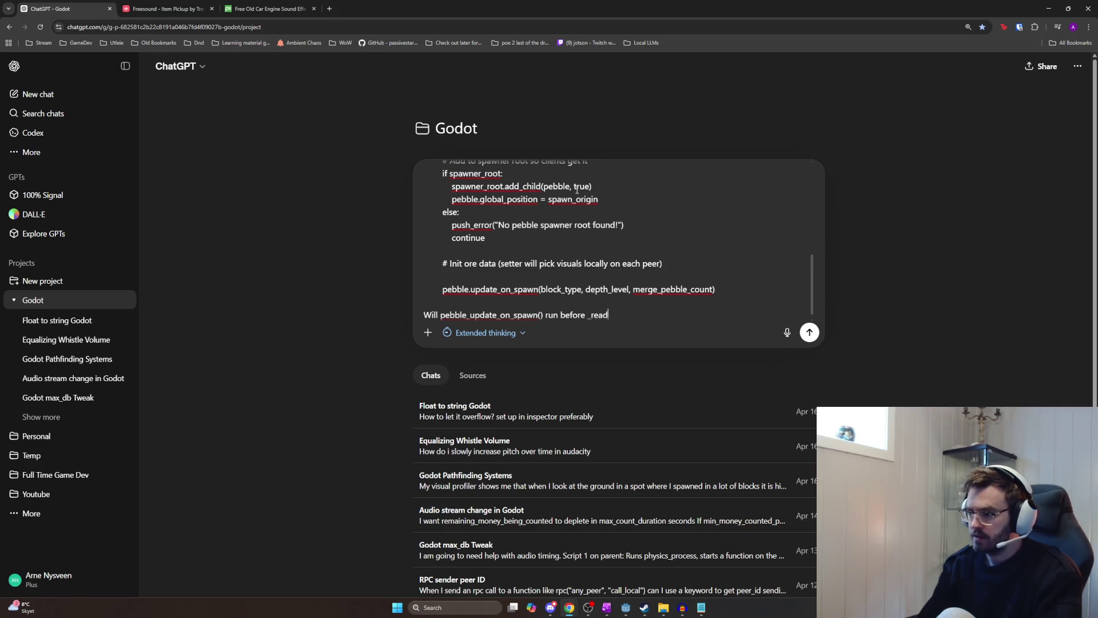
pyautogui.write('of ')
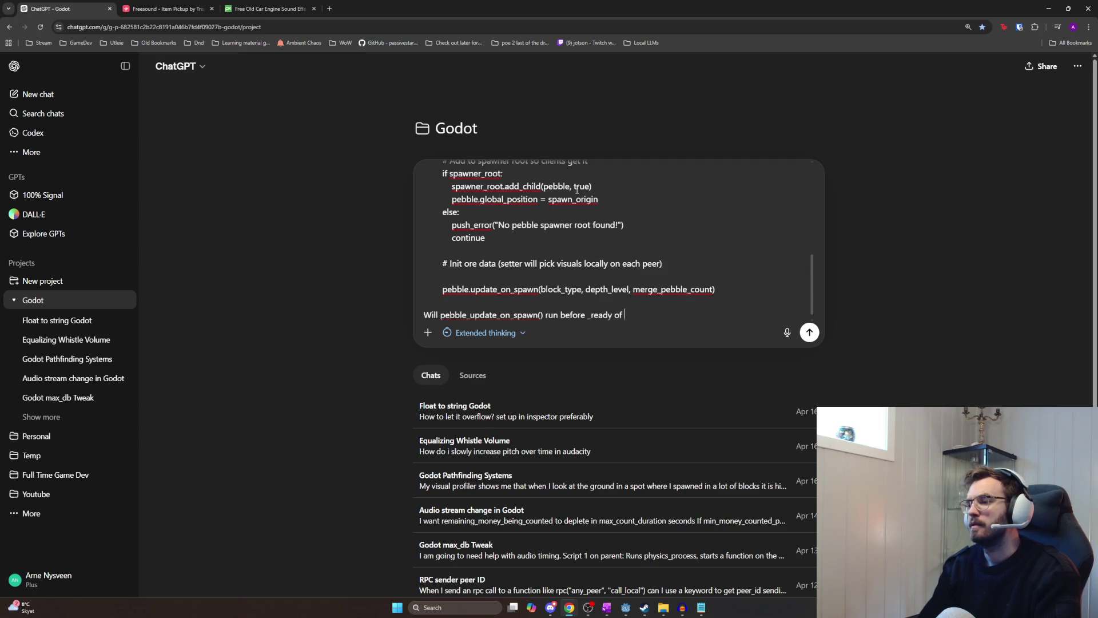
pyautogui.write('p')
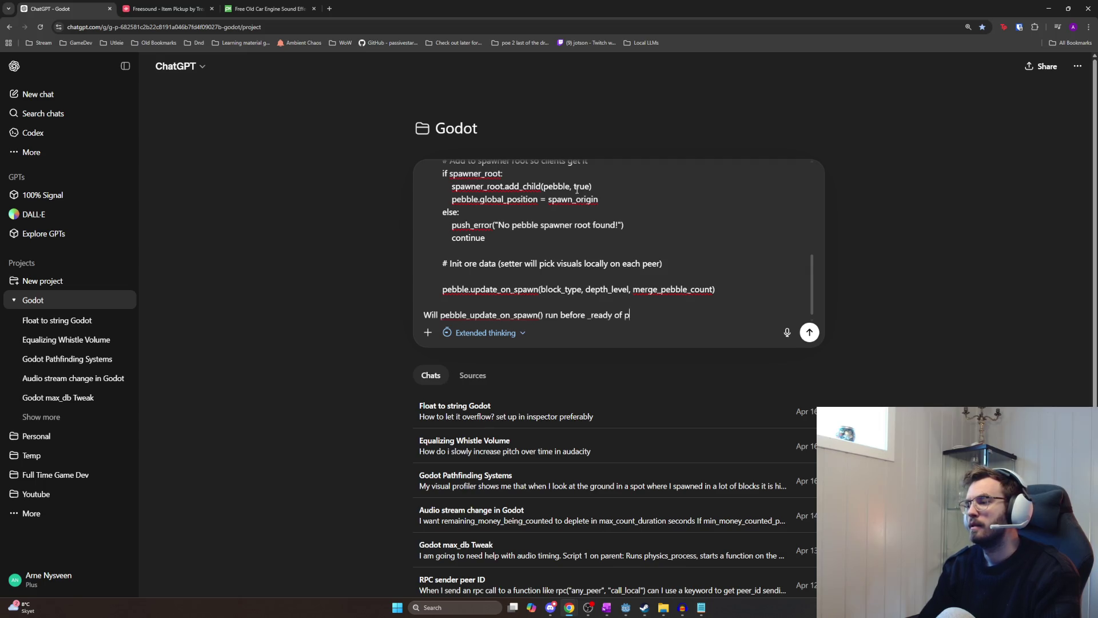
pyautogui.write('ebb')
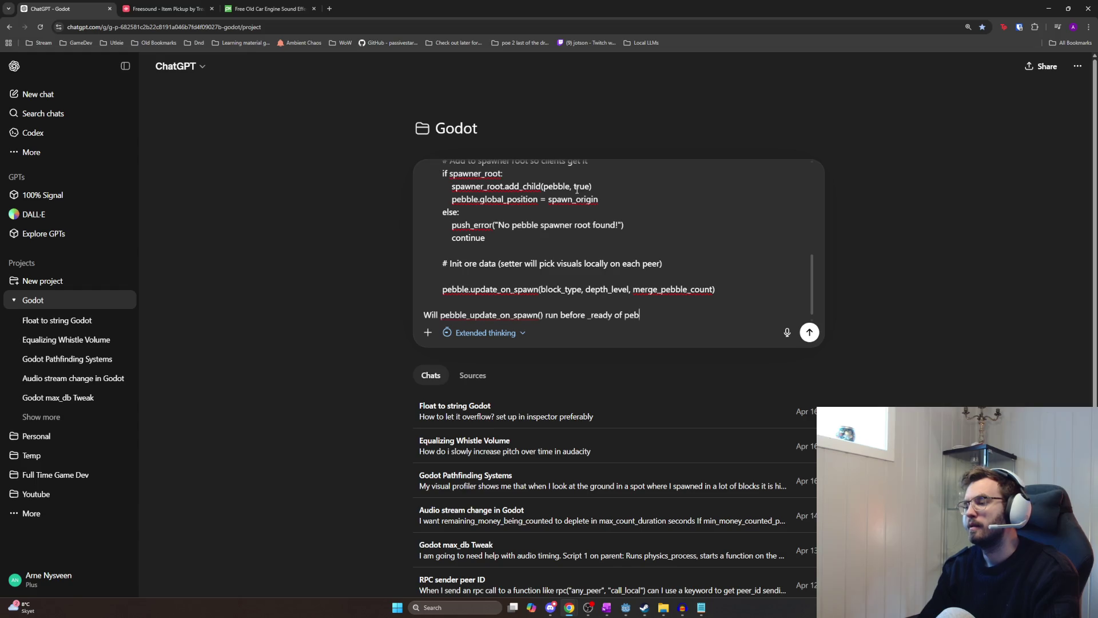
pyautogui.press('BackSpace')
pyautogui.press('BackSpace')
pyautogui.press('BackSpace')
pyautogui.write('the pebble and before ')
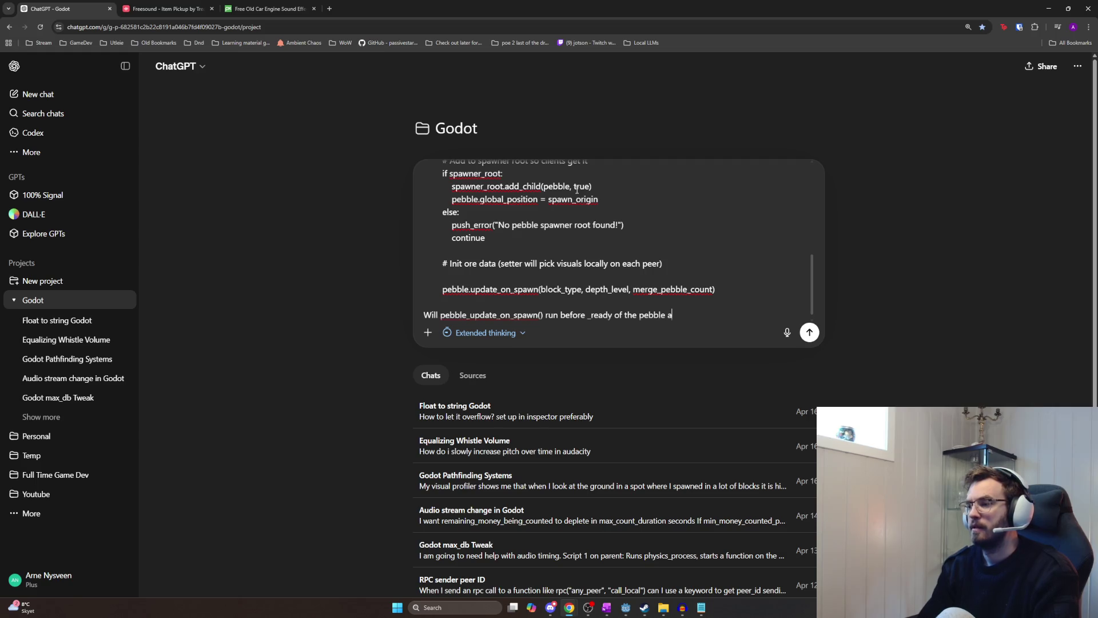
pyautogui.write('_ready of the p')
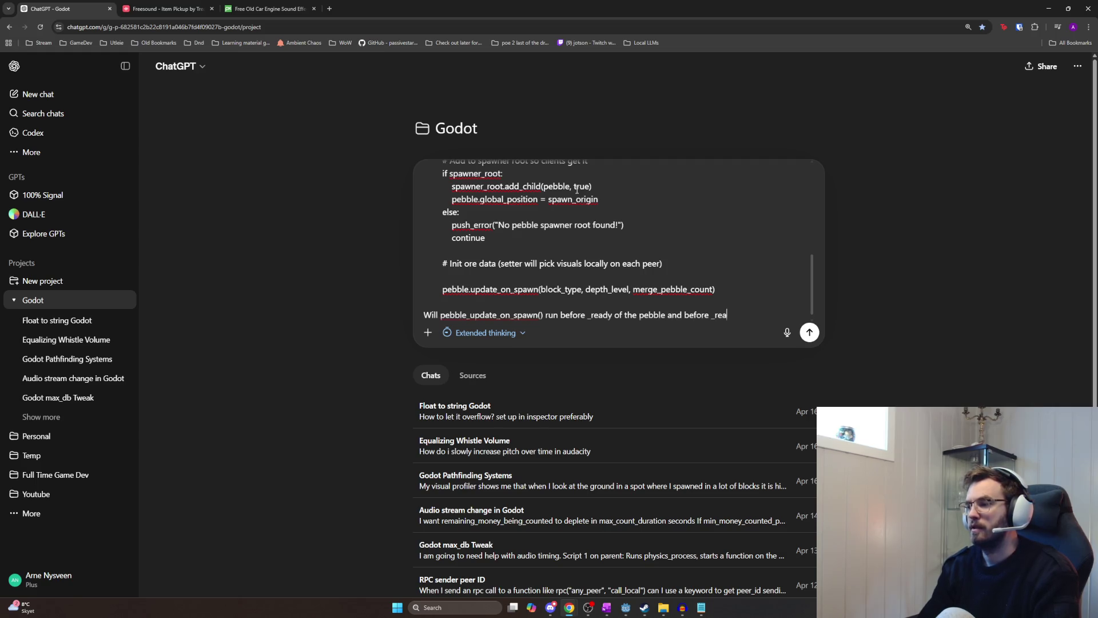
pyautogui.write('ebbles ')
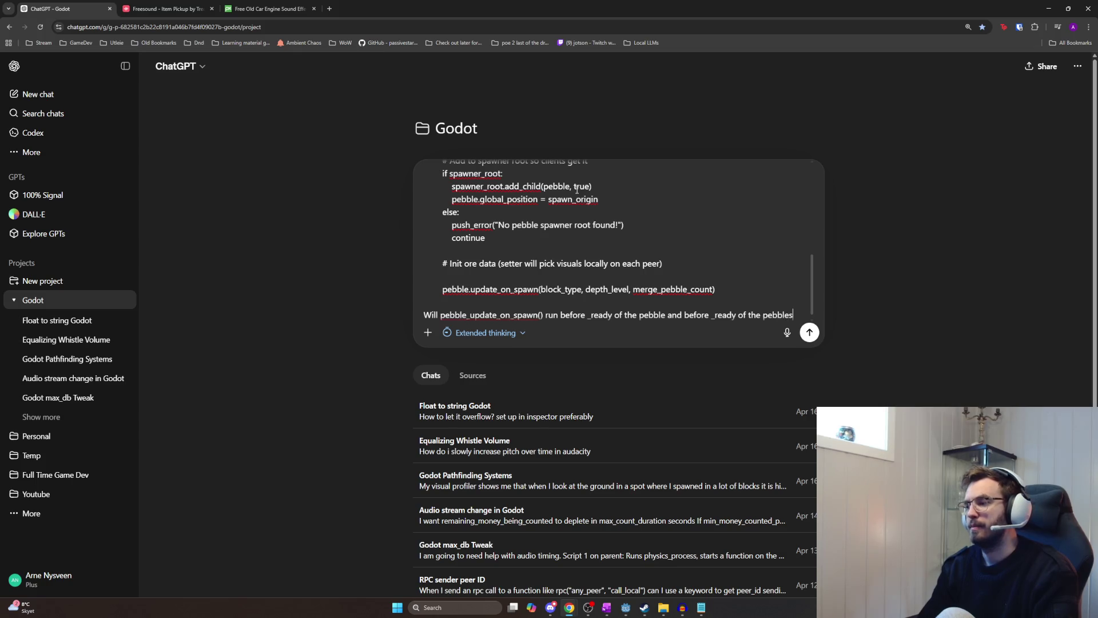
pyautogui.write('children?')
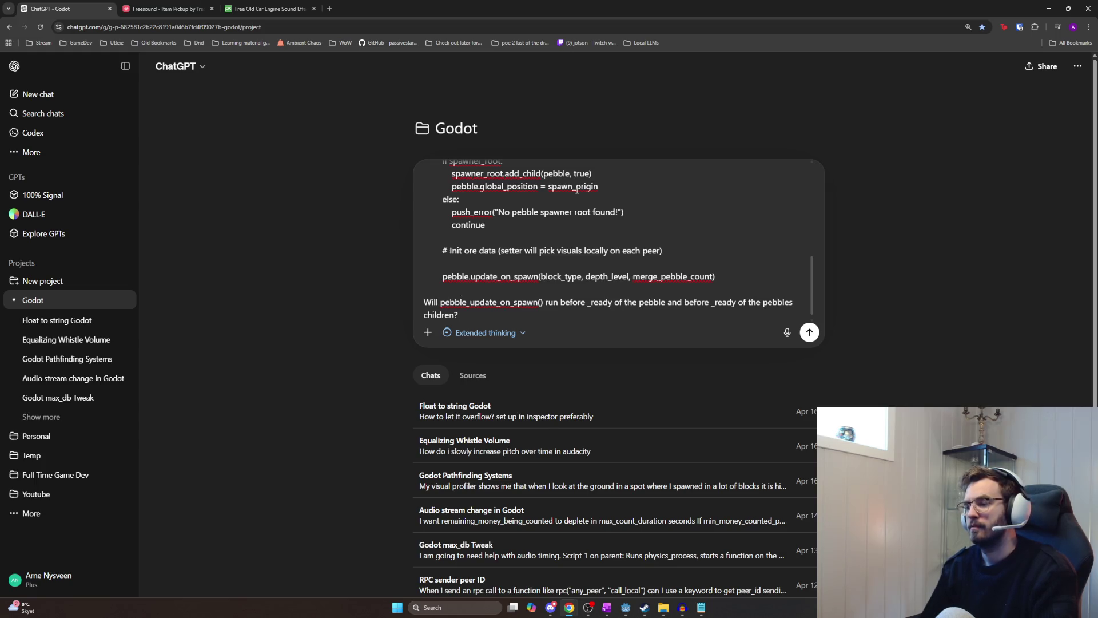
# Add the note 'update_on_spawn runs when pebble is added to the scene' and send the message.
pyautogui.hotkey('ctrl', 'shift', 'Up')
pyautogui.press('BackSpace')
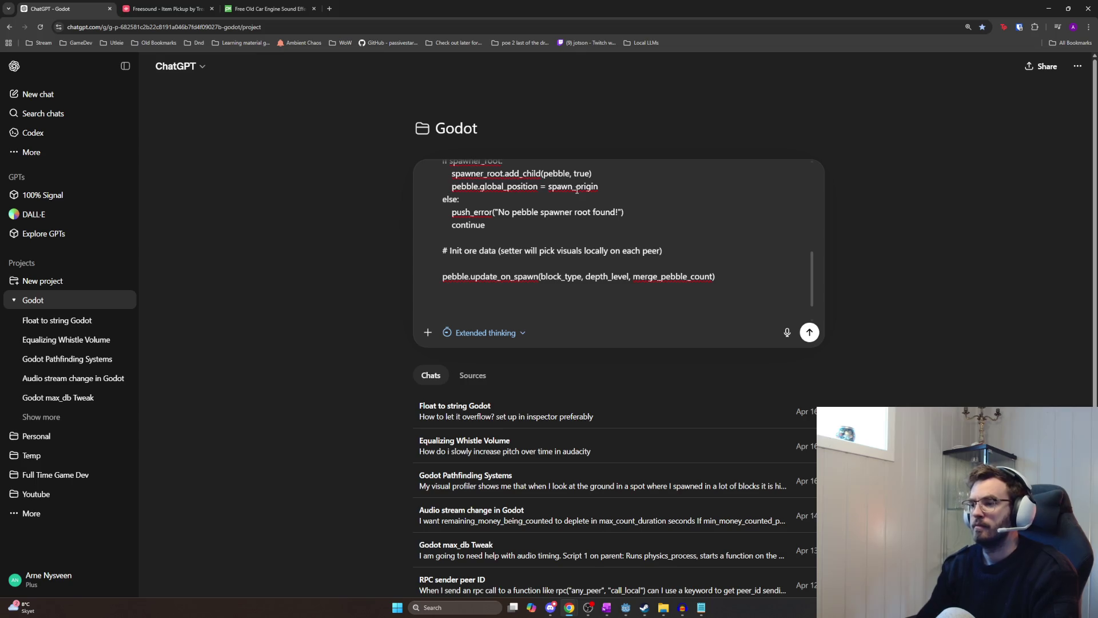
pyautogui.doubleClick(503, 276)
pyautogui.hotkey('ctrl', 'c')
pyautogui.click(486, 302)
pyautogui.hotkey('ctrl', 'v')
pyautogui.write('runs when pebble isa')
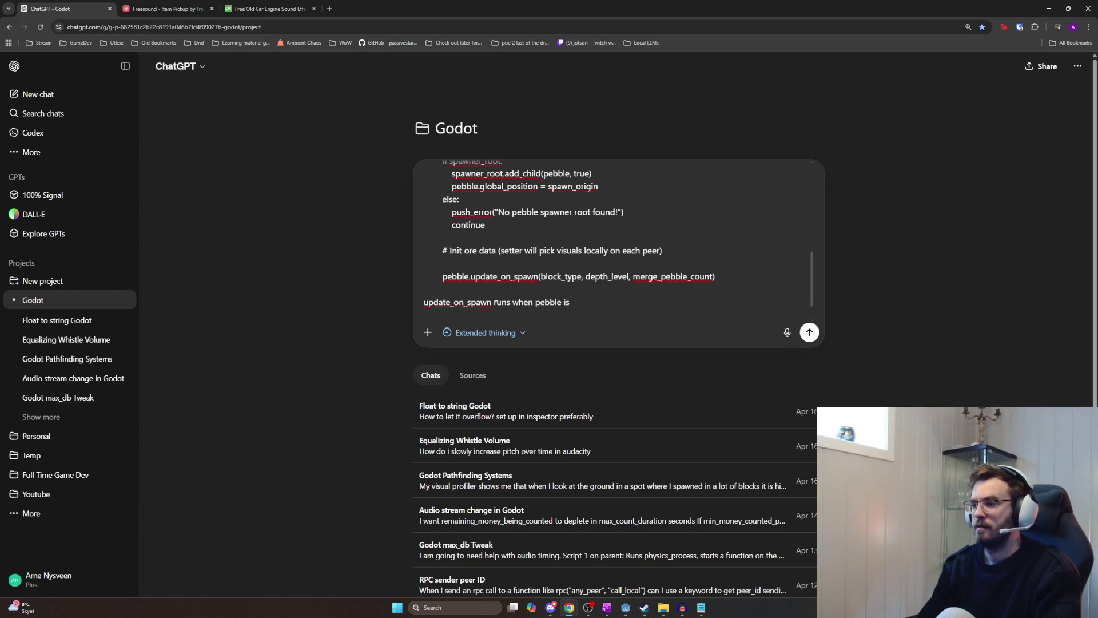
pyautogui.press('BackSpace')
pyautogui.write('added to the sce')
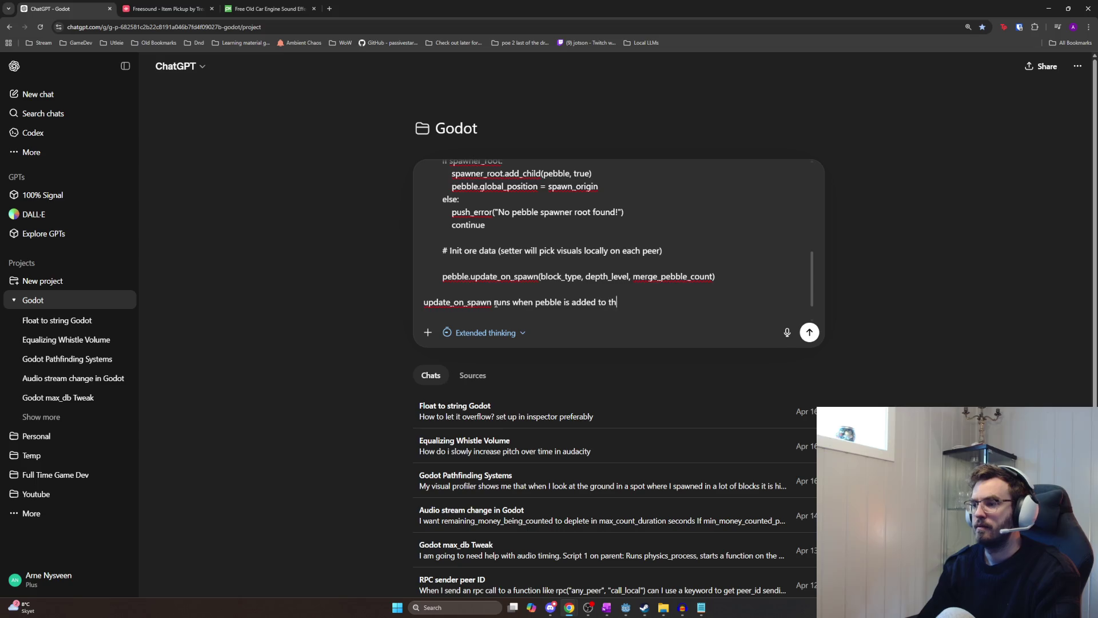
pyautogui.write('ne')
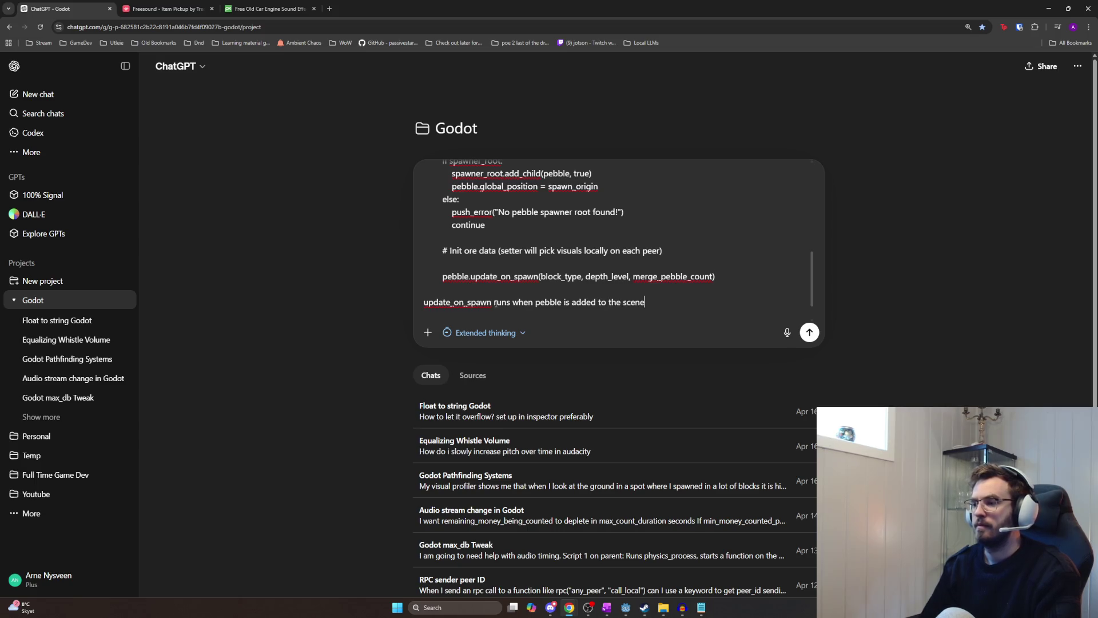
pyautogui.press('Return')
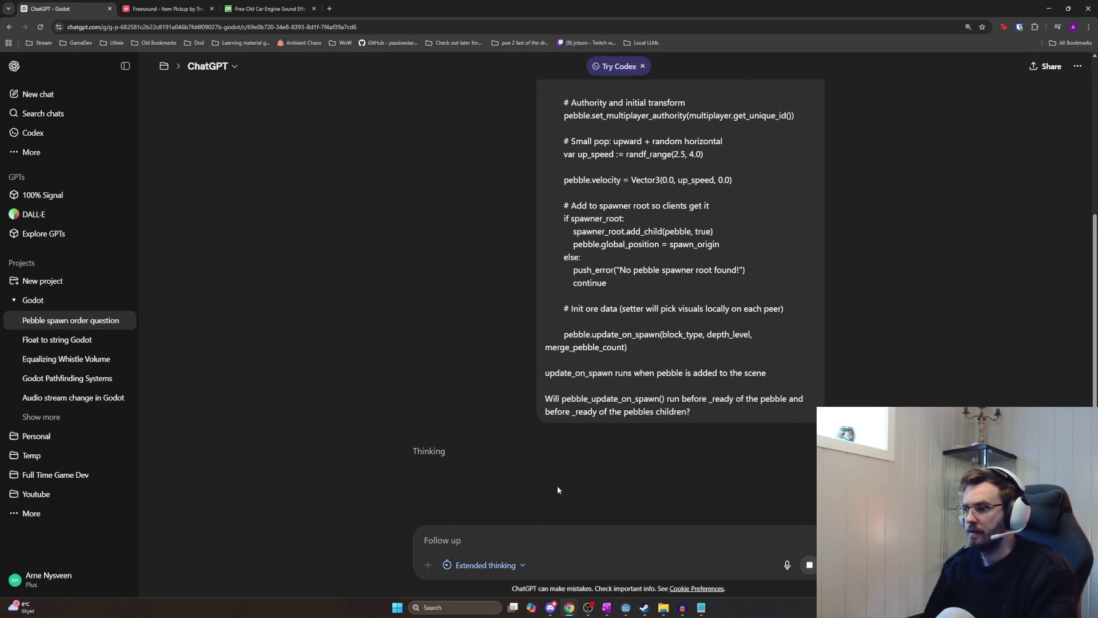
pyautogui.hotkey('alt', 'Tab')
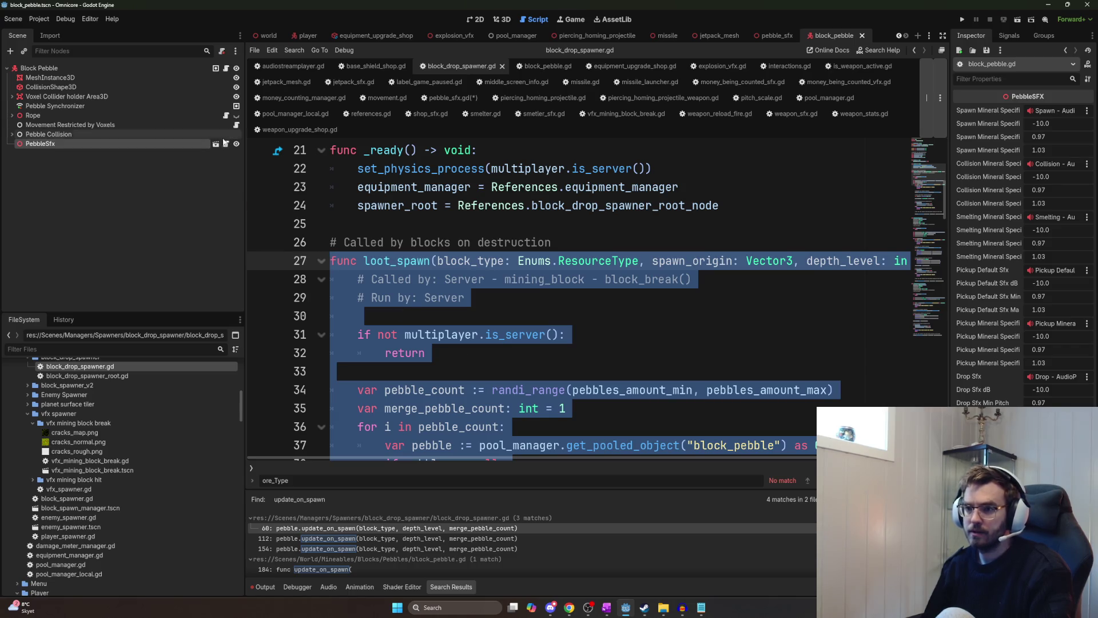
# Open pebble_sfx.gd and select the _sfx_setup() call inside its _ready function.
pyautogui.click(227, 147)
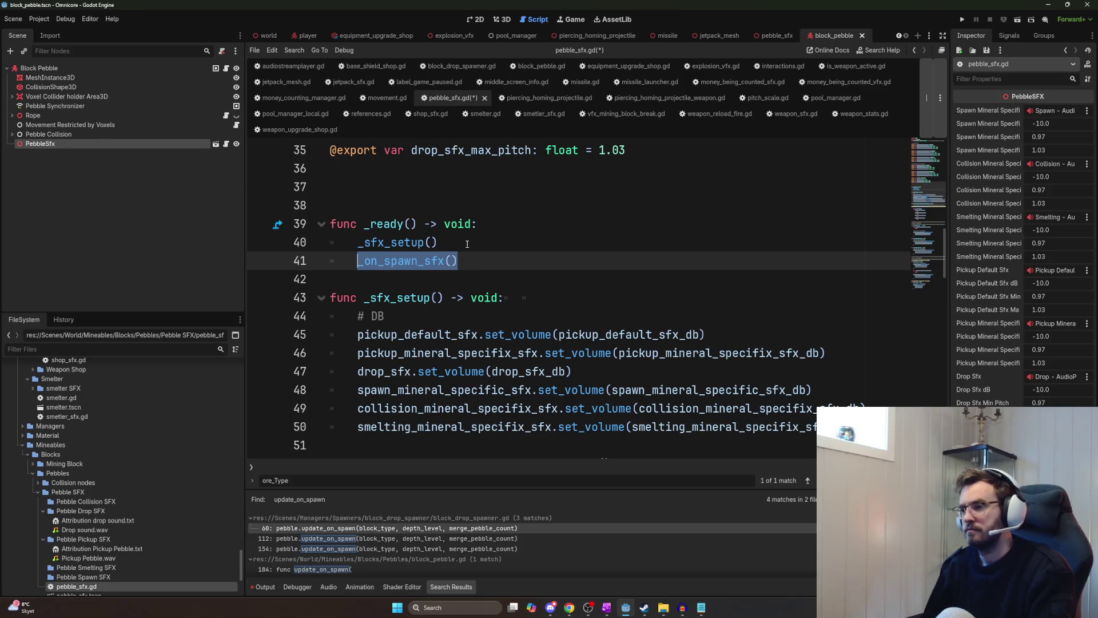
pyautogui.click(438, 248)
pyautogui.hotkey('ctrl', 'shift', 'Left')
pyautogui.hotkey('ctrl', 'shift', 'Left')
pyautogui.hotkey('ctrl', 'shift', 'Left')
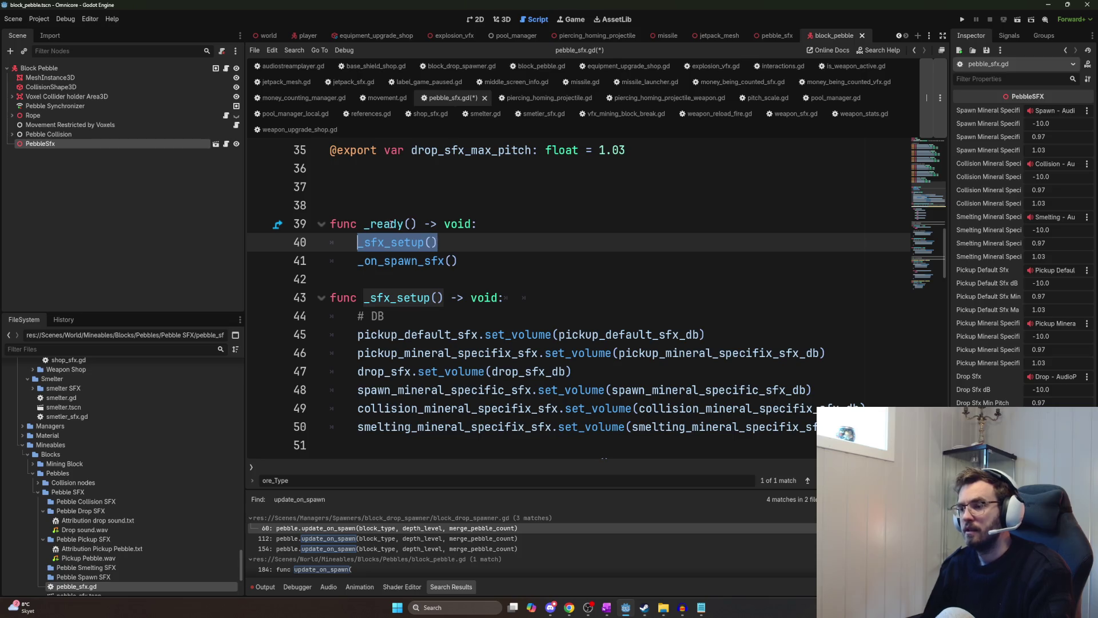
pyautogui.moveTo(390, 223)
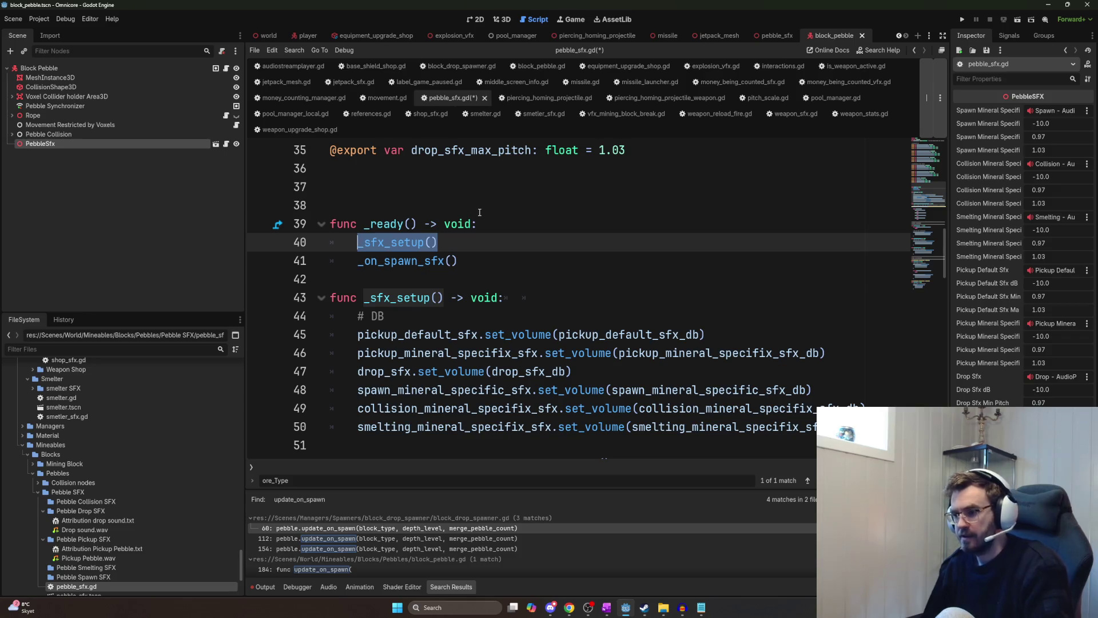
pyautogui.hotkey('alt', 'Tab')
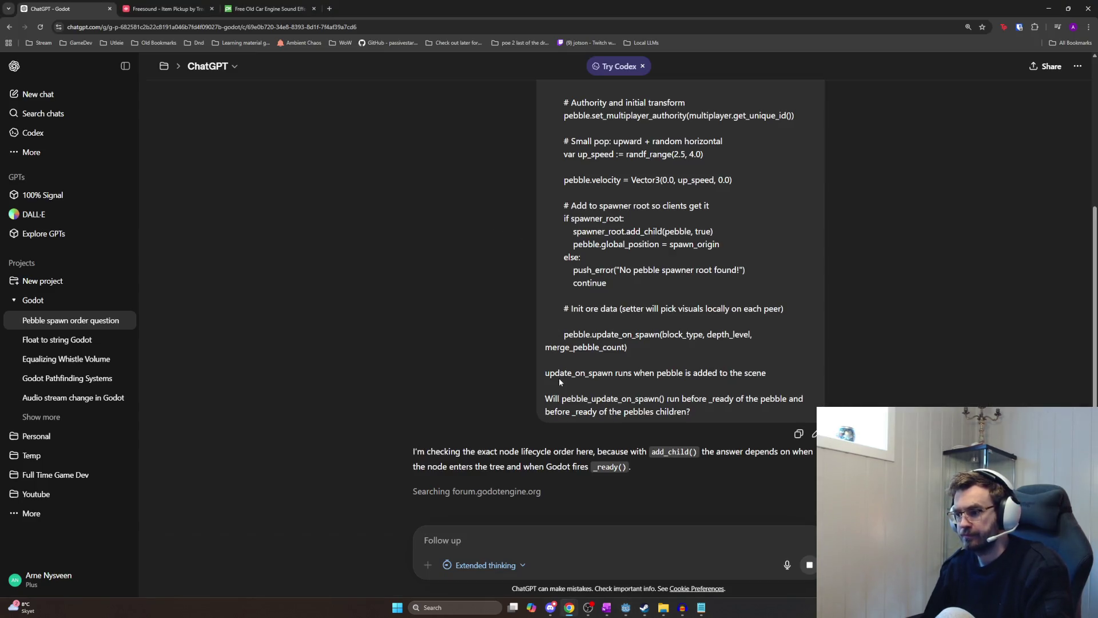
# Scroll through ChatGPT's streaming answer on add_child and _ready order, then return to Godot.
pyautogui.scroll(-1, 558, 379)
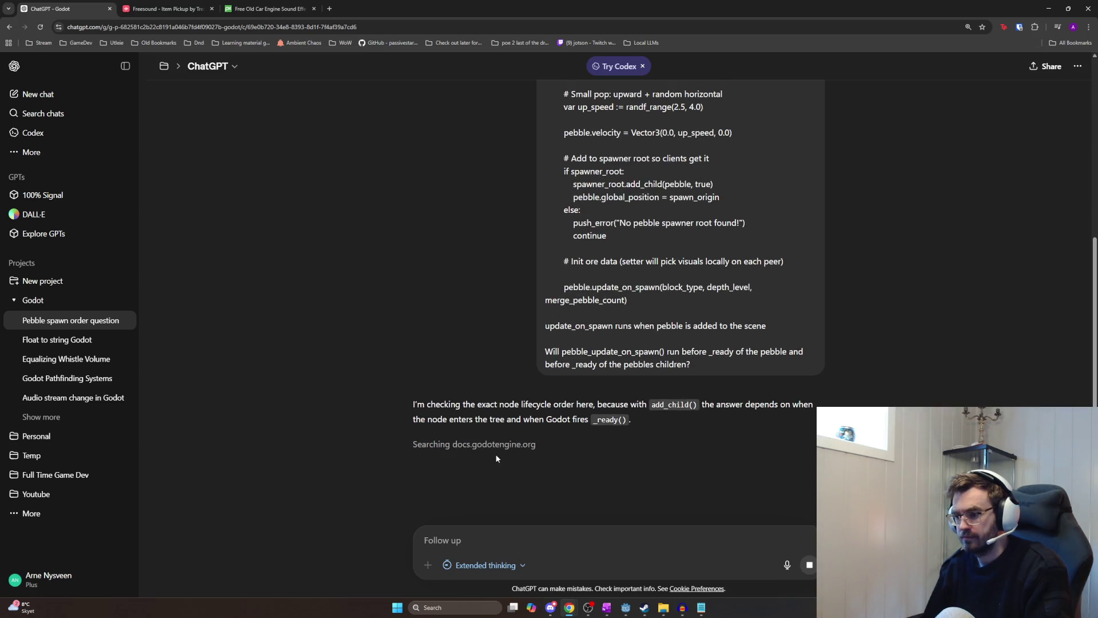
pyautogui.hotkey('alt', 'Tab')
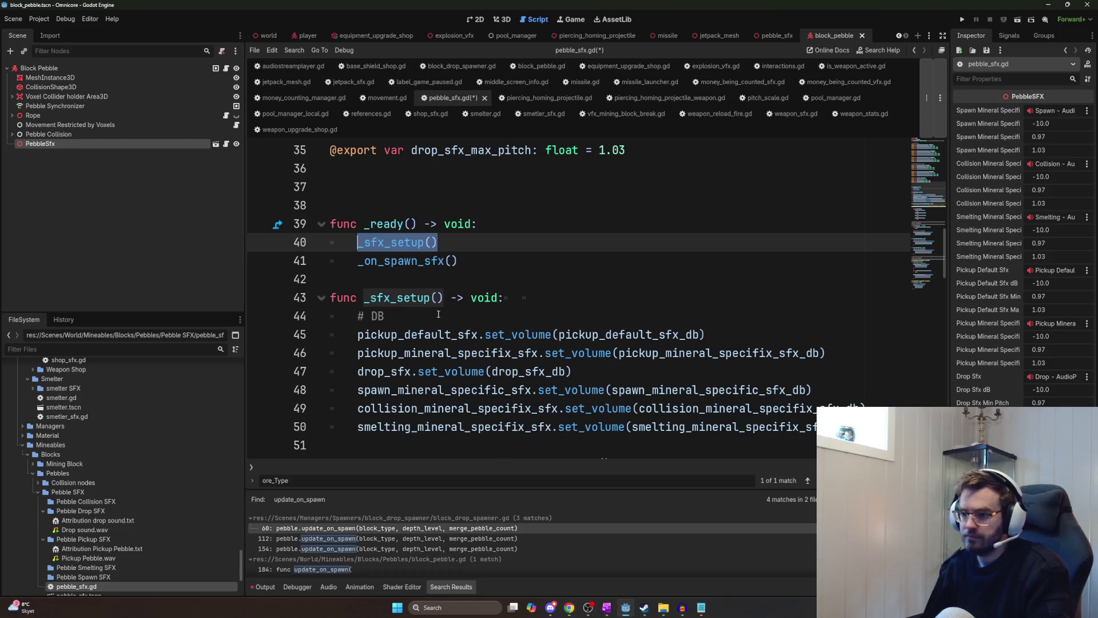
# Add an _init() function on line 37 whose body calls _sfx_setup().
pyautogui.click(365, 189)
pyautogui.write('func init')
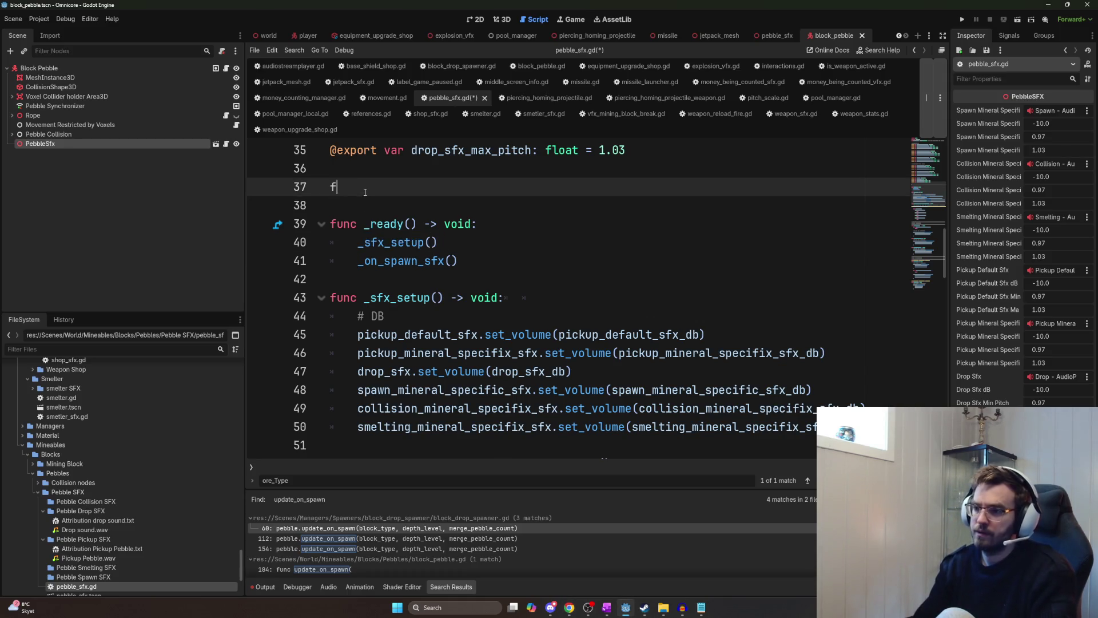
pyautogui.press('Return')
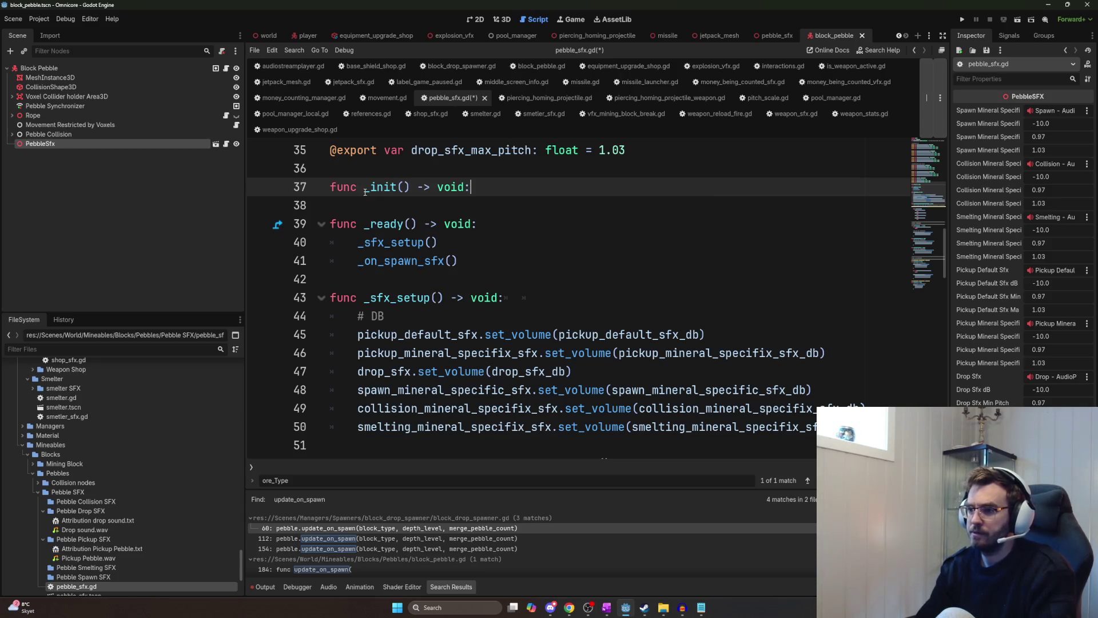
pyautogui.press('Return')
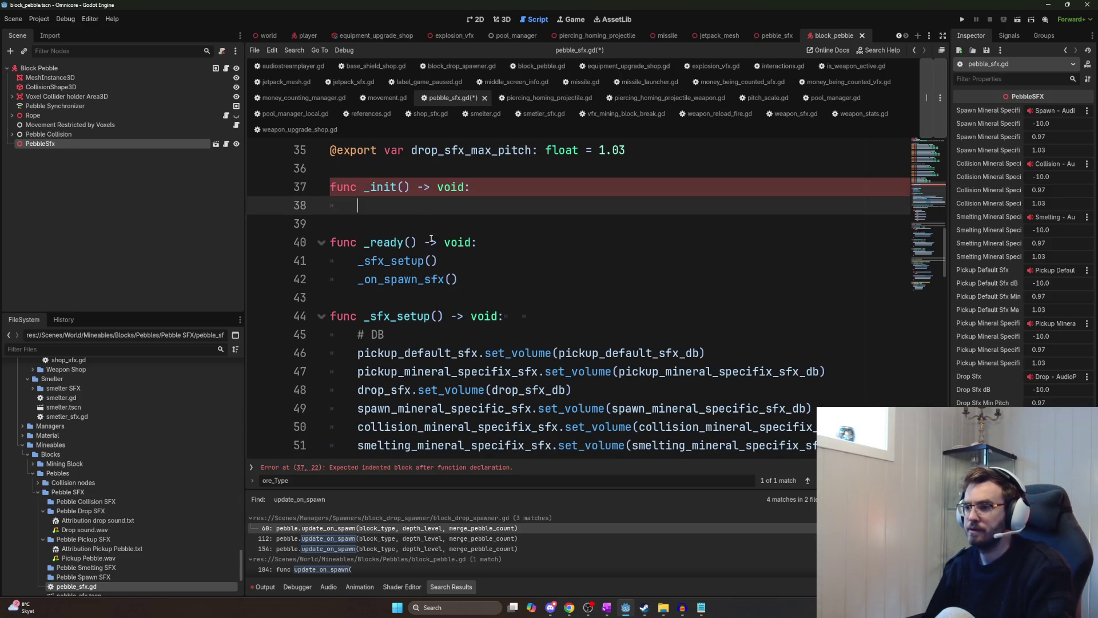
pyautogui.click(352, 261)
pyautogui.hotkey('shift', 'End')
pyautogui.hotkey('ctrl', 'c')
pyautogui.press('Up')
pyautogui.press('Up')
pyautogui.press('Up')
pyautogui.hotkey('ctrl', 'v')
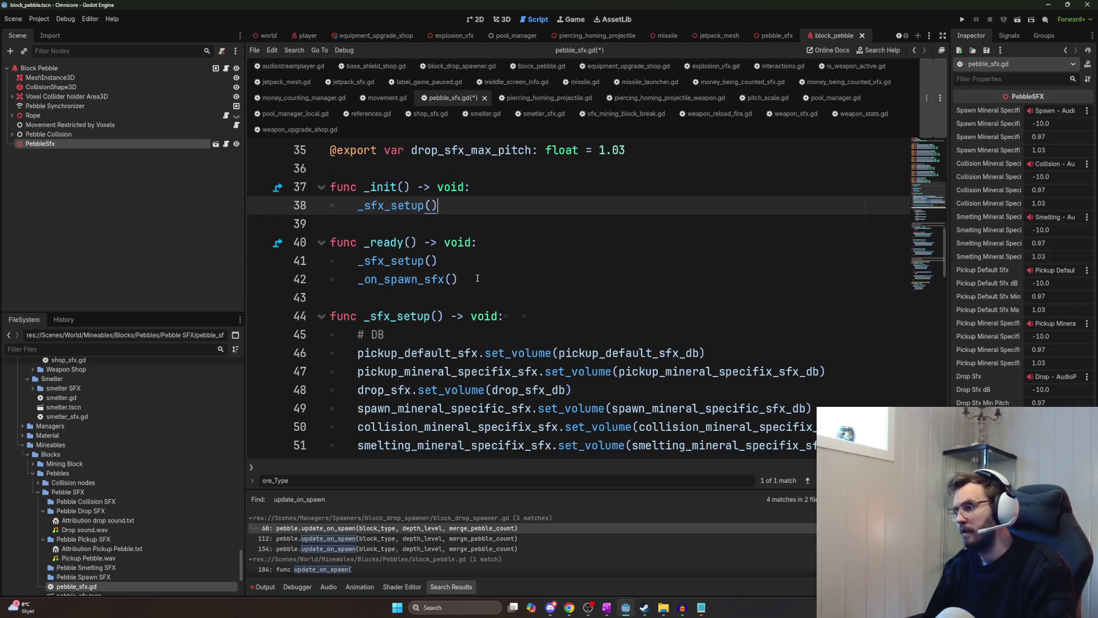
# Insert a blank line above the resource_type declaration.
pyautogui.moveTo(478, 279); pyautogui.dragTo(345, 286)
pyautogui.scroll(8, 416, 301)
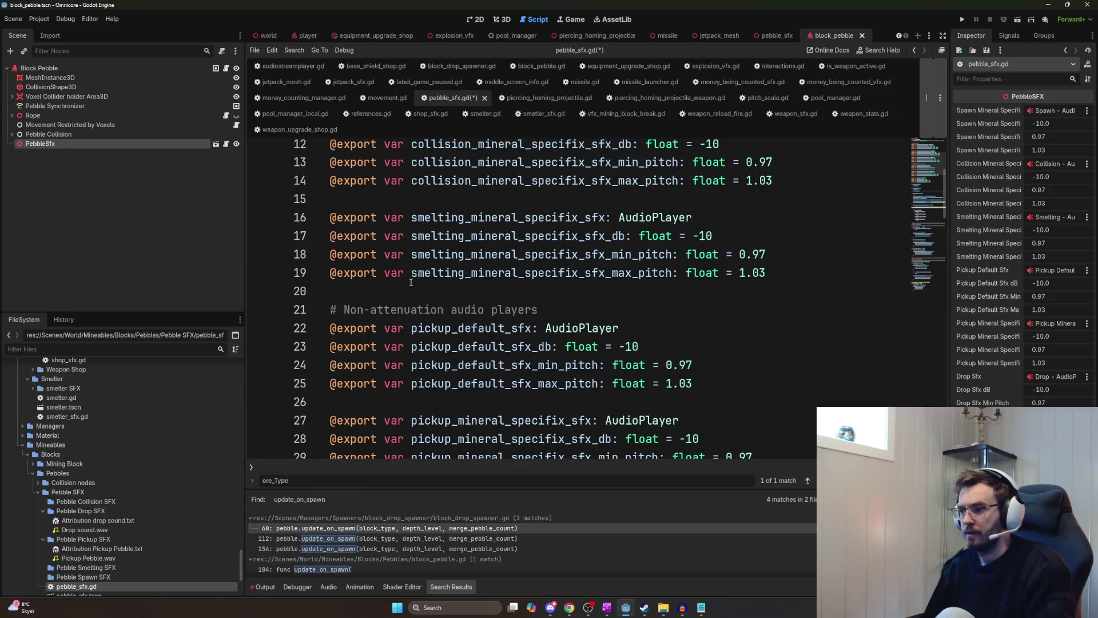
pyautogui.scroll(4, 412, 282)
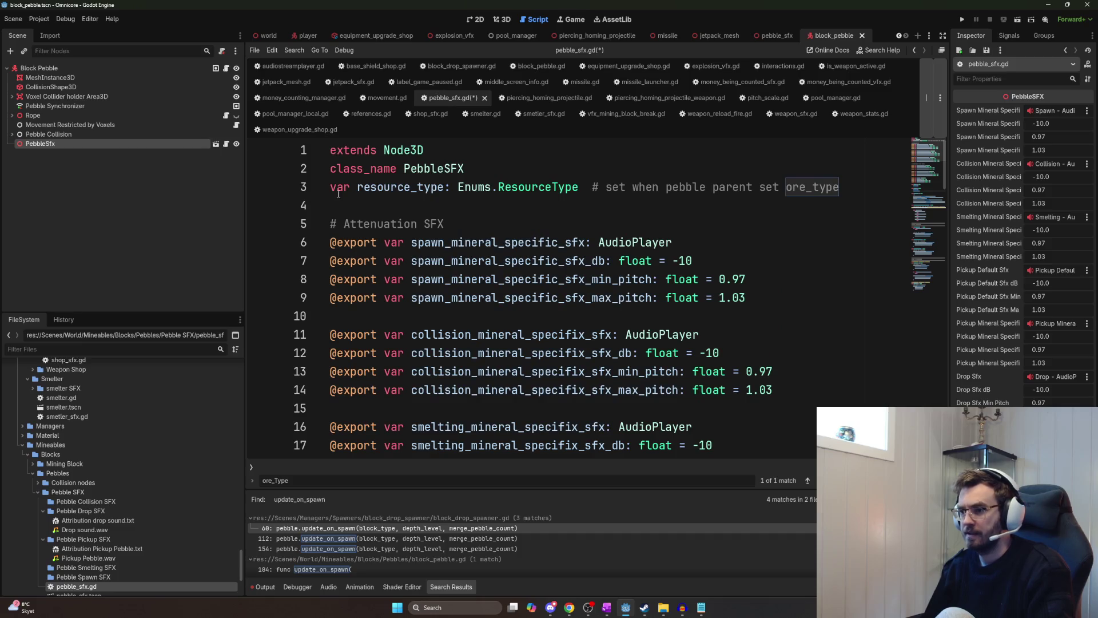
pyautogui.click(342, 189)
pyautogui.press('Home')
pyautogui.press('Return')
pyautogui.press('Down')
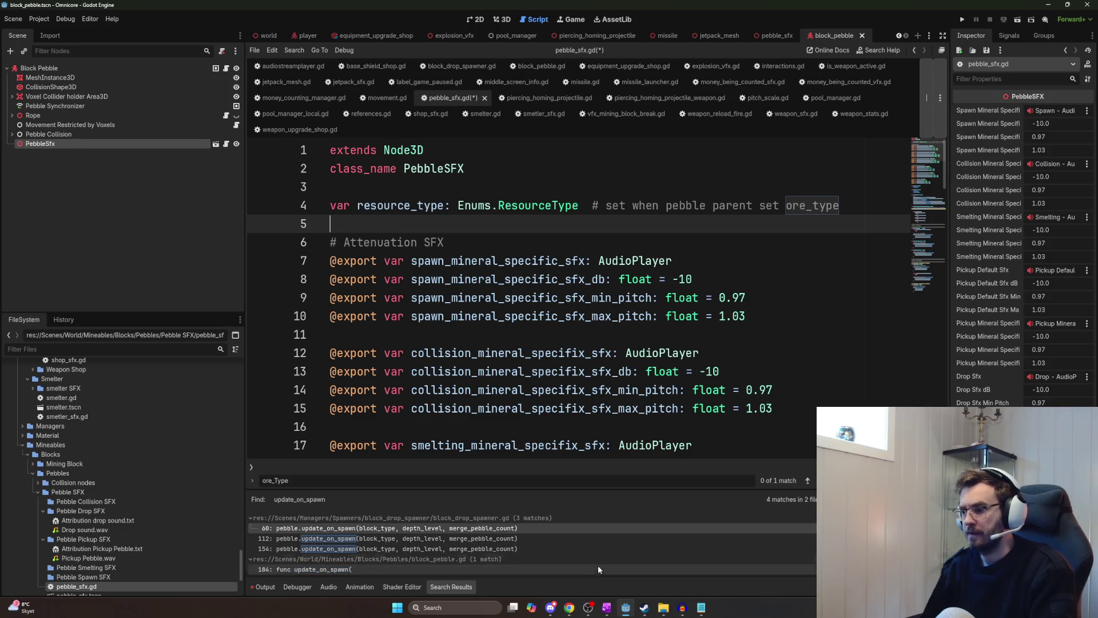
pyautogui.click(607, 609)
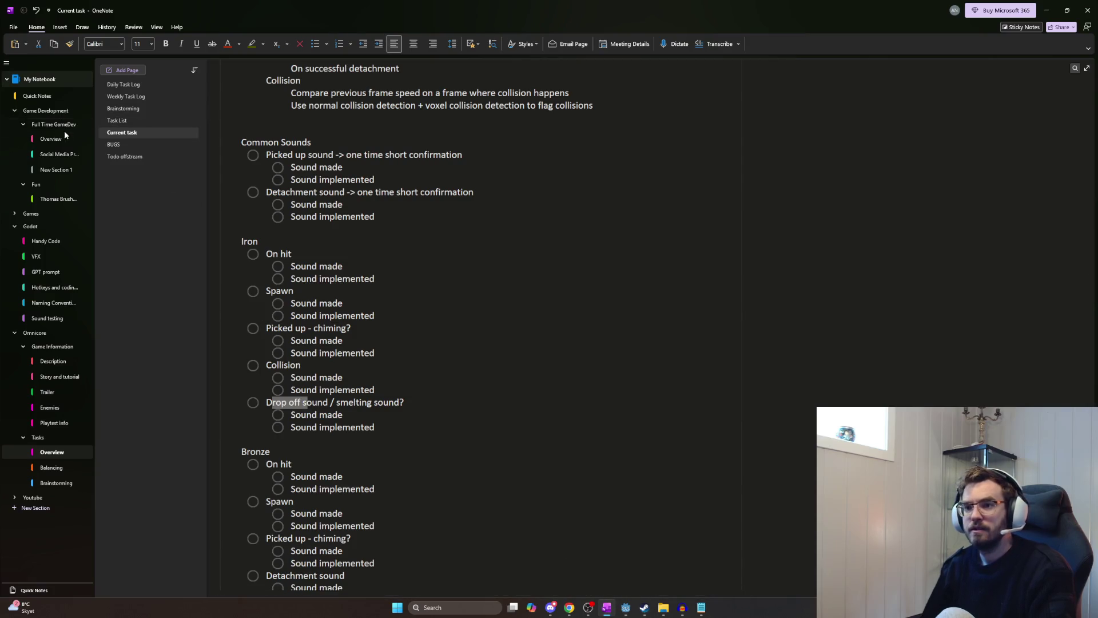
# Look up the health variable's set(value) setter example on OneNote's Handy Code page.
pyautogui.click(57, 242)
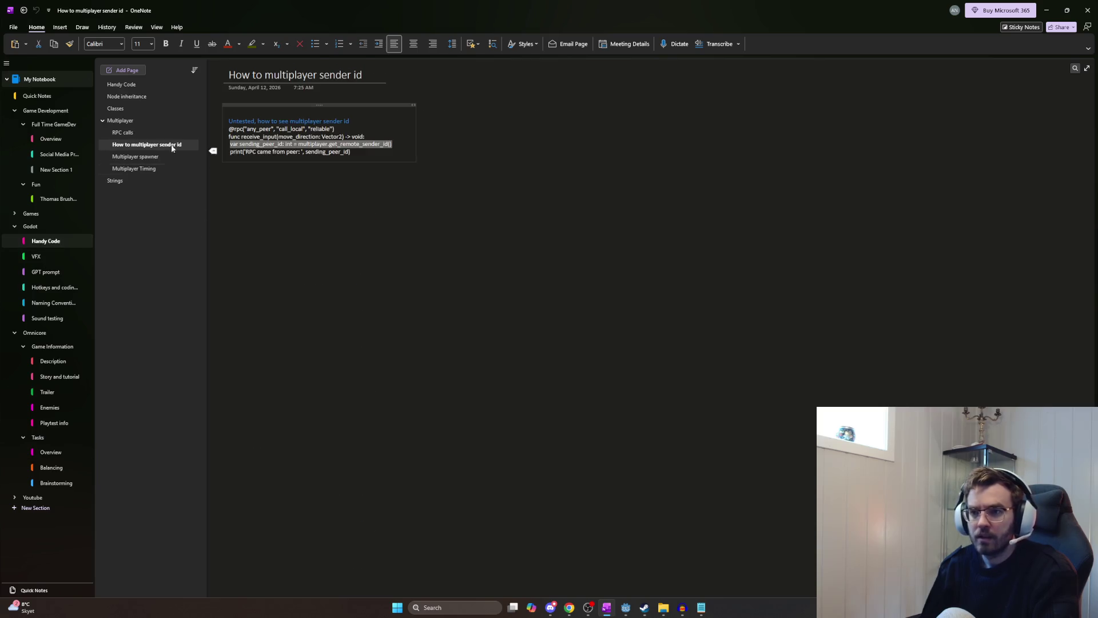
pyautogui.click(131, 87)
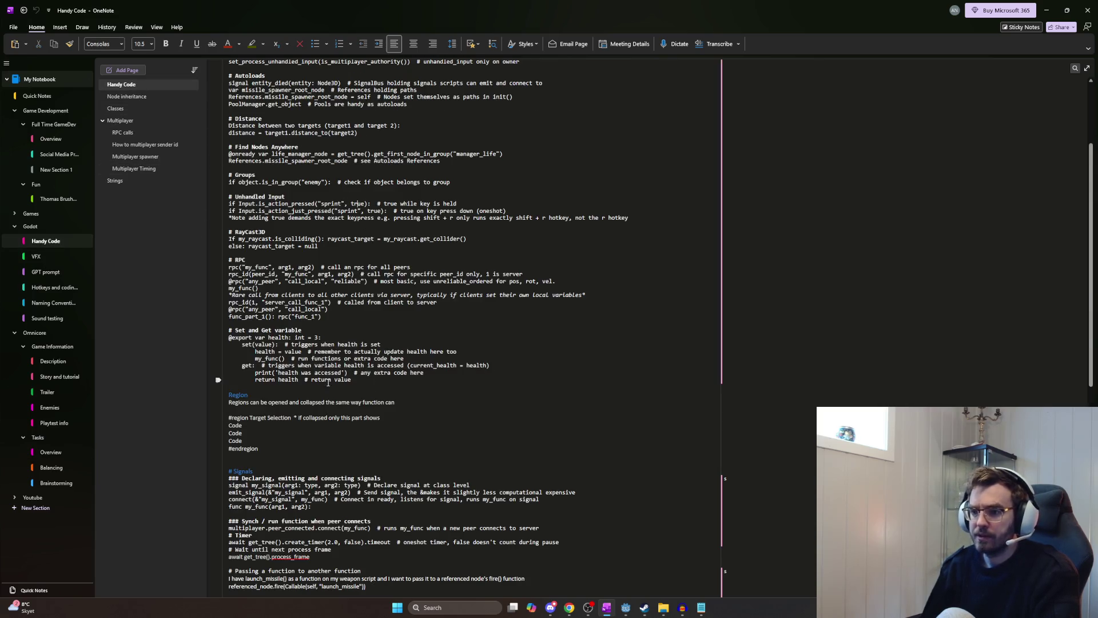
pyautogui.moveTo(363, 373)
pyautogui.mouseDown()
pyautogui.moveTo(269, 319)
pyautogui.moveTo(362, 372)
pyautogui.moveTo(234, 349)
pyautogui.moveTo(369, 378)
pyautogui.moveTo(258, 355)
pyautogui.mouseUp()
pyautogui.moveTo(364, 382)
pyautogui.mouseDown()
pyautogui.moveTo(275, 369)
pyautogui.moveTo(231, 338)
pyautogui.mouseUp()
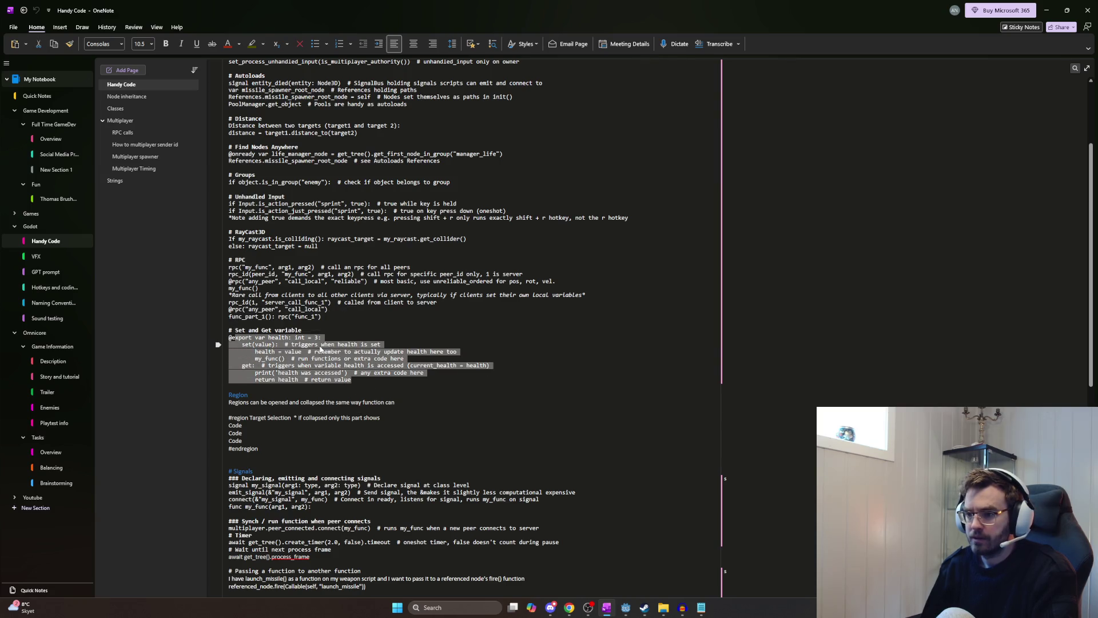
pyautogui.click(320, 344)
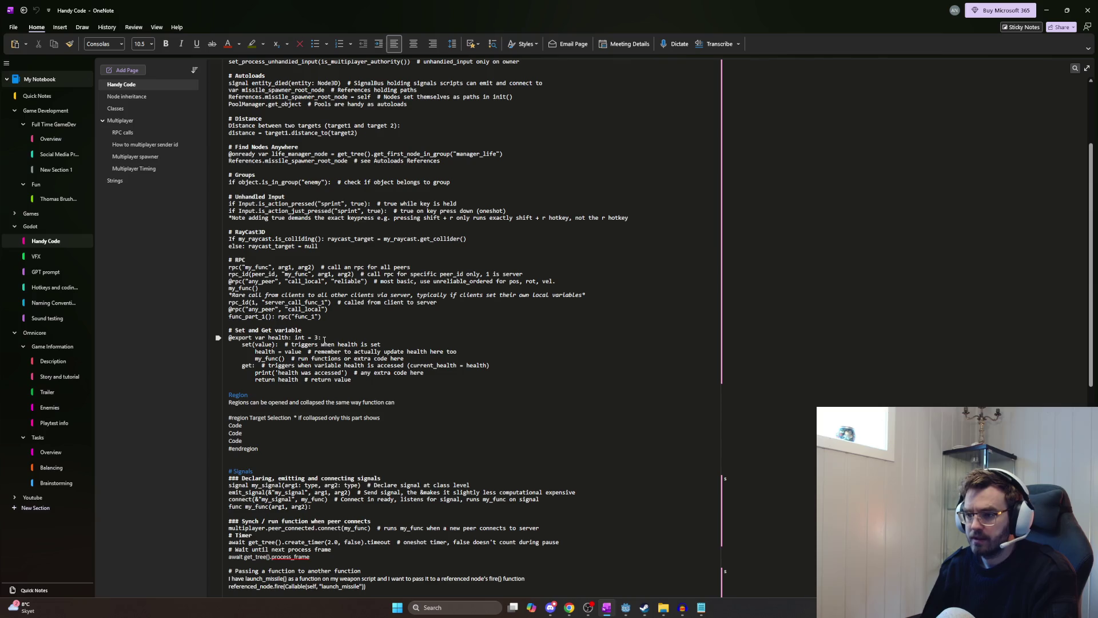
pyautogui.moveTo(239, 345); pyautogui.dragTo(469, 366)
pyautogui.hotkey('alt', 'Tab')
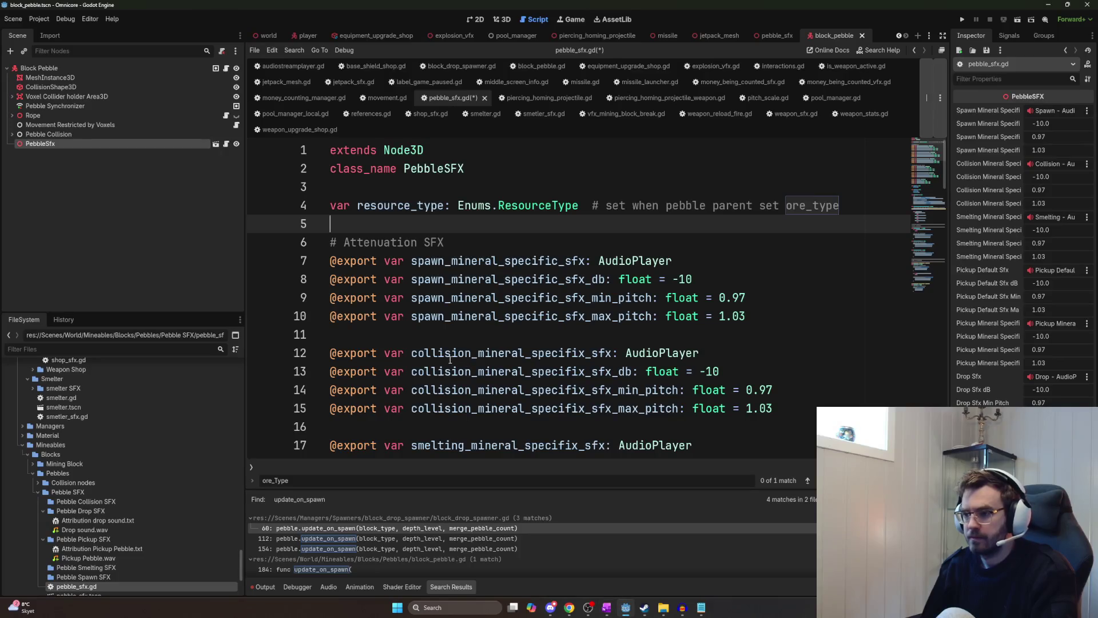
# Turn resource_type into a property with a colon and start a set(value) line below it.
pyautogui.click(581, 205)
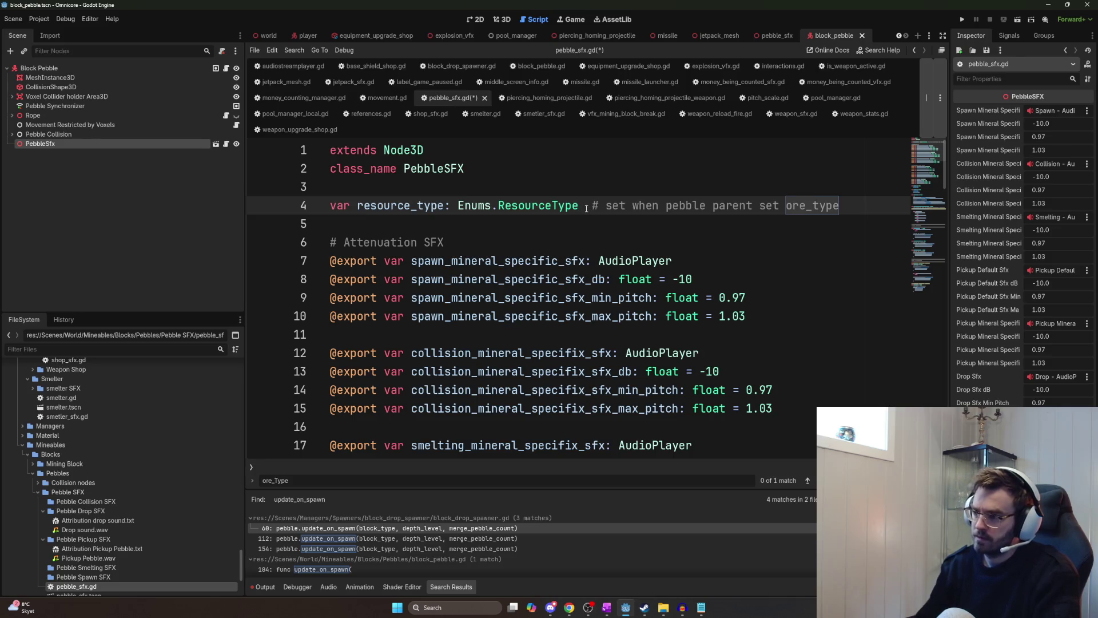
pyautogui.write(':')
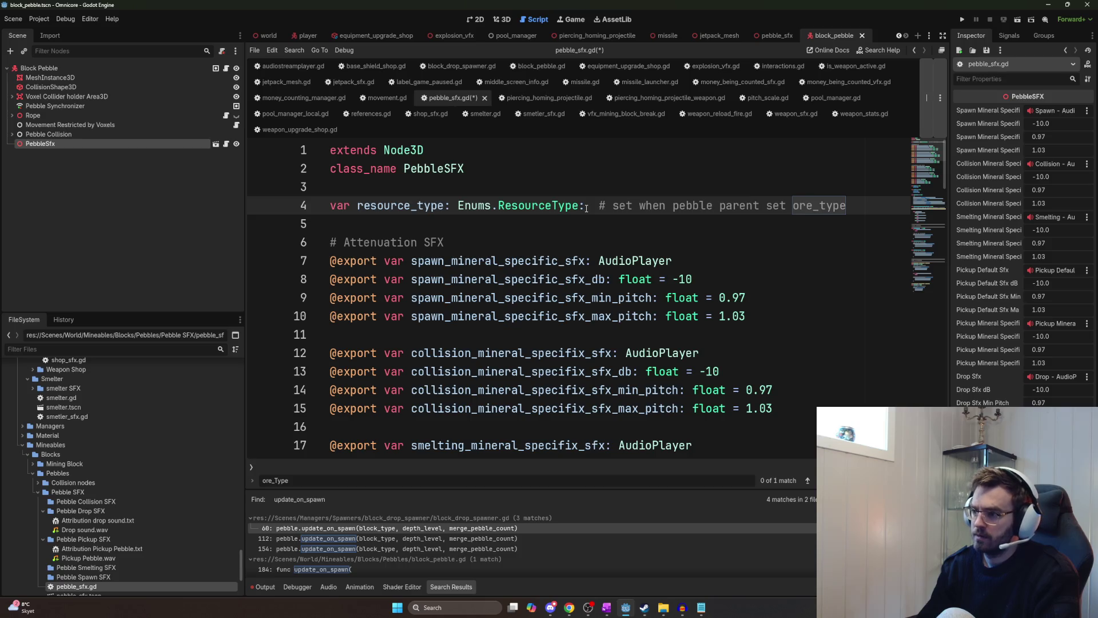
pyautogui.press('Return')
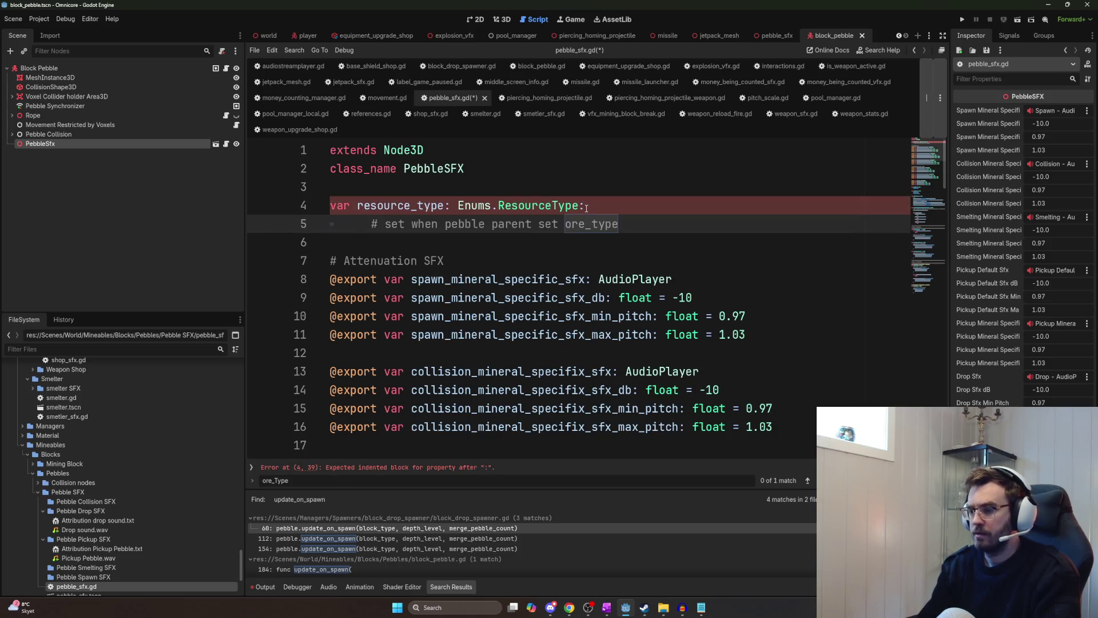
pyautogui.press('BackSpace')
pyautogui.press('BackSpace')
pyautogui.press('Return')
pyautogui.write('set')
pyautogui.write('(value')
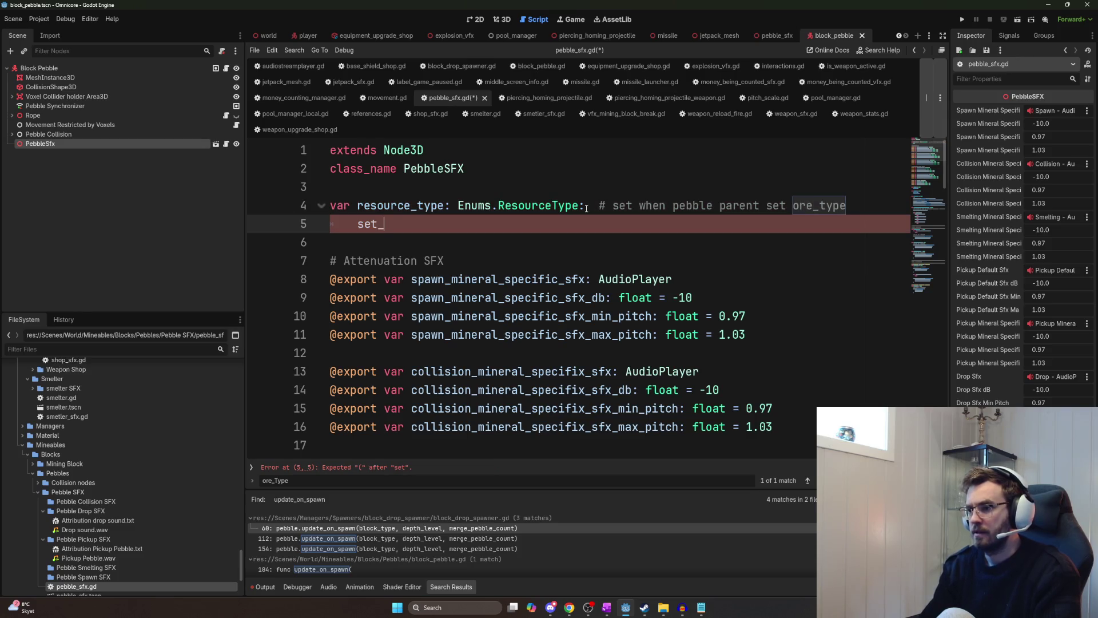
pyautogui.hotkey('alt', 'Tab')
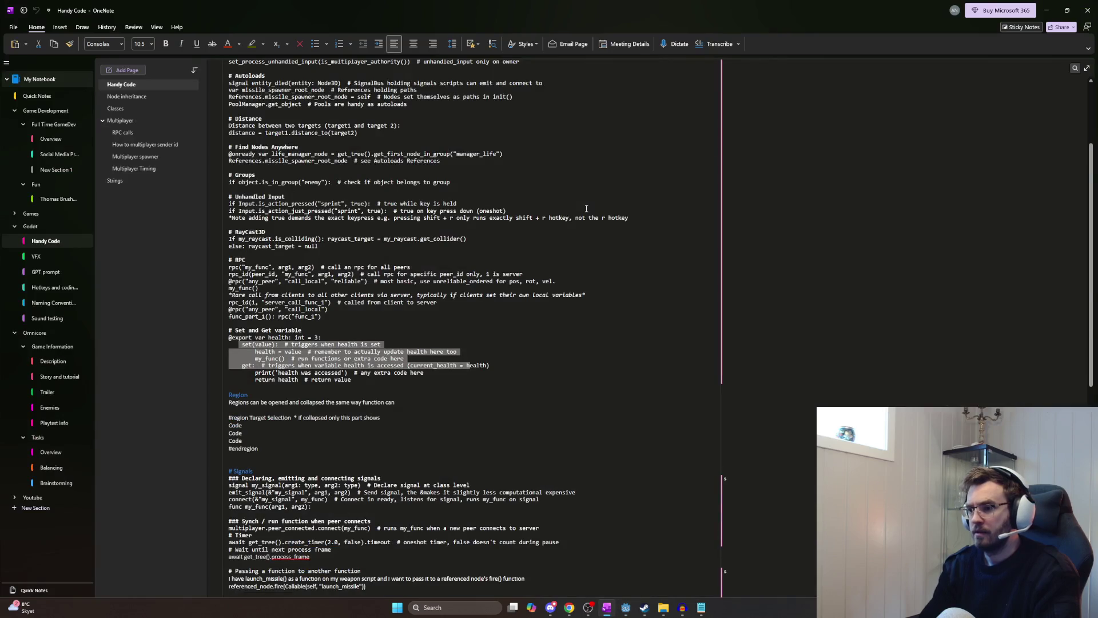
pyautogui.hotkey('alt', 'Tab')
# Complete the setter so it assigns resource_type = value and calls _on_spawn_sfx().
pyautogui.press('BackSpace')
pyautogui.press('BackSpace')
pyautogui.press('BackSpace')
pyautogui.write('value):')
pyautogui.press('Return')
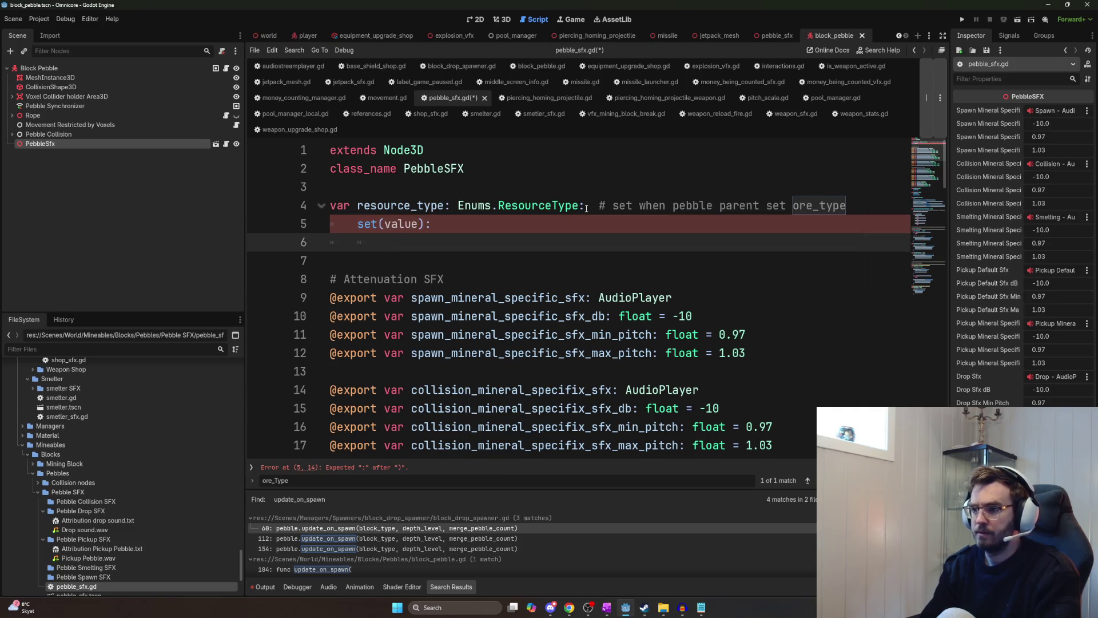
pyautogui.write('resource_type')
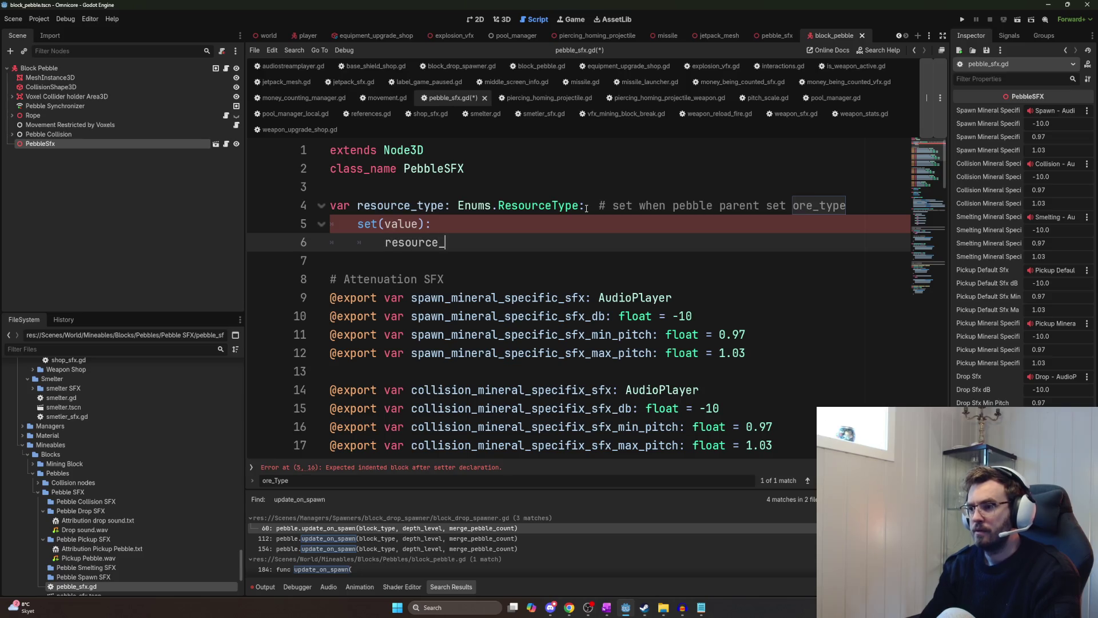
pyautogui.write(' = value')
pyautogui.press('Return')
pyautogui.write('_on')
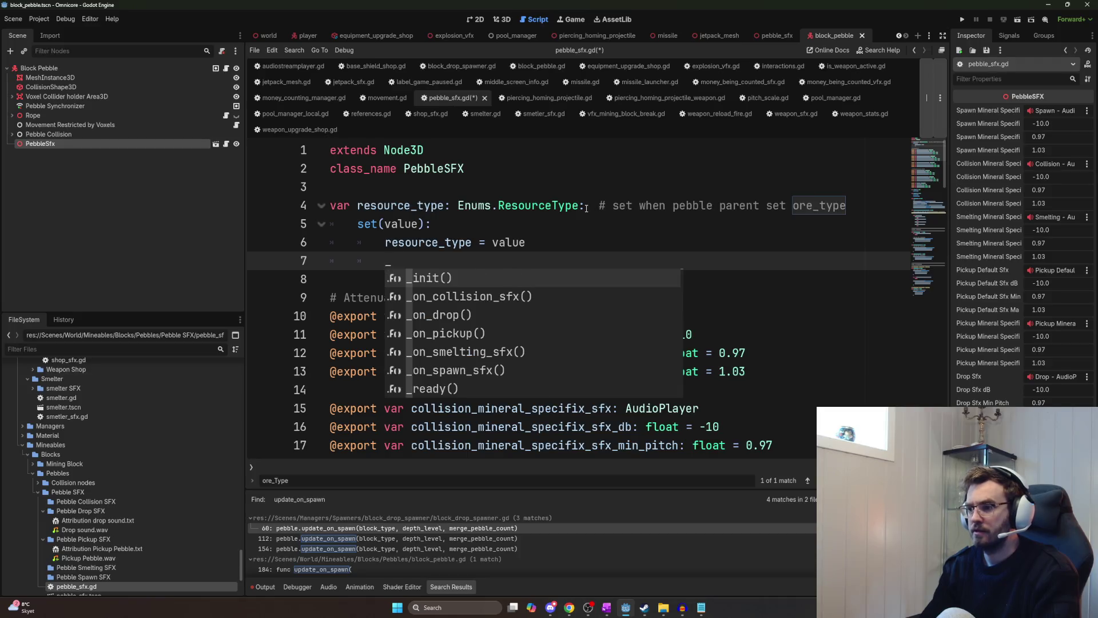
pyautogui.write('_spawn')
pyautogui.press('Return')
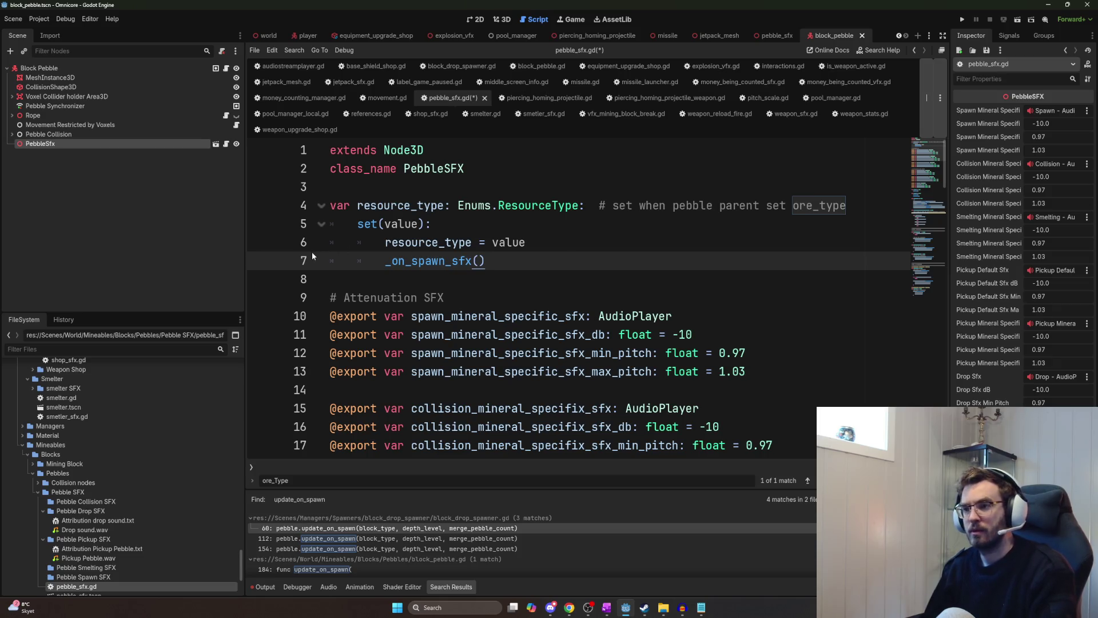
pyautogui.hotkey('alt', 'Tab')
pyautogui.press('Tab')
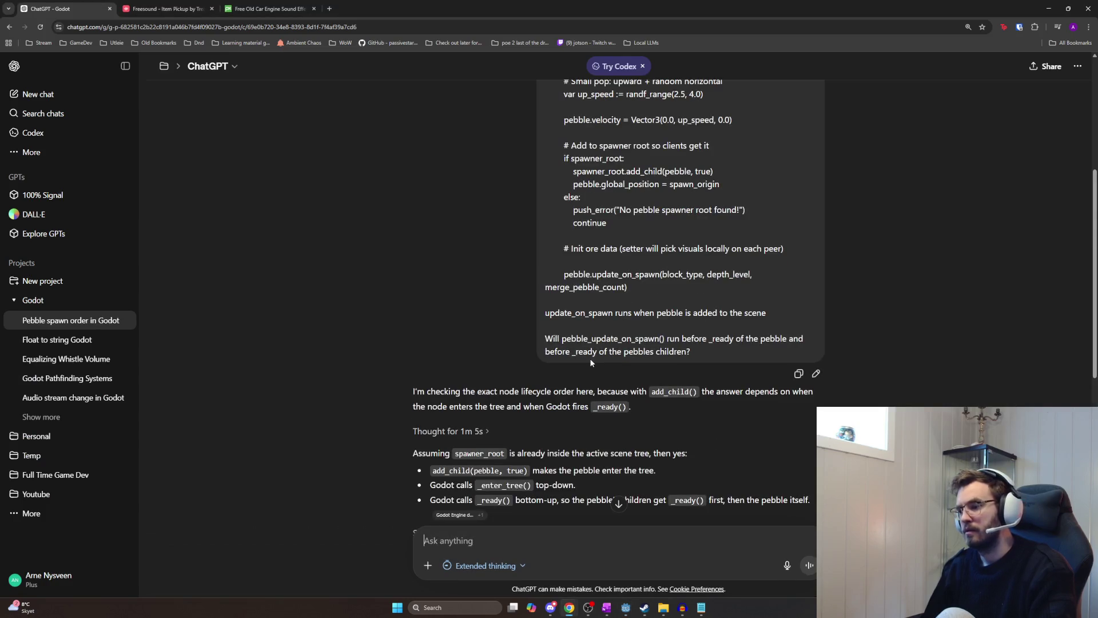
# Read ChatGPT's explanation of add_child, _enter_tree() top-down and _ready() bottom-up order.
pyautogui.scroll(-2, 591, 361)
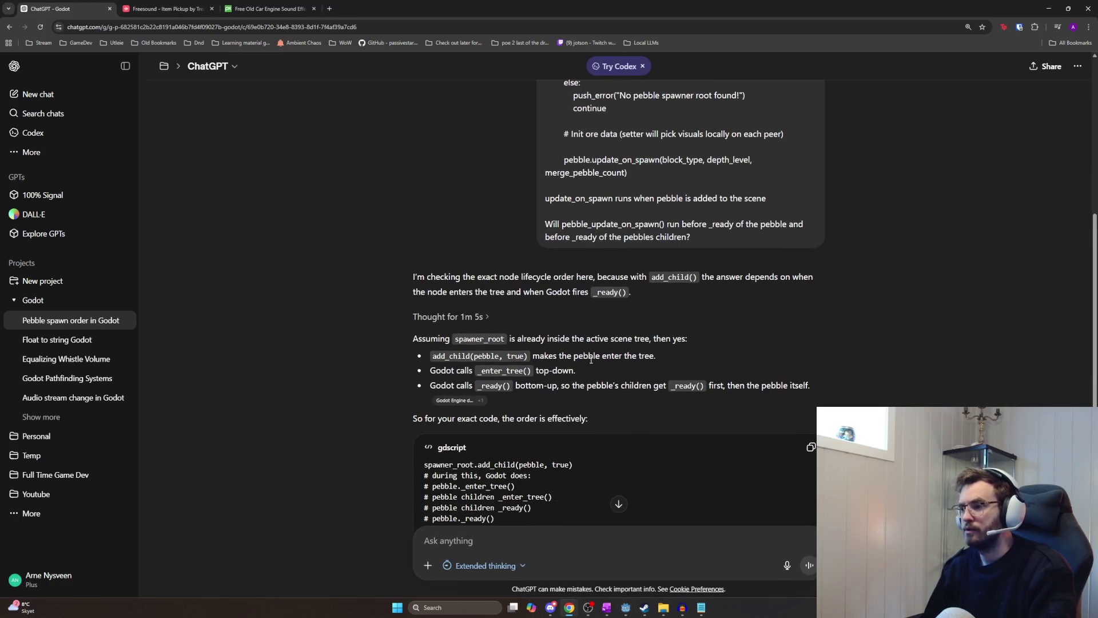
pyautogui.moveTo(508, 349); pyautogui.dragTo(727, 348)
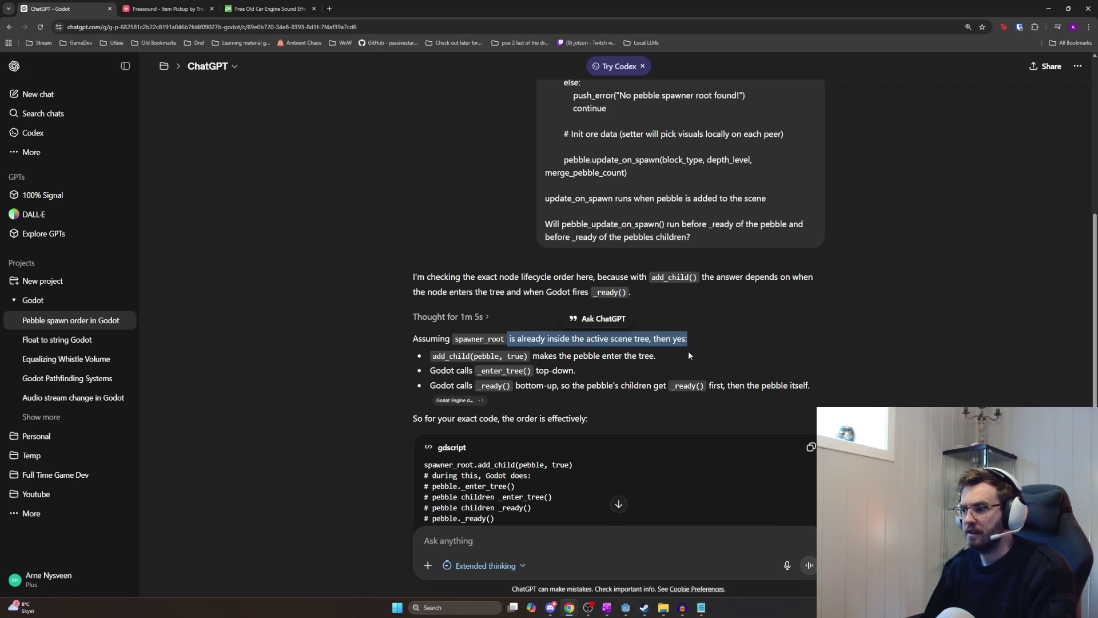
pyautogui.click(602, 359)
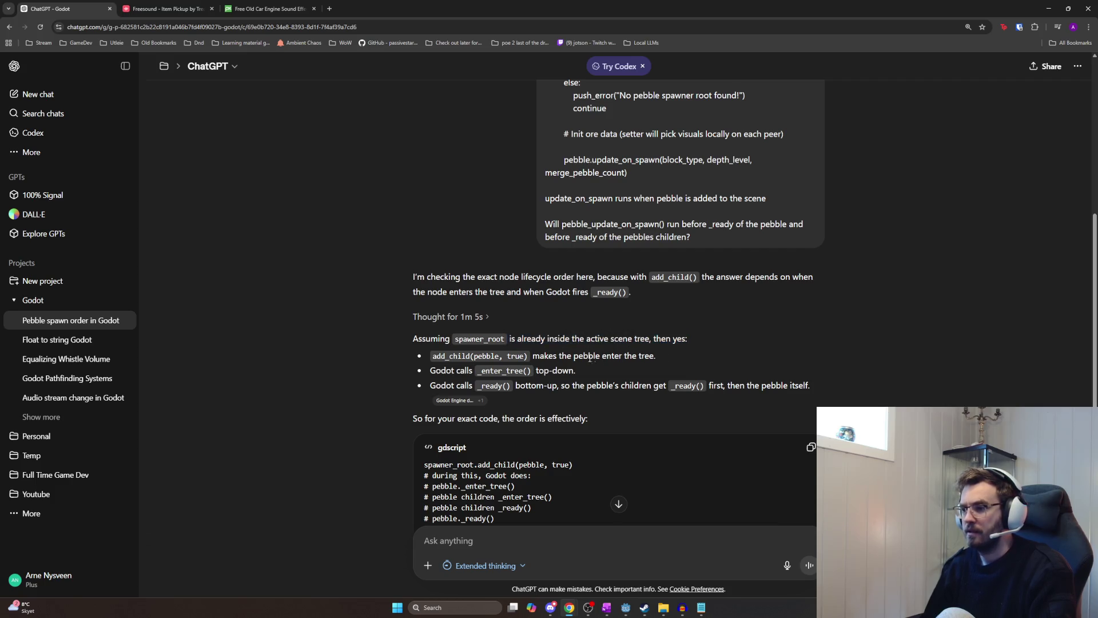
pyautogui.moveTo(531, 358); pyautogui.dragTo(665, 359)
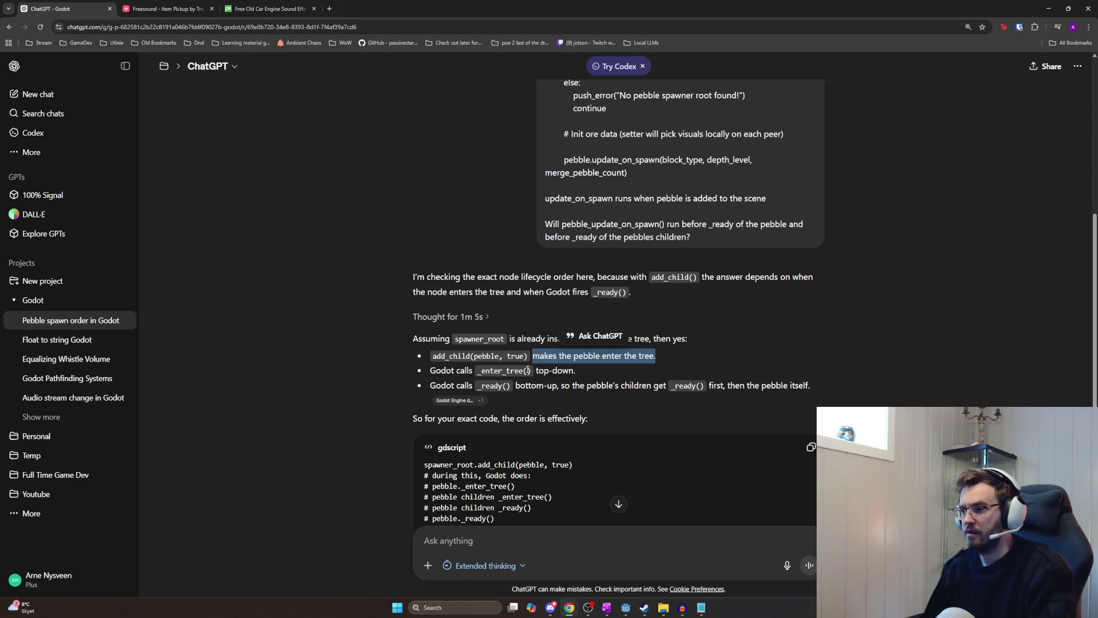
pyautogui.moveTo(425, 372); pyautogui.dragTo(599, 374)
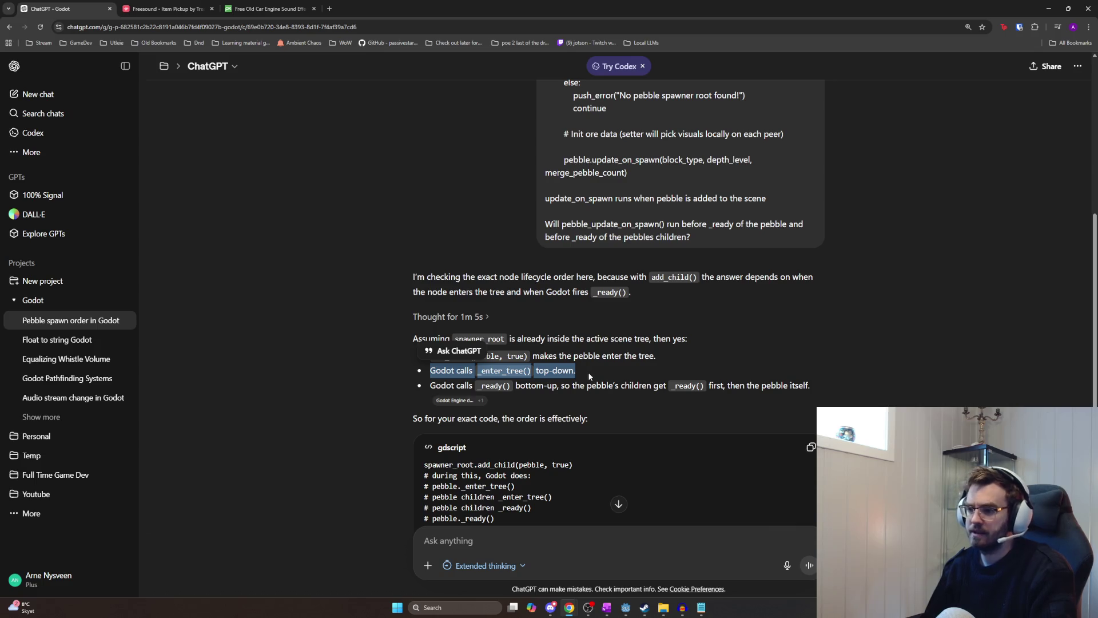
pyautogui.moveTo(430, 386); pyautogui.dragTo(521, 389)
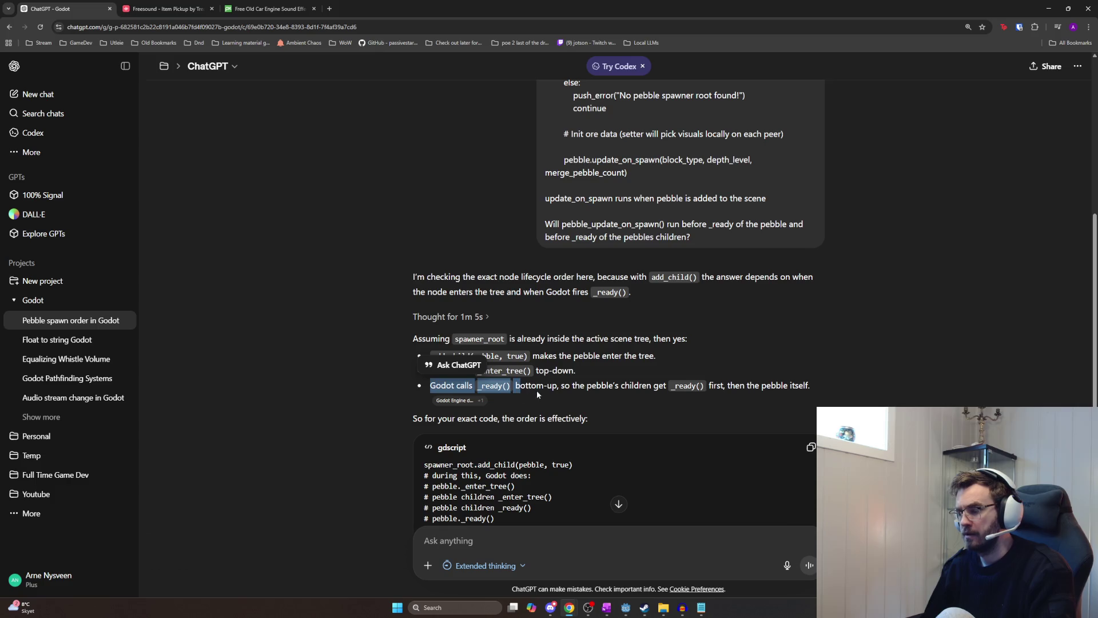
pyautogui.click(537, 391)
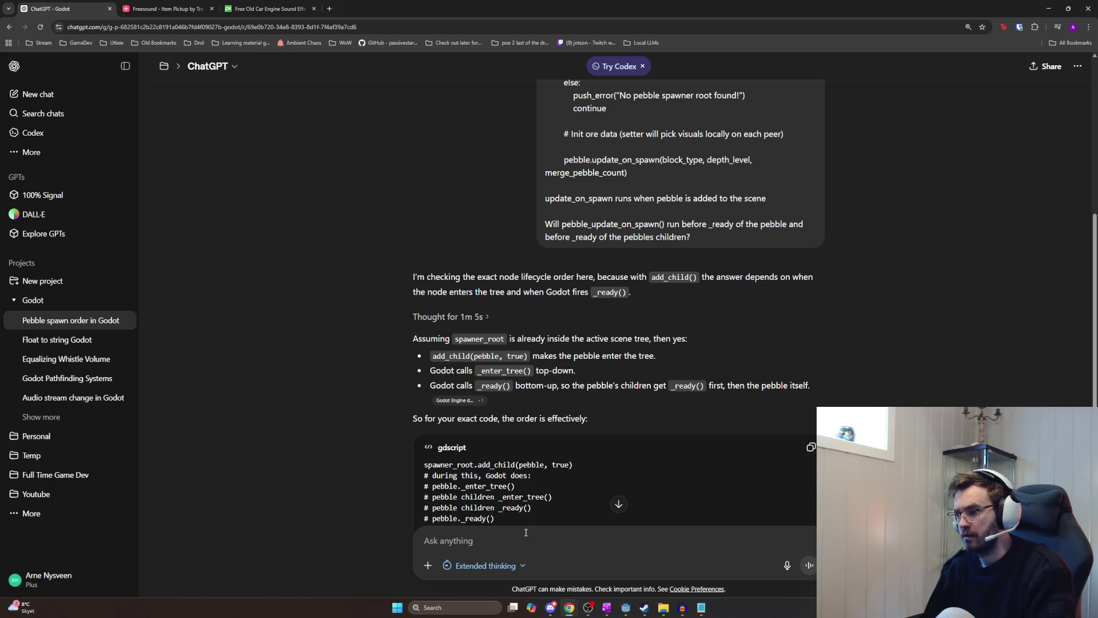
# Review the code comments showing update_on_spawn runs after _ready, then return to Godot.
pyautogui.scroll(-1, 538, 478)
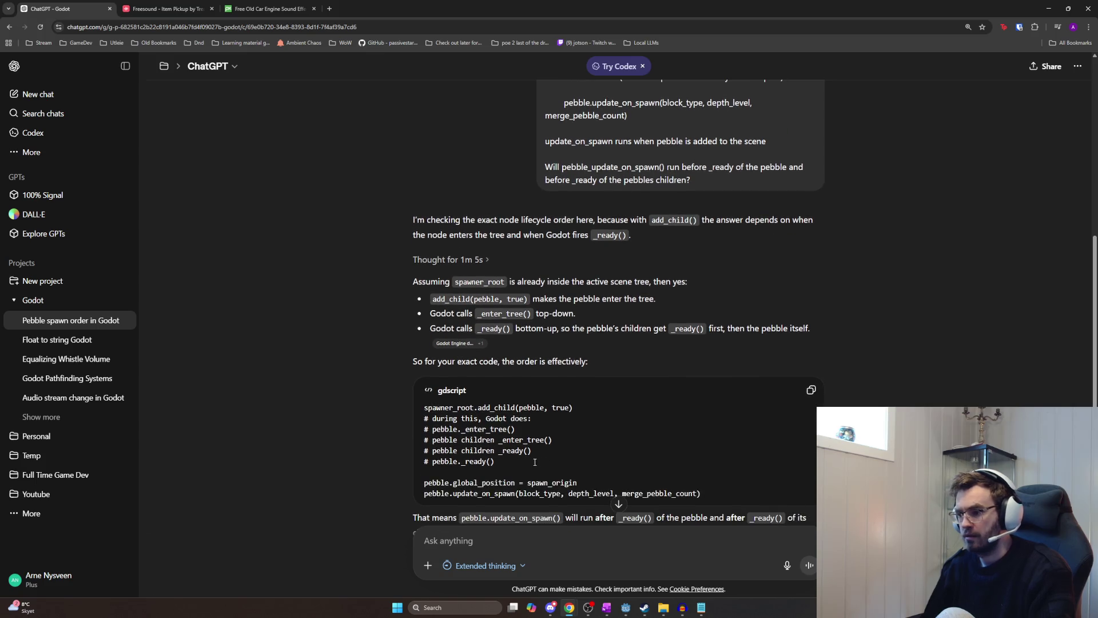
pyautogui.scroll(-1, 549, 462)
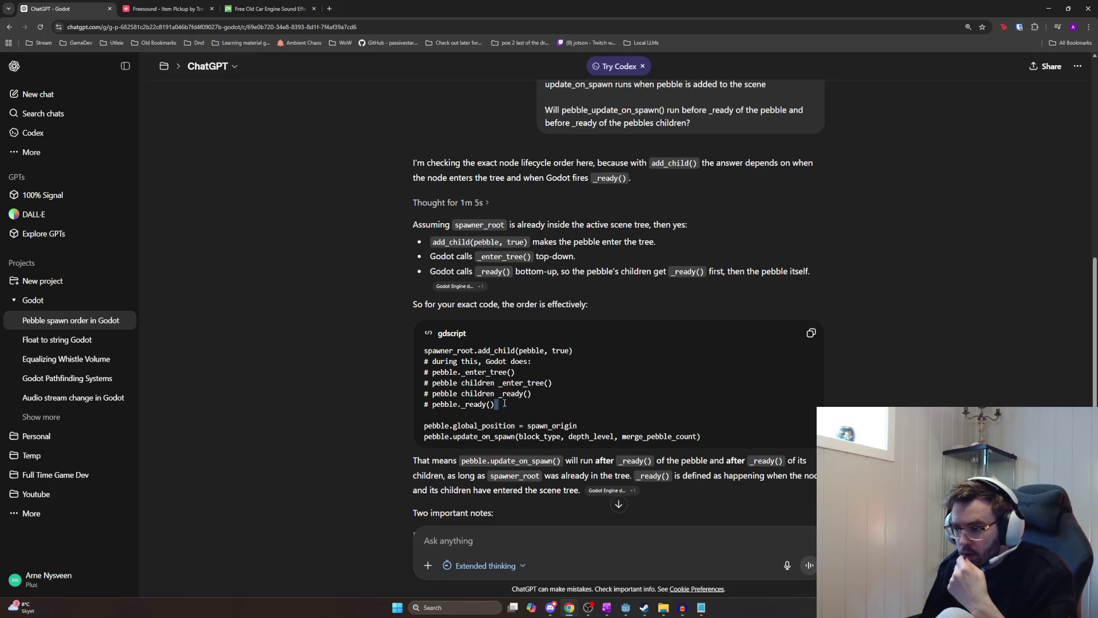
pyautogui.moveTo(499, 405); pyautogui.dragTo(424, 360)
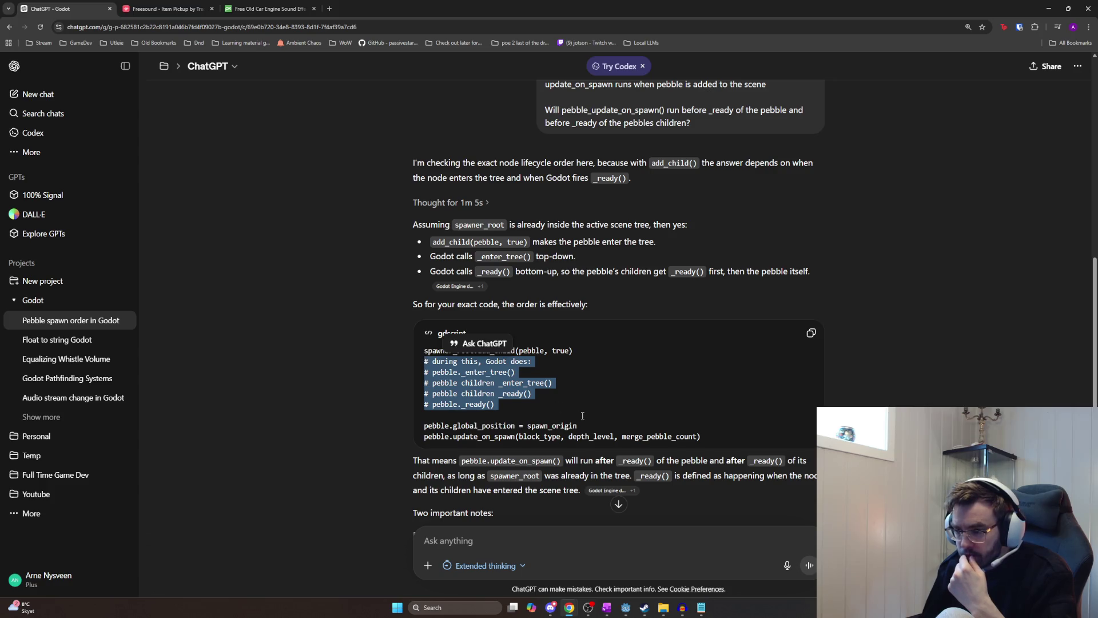
pyautogui.moveTo(426, 426); pyautogui.dragTo(717, 437)
pyautogui.click(718, 437)
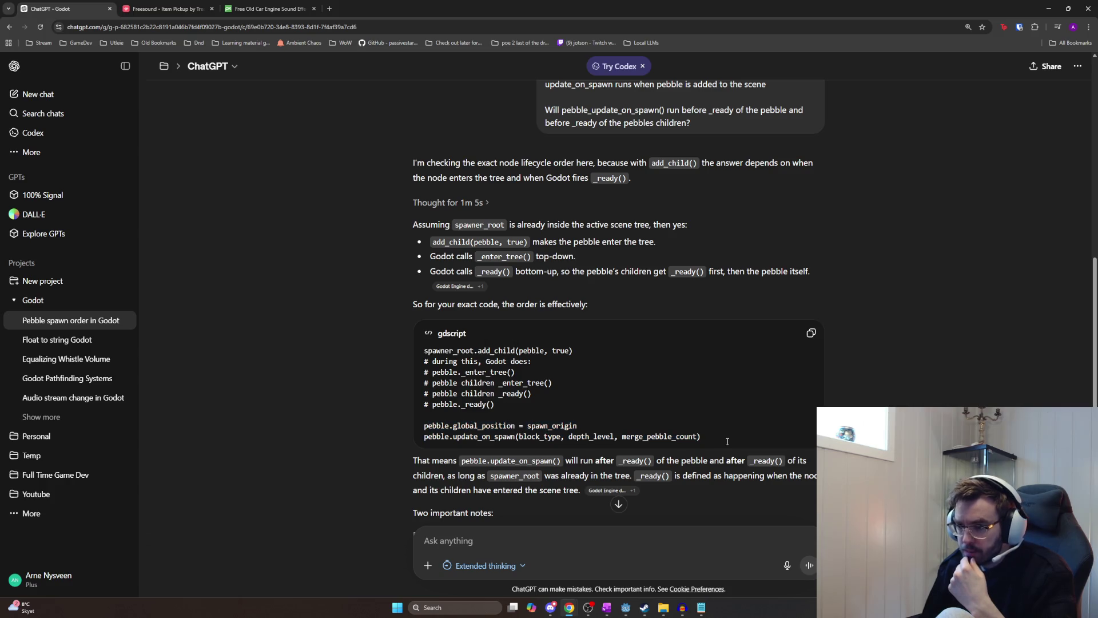
pyautogui.hotkey('alt', 'Tab')
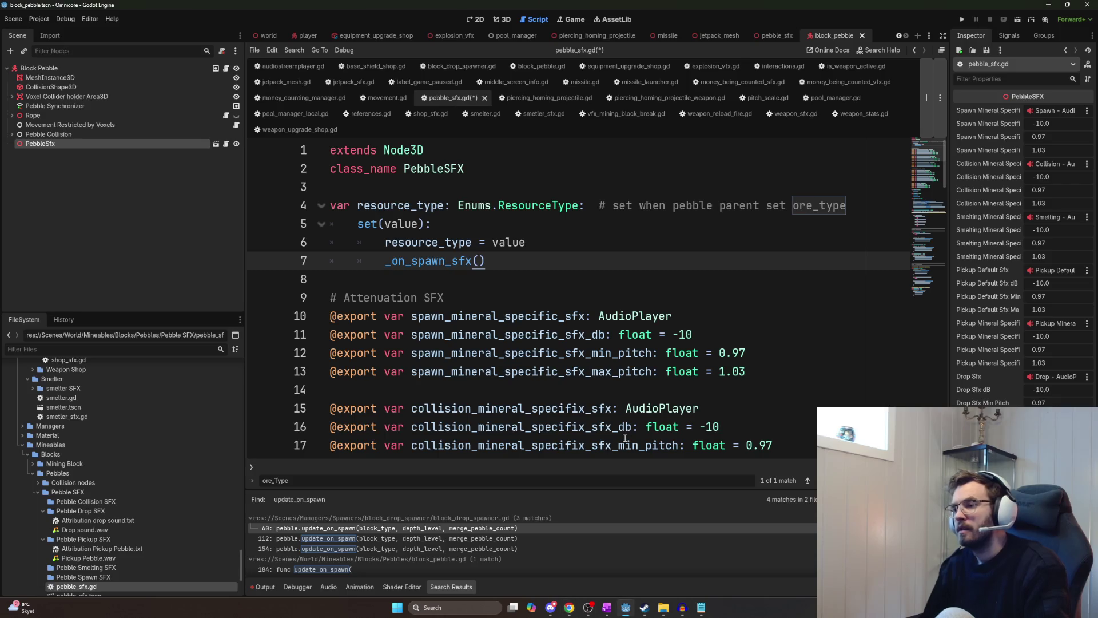
# Delete the _ready() function and save, then undo to restore it.
pyautogui.scroll(-10, 495, 337)
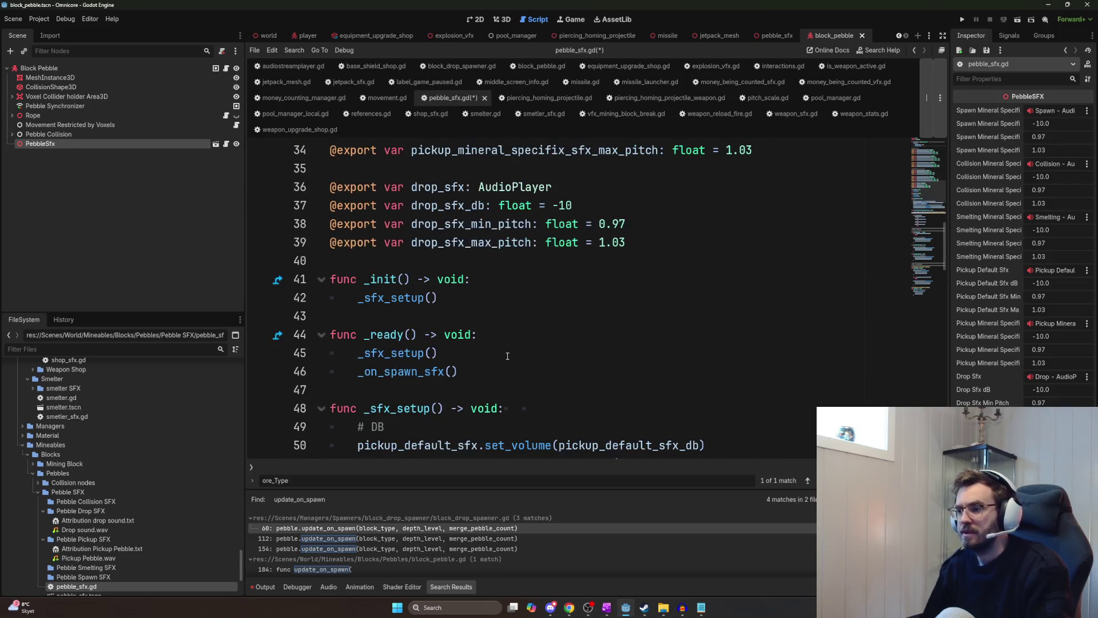
pyautogui.moveTo(482, 369); pyautogui.dragTo(322, 321)
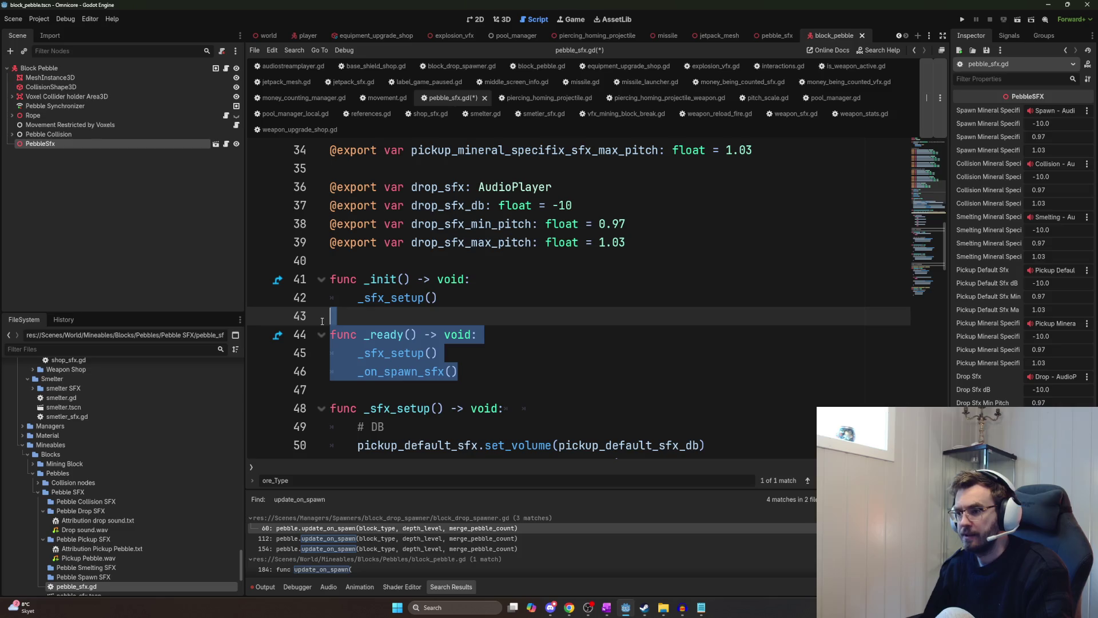
pyautogui.press('Delete')
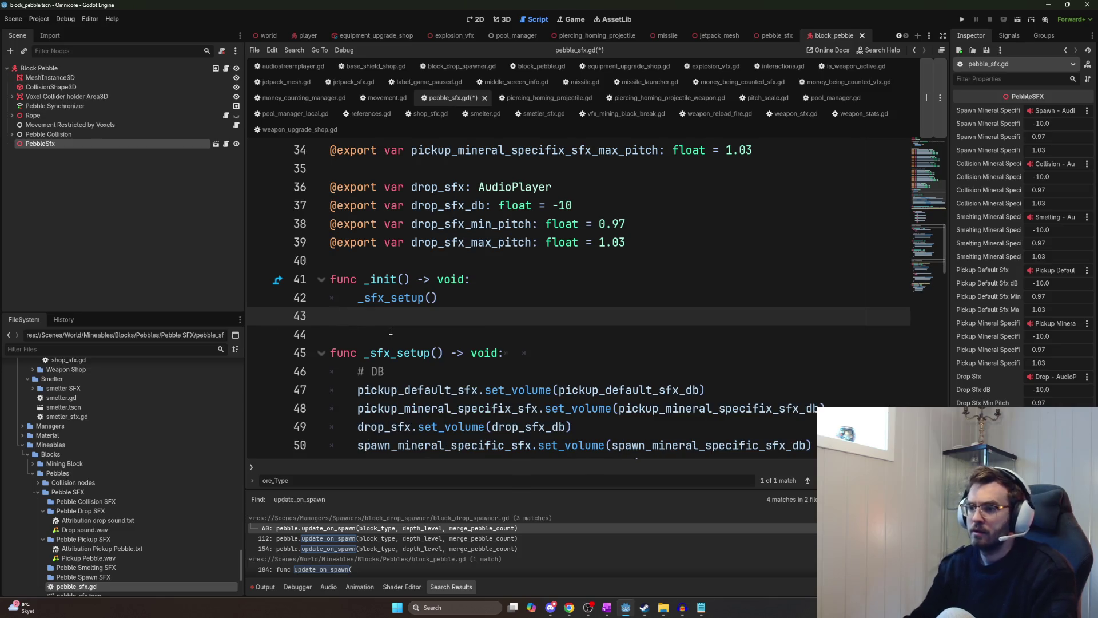
pyautogui.press('BackSpace')
pyautogui.hotkey('ctrl', 's')
pyautogui.hotkey('alt', 'Tab')
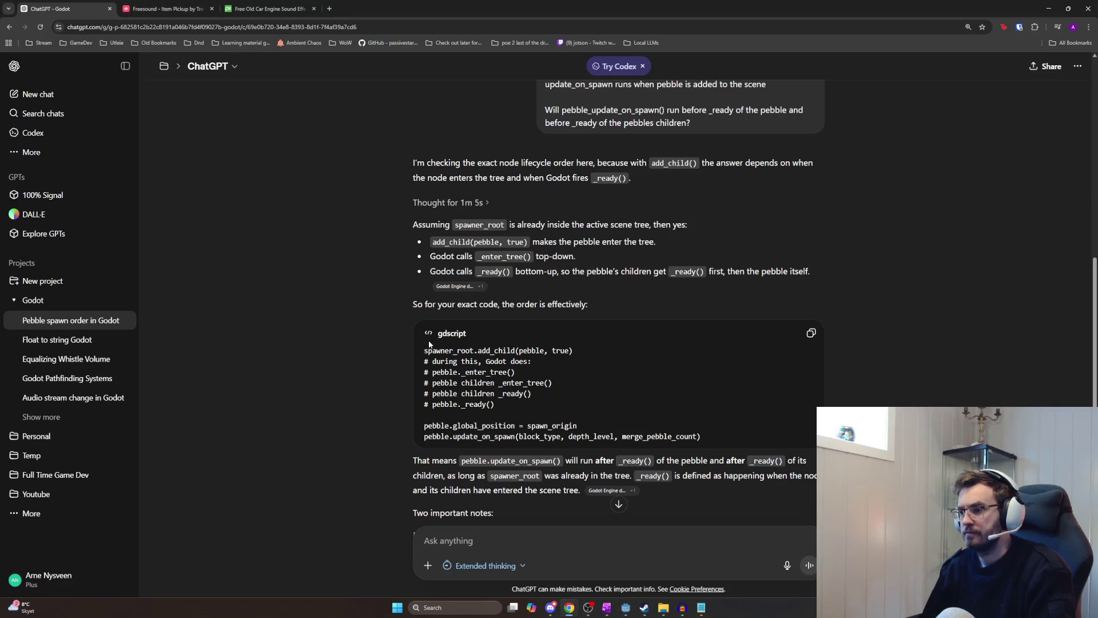
pyautogui.hotkey('alt', 'Tab')
pyautogui.hotkey('ctrl', 'z')
pyautogui.hotkey('ctrl', 'z')
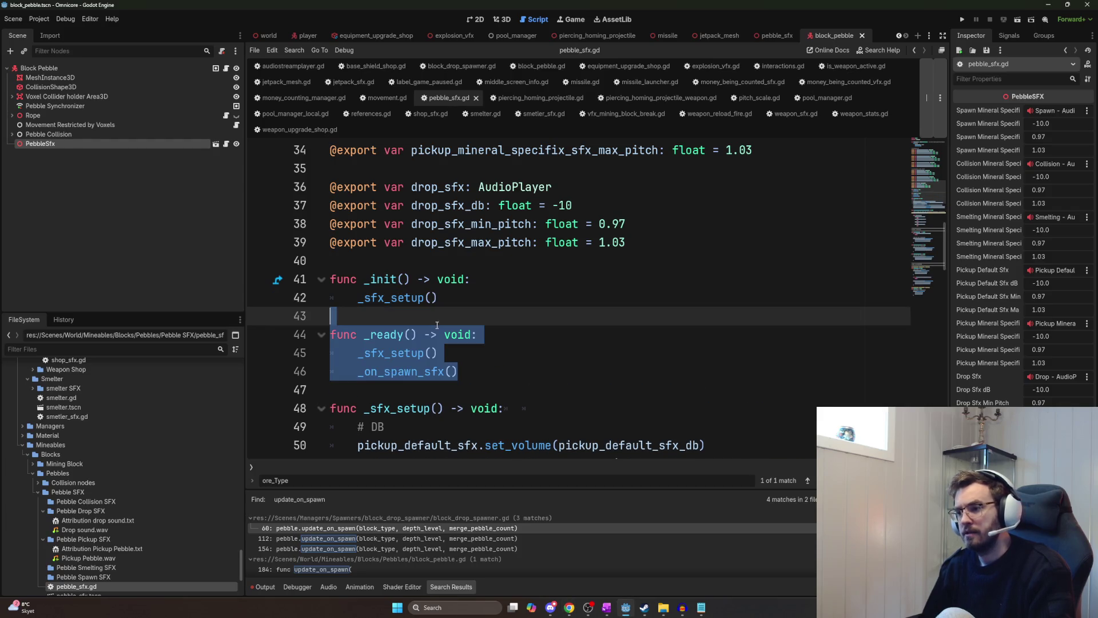
# Remove the _init() function and its blank line from pebble_sfx.gd and save.
pyautogui.click(437, 325)
pyautogui.moveTo(461, 309); pyautogui.dragTo(330, 280)
pyautogui.press('BackSpace')
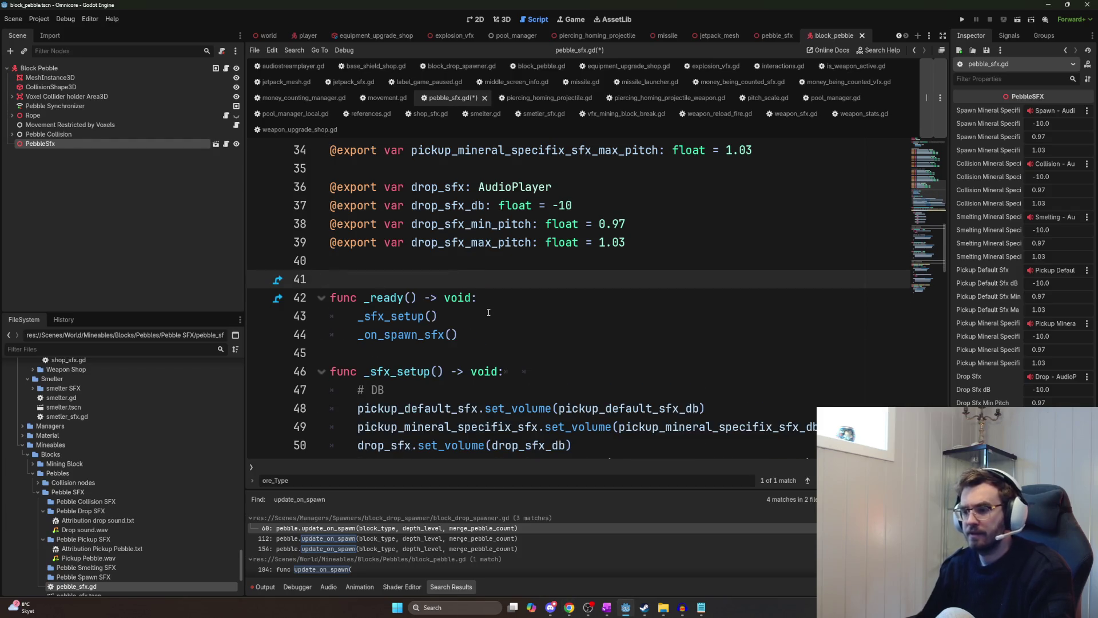
pyautogui.press('BackSpace')
pyautogui.hotkey('ctrl', 'z')
pyautogui.press('BackSpace')
pyautogui.hotkey('ctrl', 's')
# Delete the _on_spawn_sfx() call from _ready() and check the setter's _on_spawn_sfx() call.
pyautogui.moveTo(458, 316); pyautogui.dragTo(344, 316)
pyautogui.press('BackSpace')
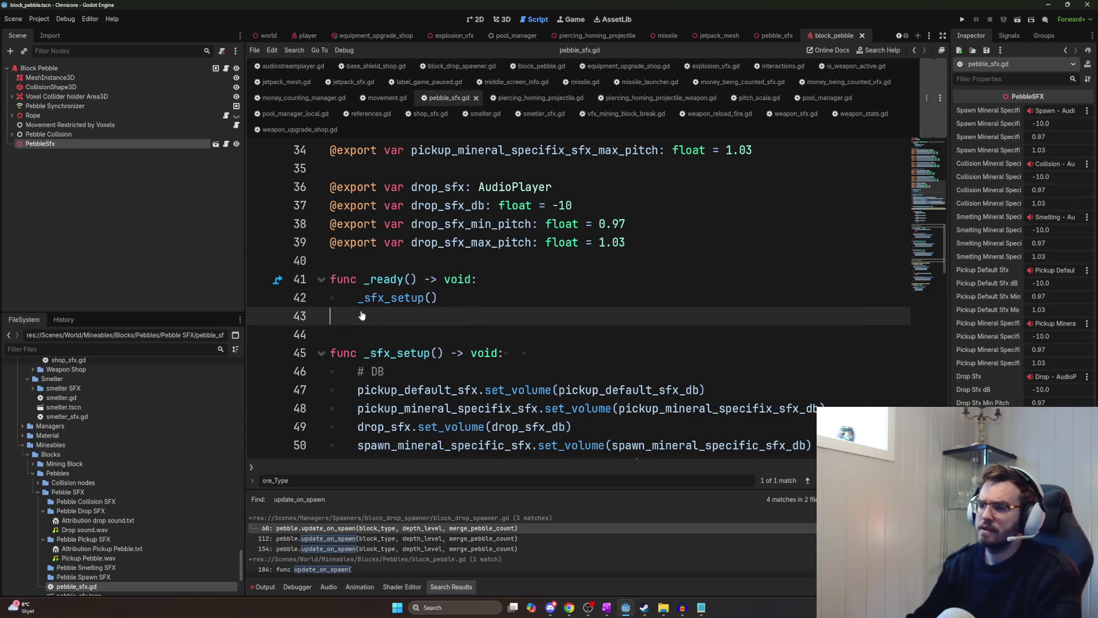
pyautogui.press('BackSpace')
pyautogui.scroll(-2, 509, 340)
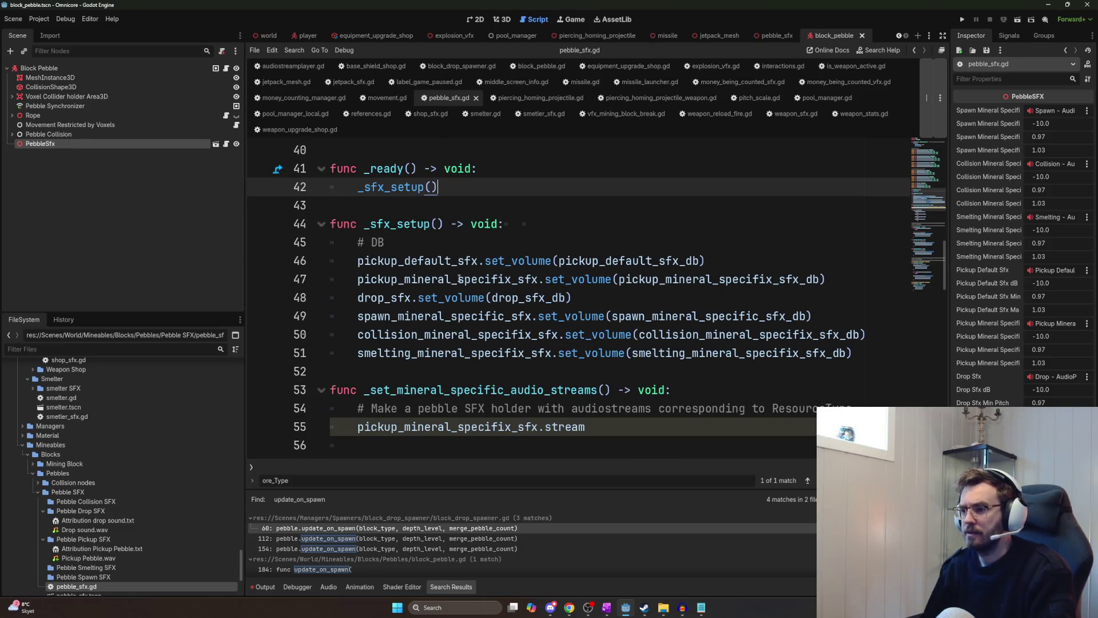
pyautogui.click(432, 279)
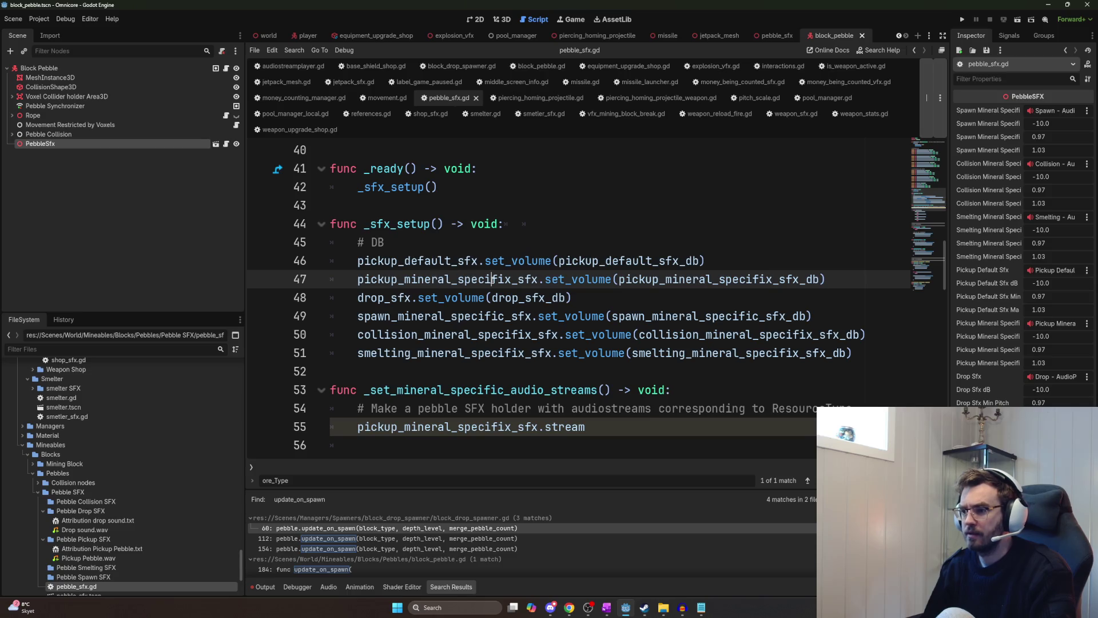
pyautogui.scroll(7, 475, 324)
pyautogui.scroll(5, 490, 347)
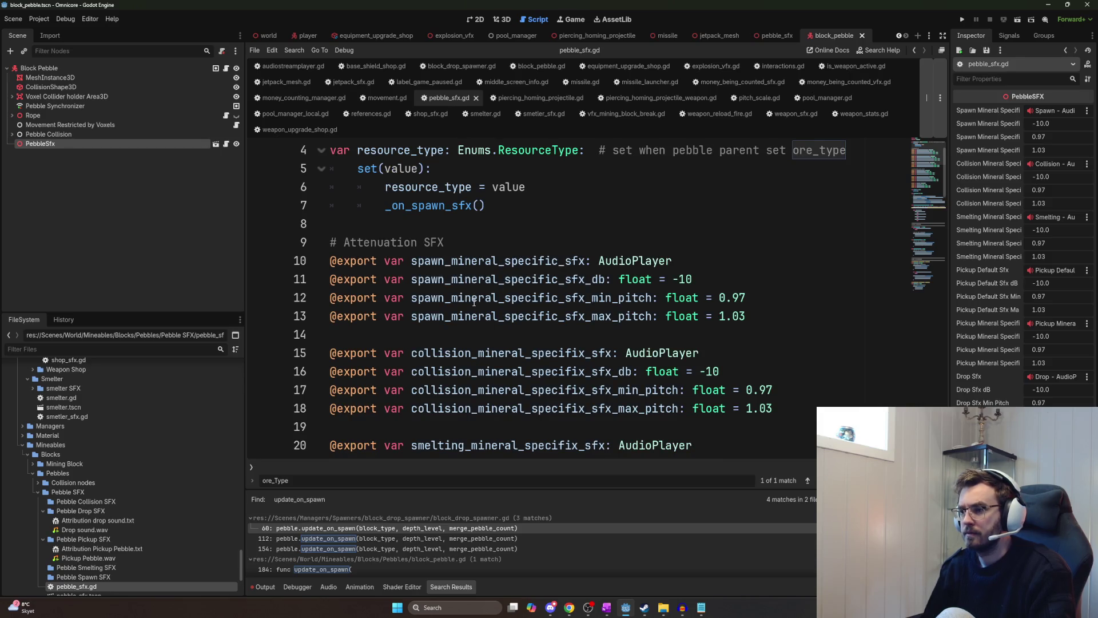
pyautogui.scroll(1, 473, 292)
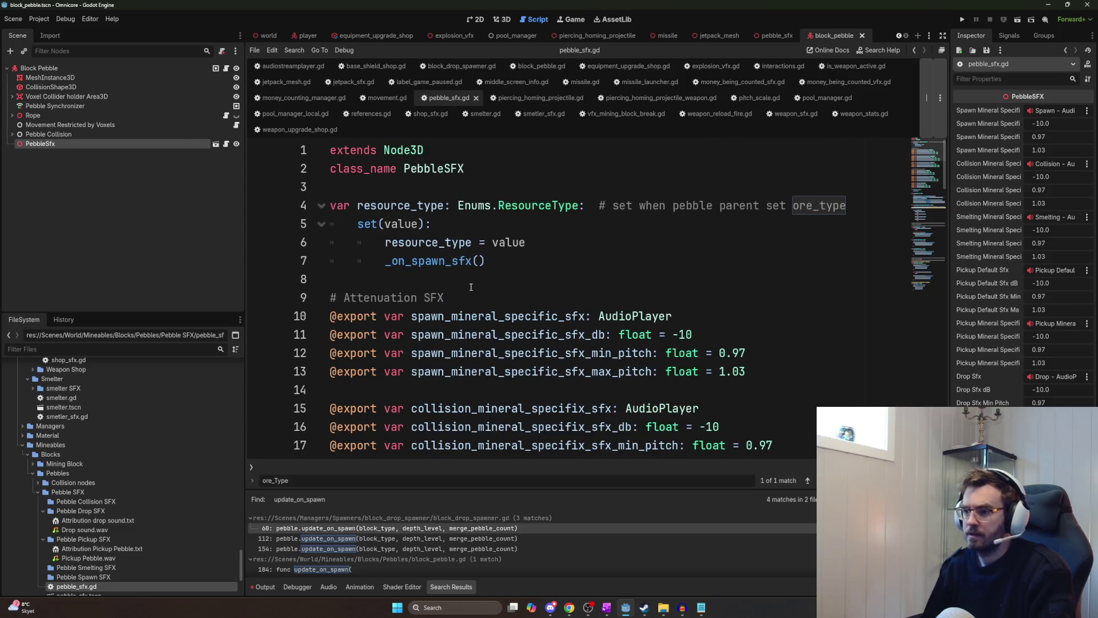
pyautogui.click(499, 259)
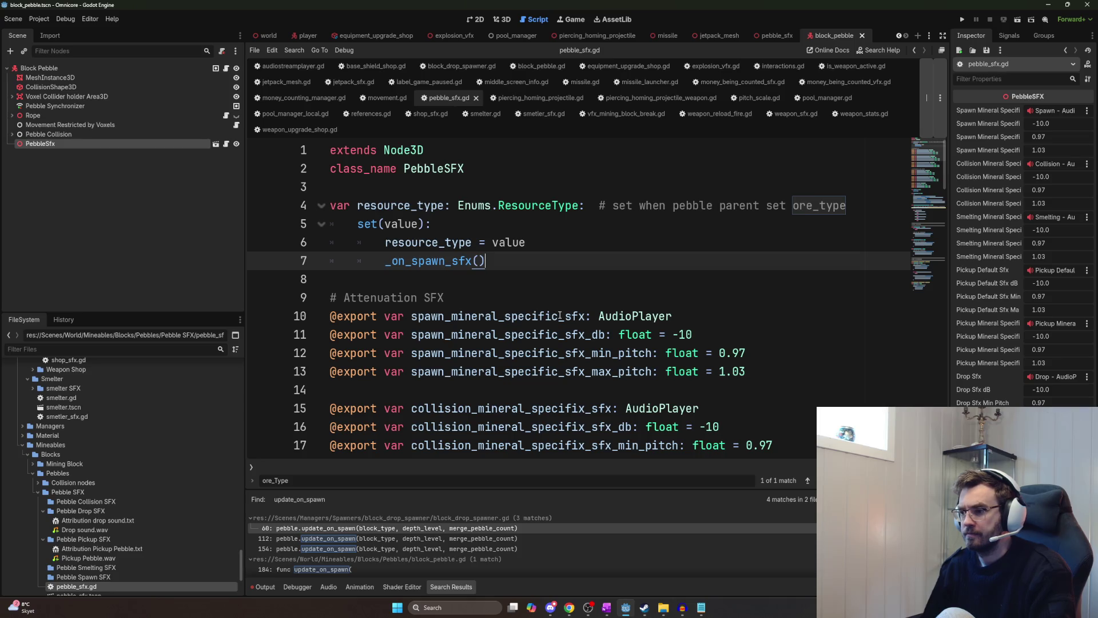
# Replace all 13 'mineral_specific' occurrences in pebble_sfx.gd with 'resource'.
pyautogui.hotkey('ctrl', 'f')
pyautogui.write('miner')
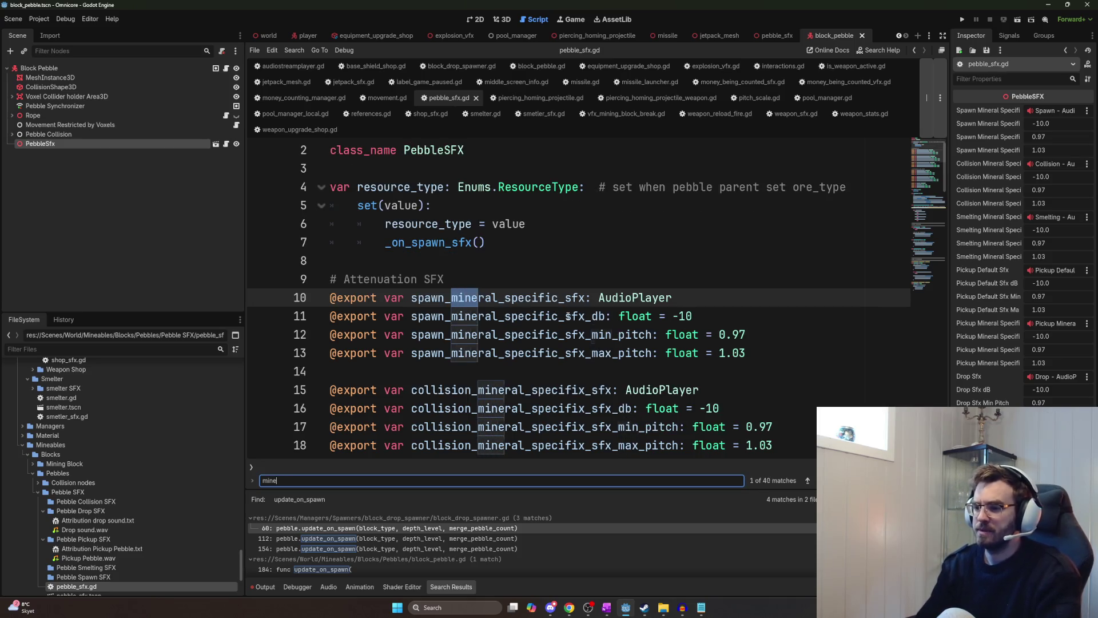
pyautogui.write('al_specific')
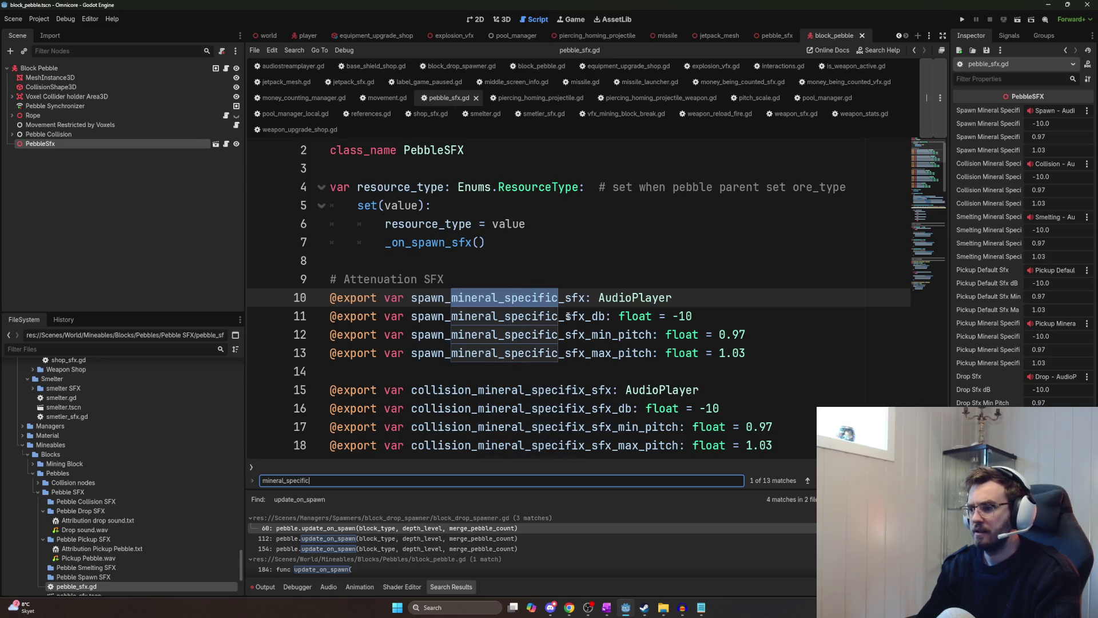
pyautogui.hotkey('ctrl', 'r')
pyautogui.write('resource')
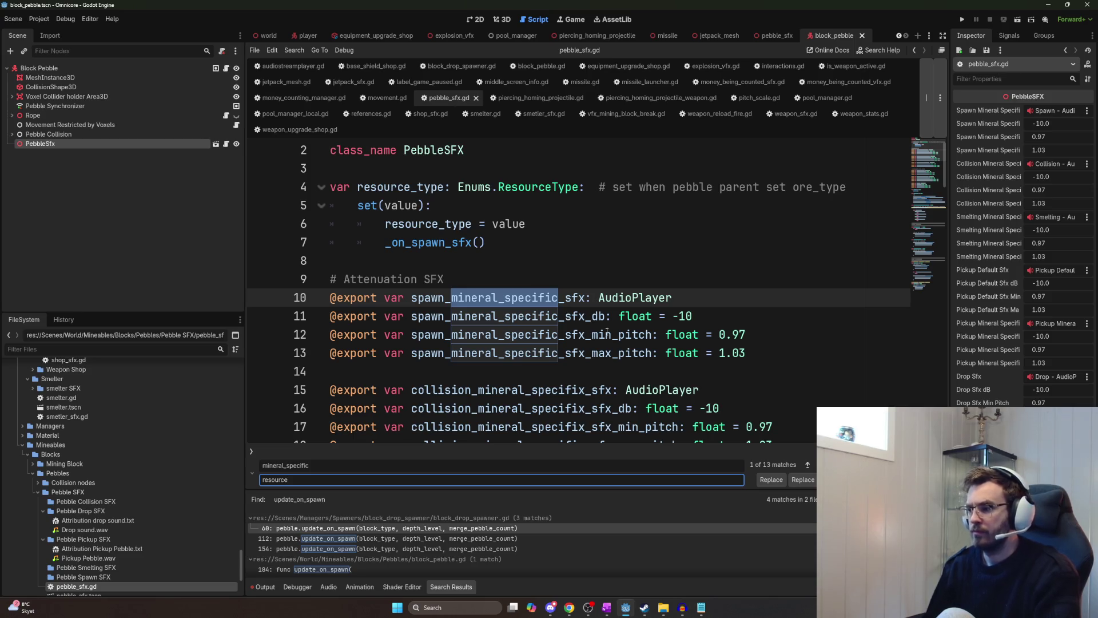
pyautogui.click(803, 480)
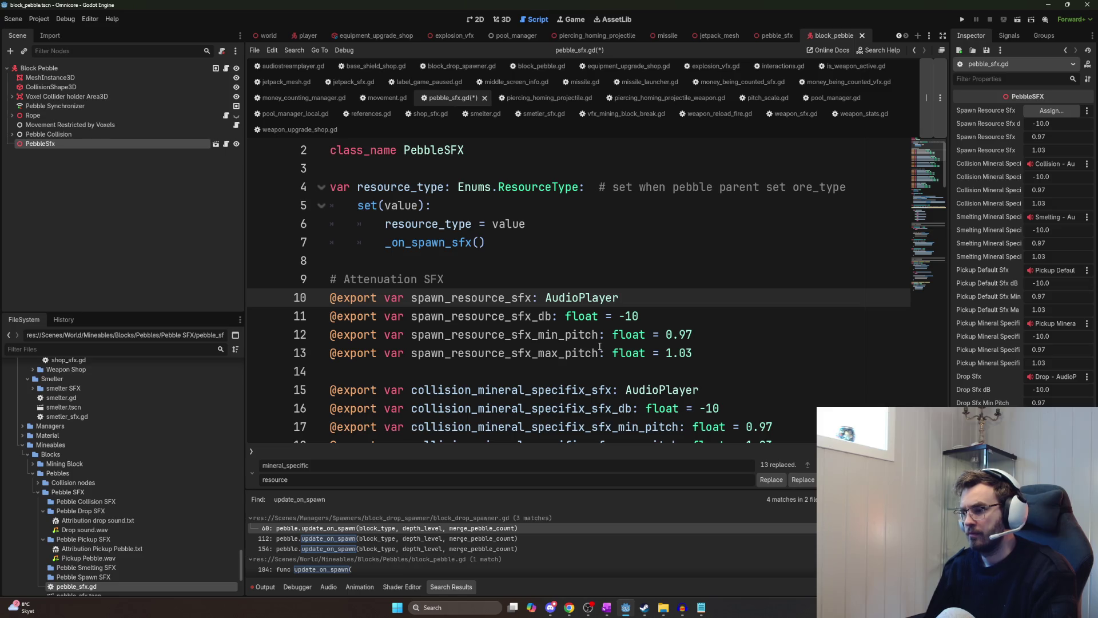
pyautogui.scroll(-4, 599, 346)
pyautogui.scroll(2, 599, 346)
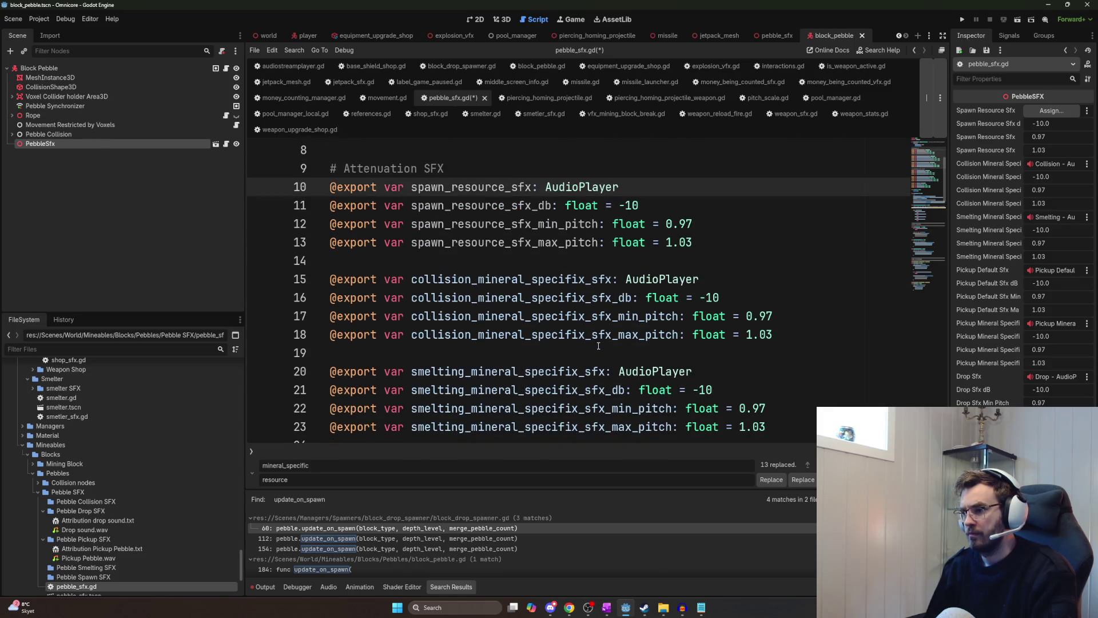
pyautogui.scroll(-4, 598, 346)
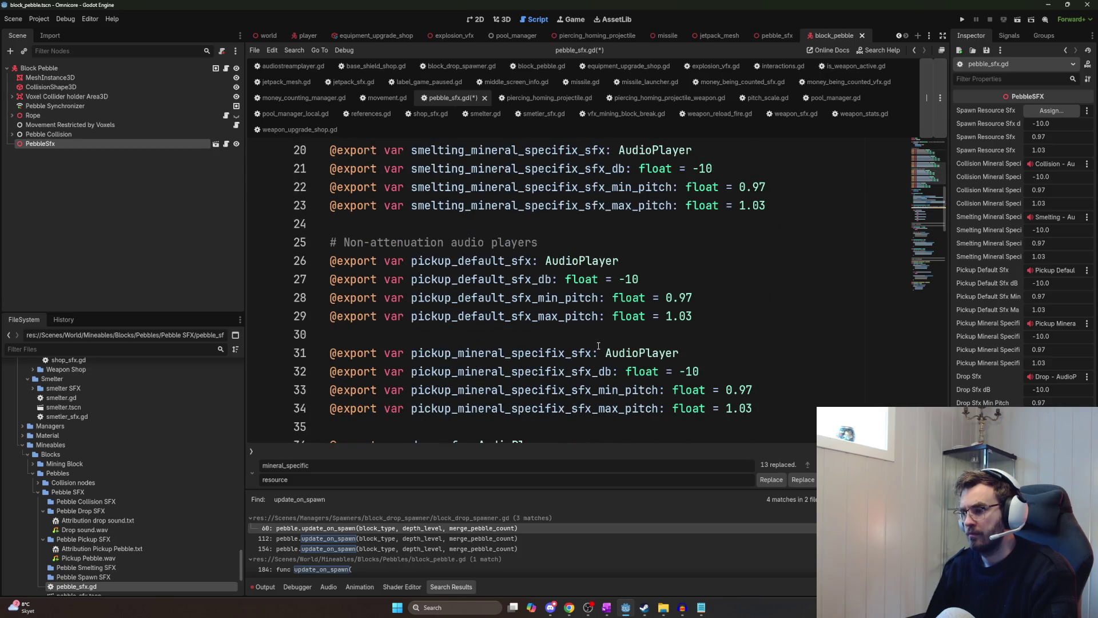
pyautogui.scroll(-3, 598, 345)
pyautogui.scroll(-1, 598, 346)
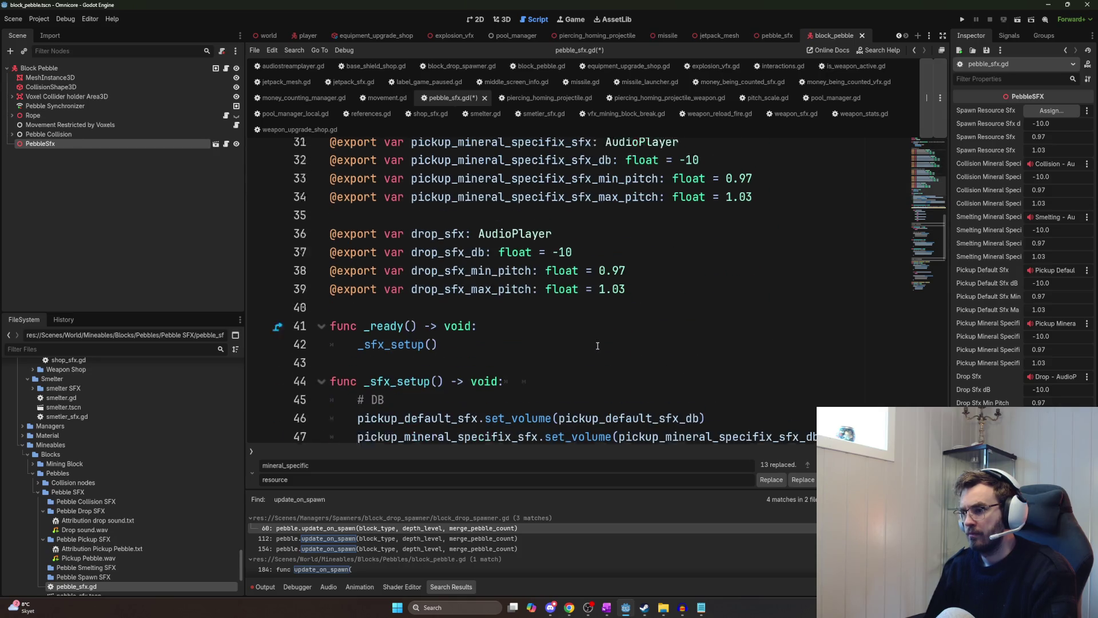
pyautogui.scroll(6, 598, 346)
pyautogui.scroll(3, 597, 346)
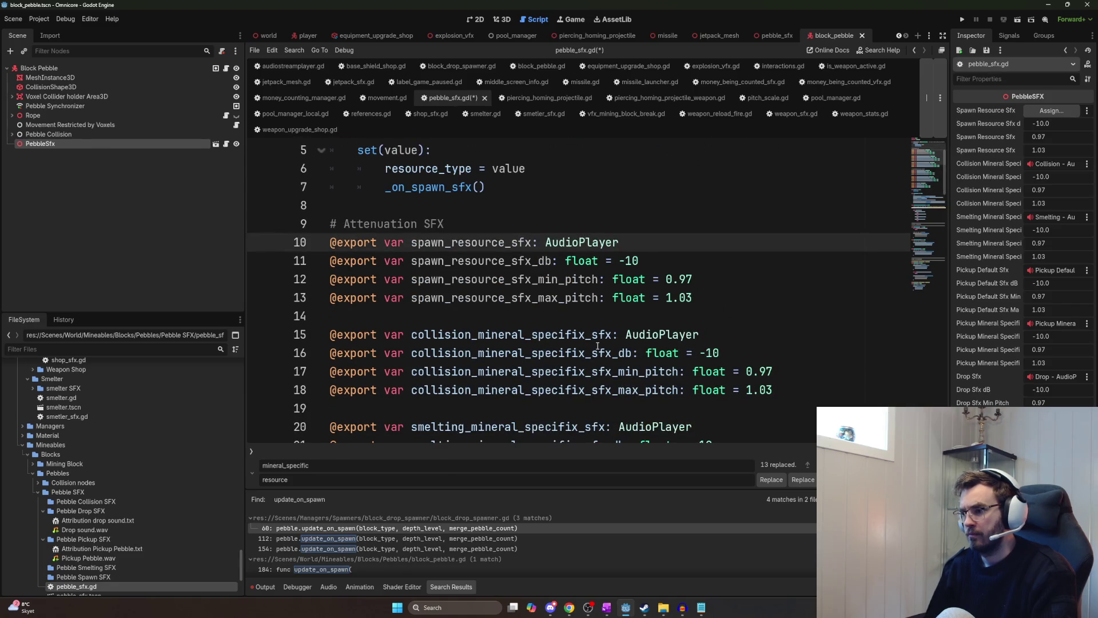
# Replace all 27 remaining 'mineral_specifix' occurrences with 'resource'.
pyautogui.hotkey('ctrl', 'f')
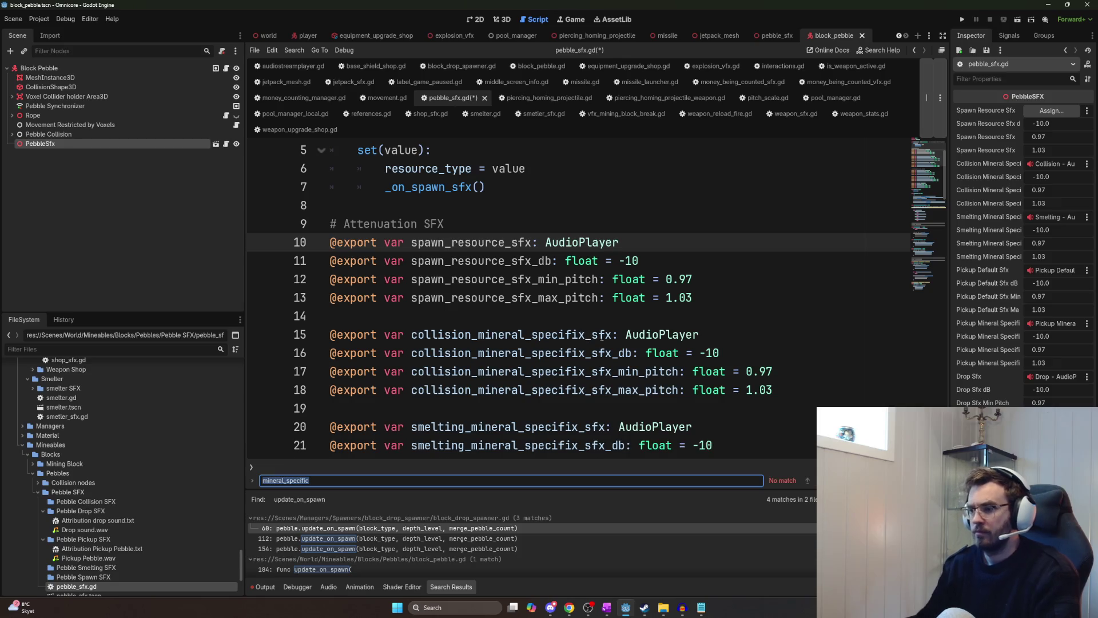
pyautogui.write('mineral_sep')
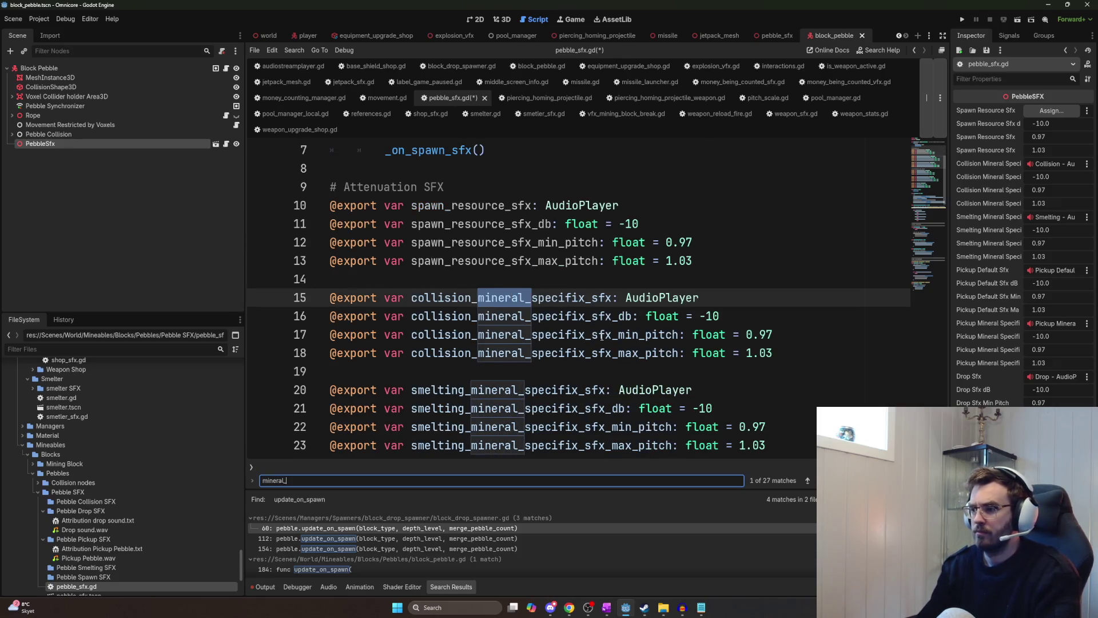
pyautogui.press('BackSpace')
pyautogui.press('BackSpace')
pyautogui.write('pecifix')
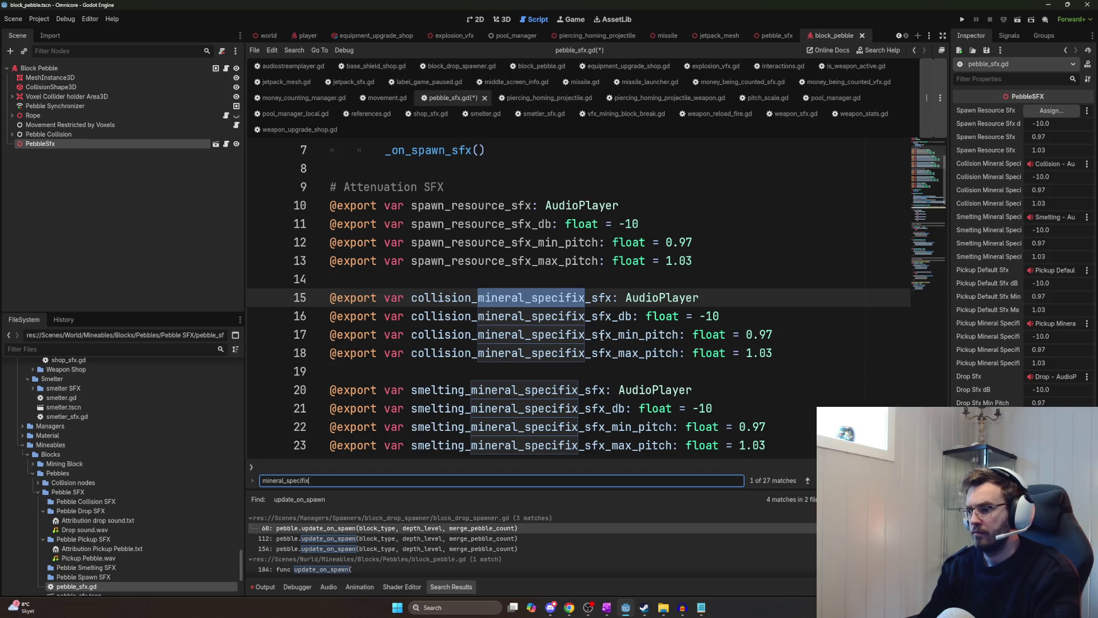
pyautogui.hotkey('ctrl', 'r')
pyautogui.write('resource')
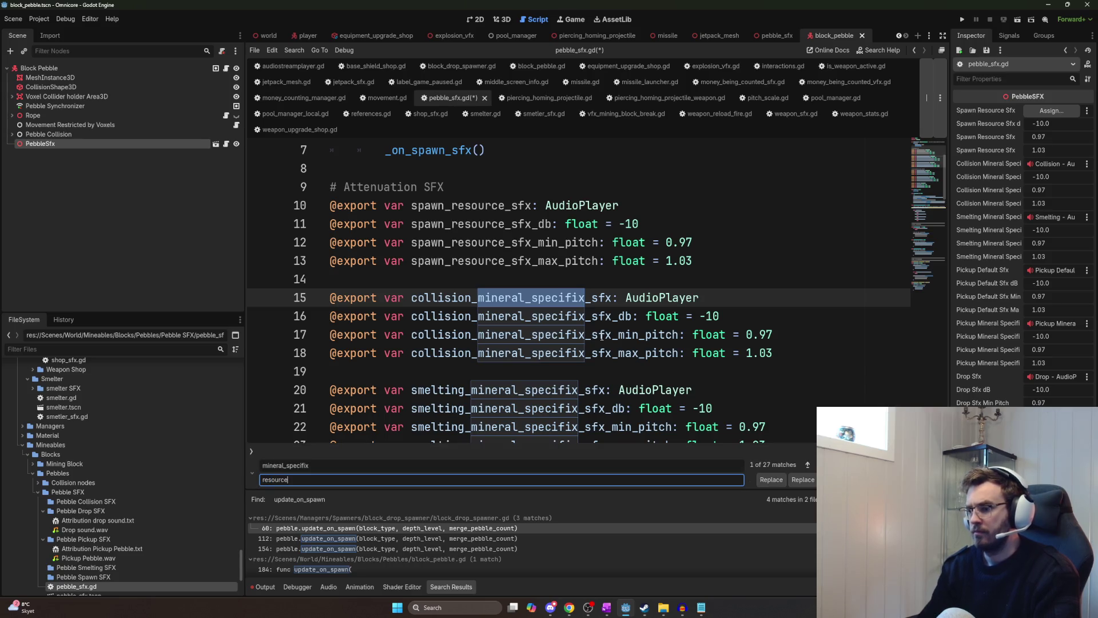
pyautogui.click(813, 481)
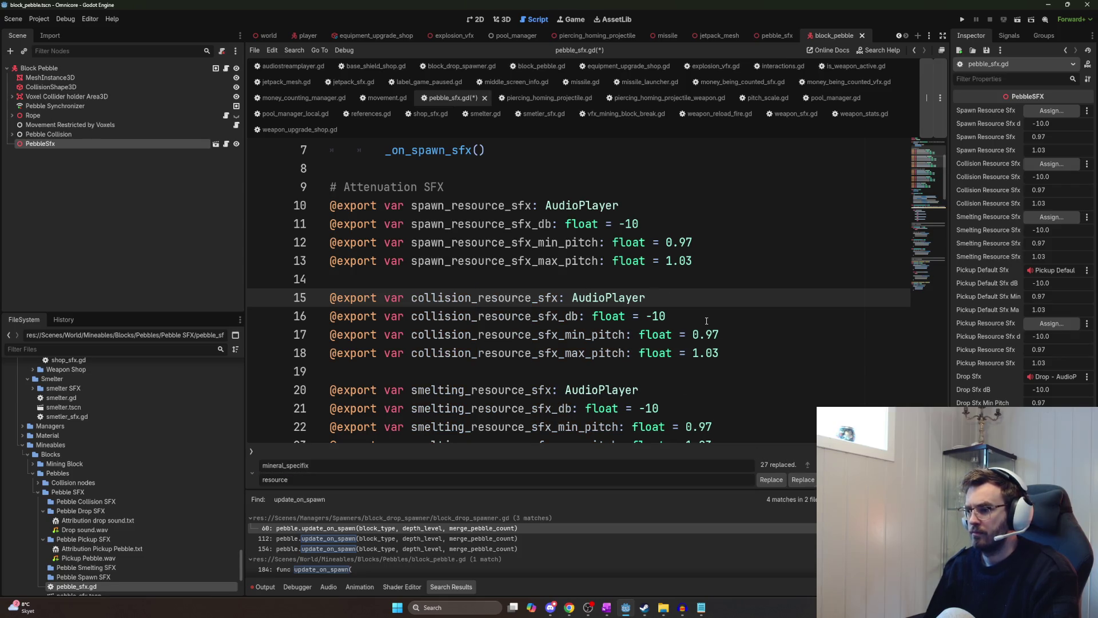
pyautogui.scroll(-7, 681, 338)
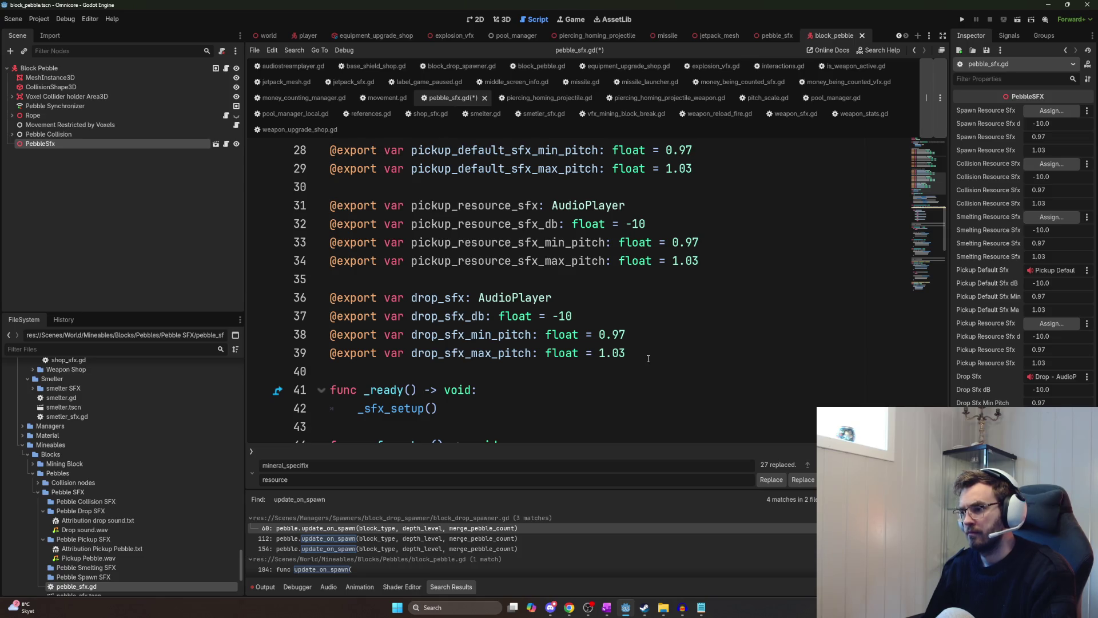
# Replace the 'drop_' prefix with 'drop_default_' on all nine drop variables.
pyautogui.scroll(2, 648, 359)
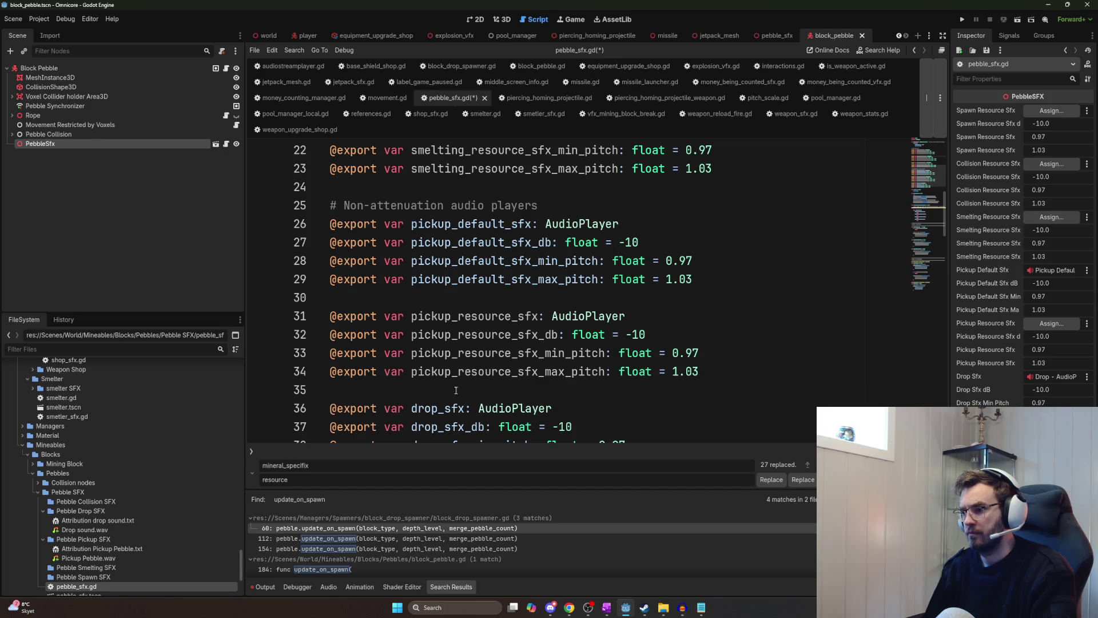
pyautogui.click(444, 409)
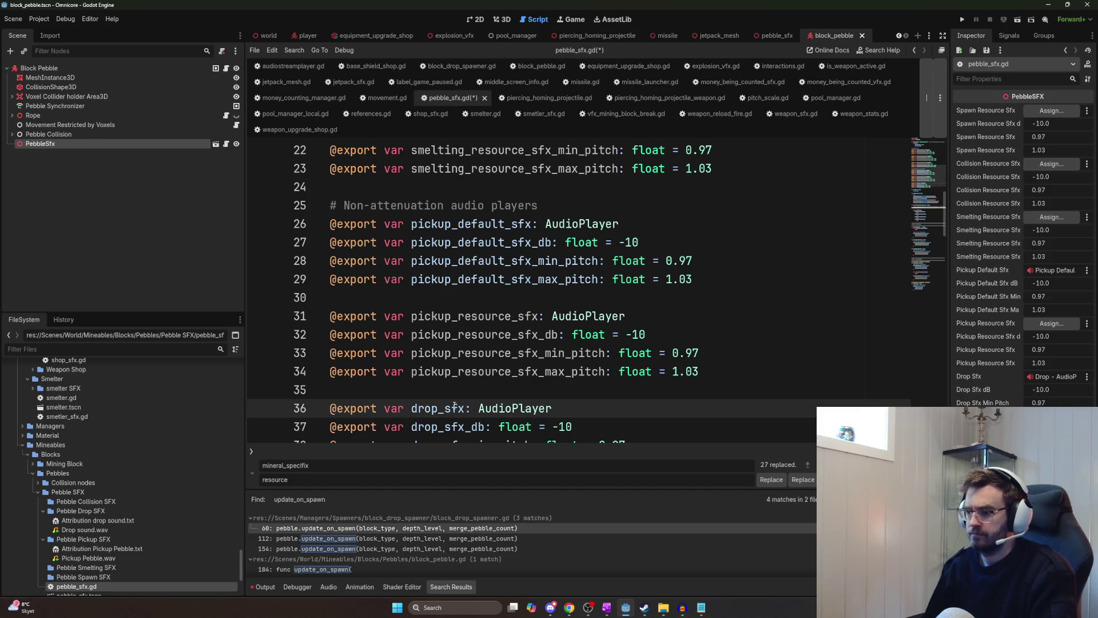
pyautogui.write('default_')
pyautogui.write('t_')
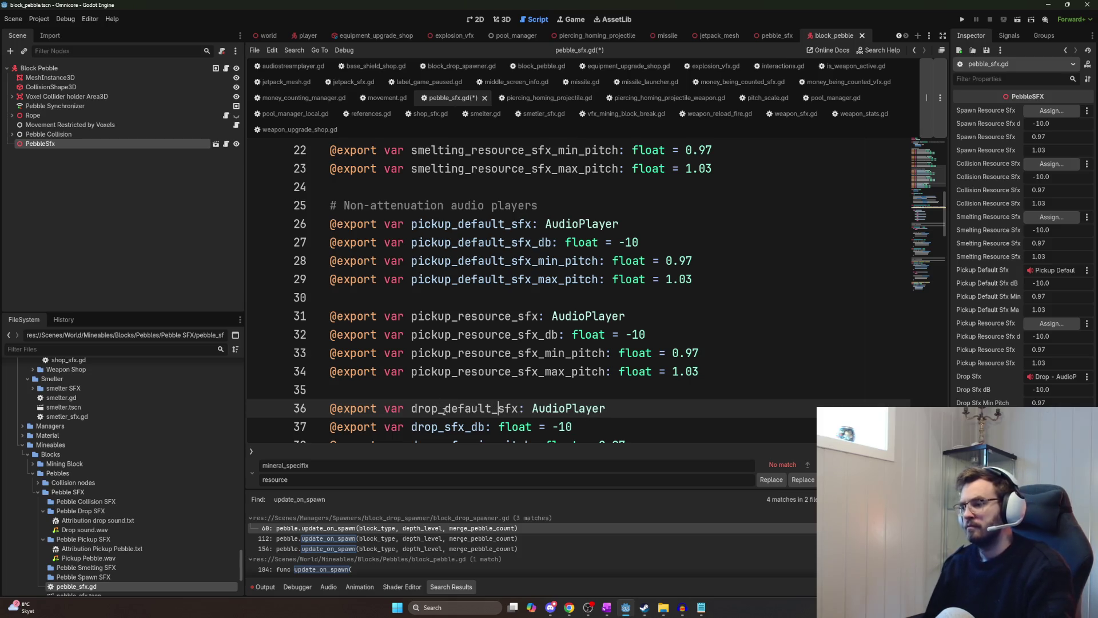
pyautogui.hotkey('ctrl', 'z')
pyautogui.scroll(-2, 564, 407)
pyautogui.hotkey('ctrl', 'f')
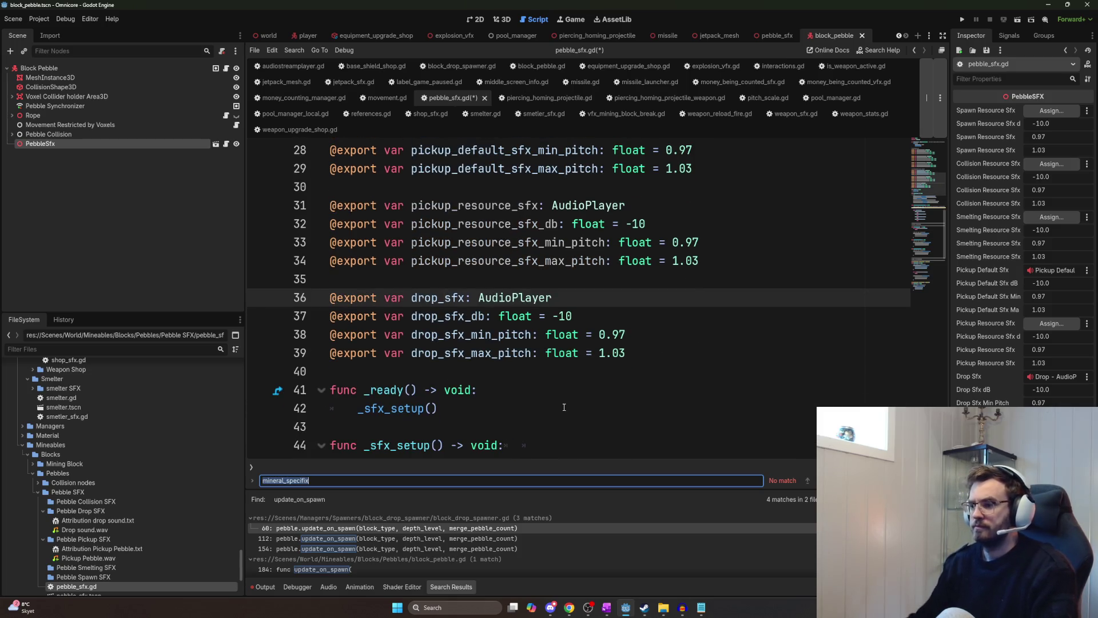
pyautogui.write('drop_')
pyautogui.hotkey('ctrl', 'r')
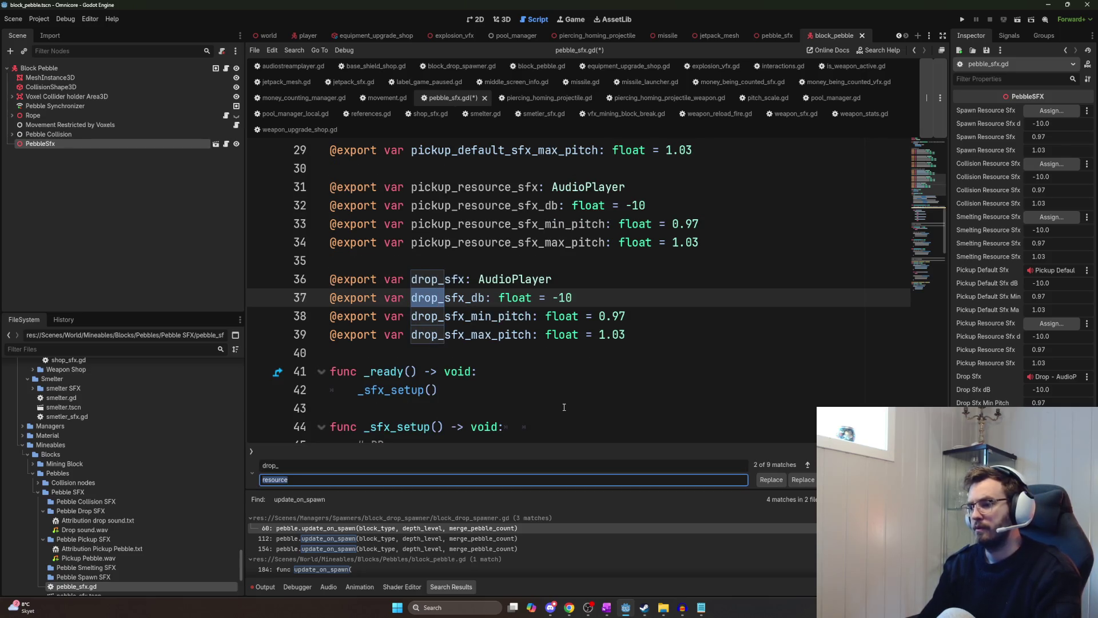
pyautogui.write('drop_default_')
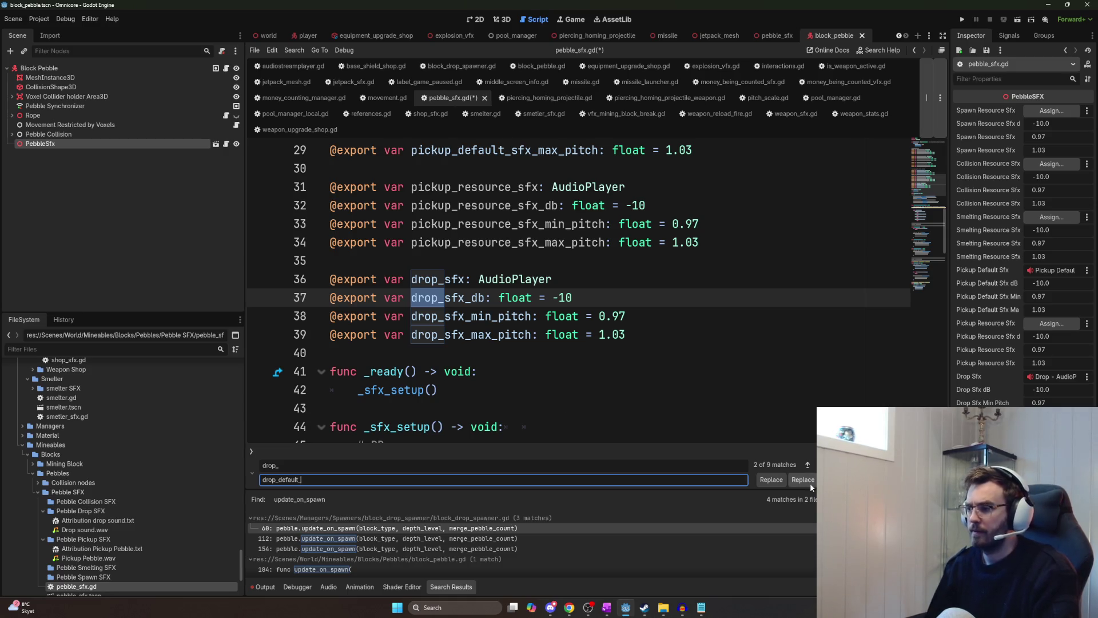
pyautogui.click(809, 481)
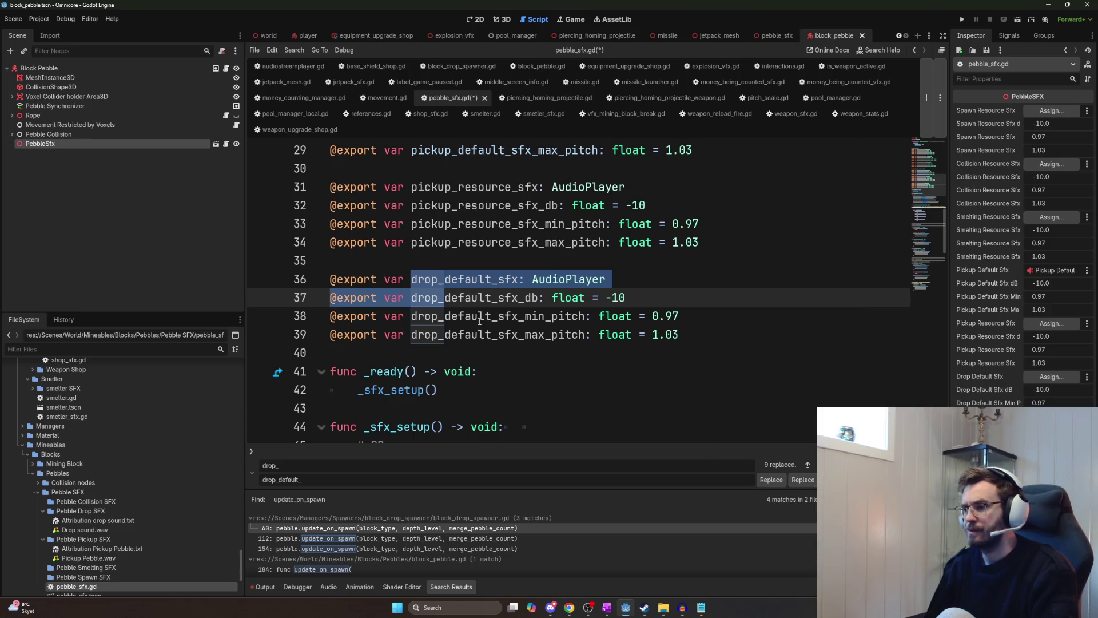
# Check the renamed drop_default_sfx_db, drop_default_sfx_min_pitch and drop_default_sfx_max_pitch variables.
pyautogui.doubleClick(489, 298)
pyautogui.doubleClick(486, 316)
pyautogui.doubleClick(484, 334)
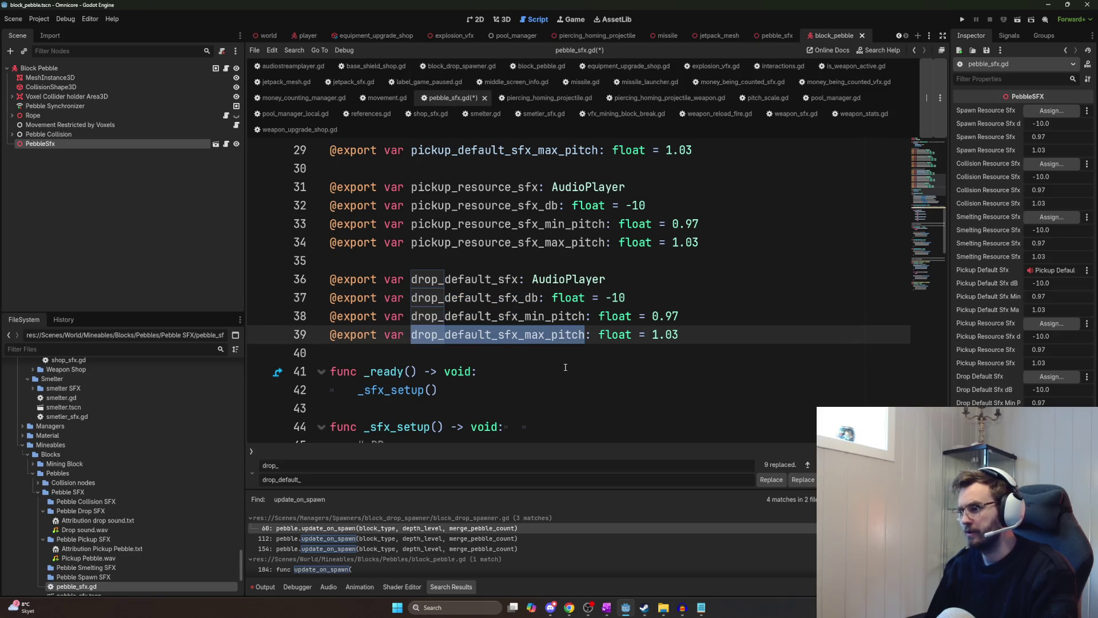
pyautogui.scroll(-7, 565, 366)
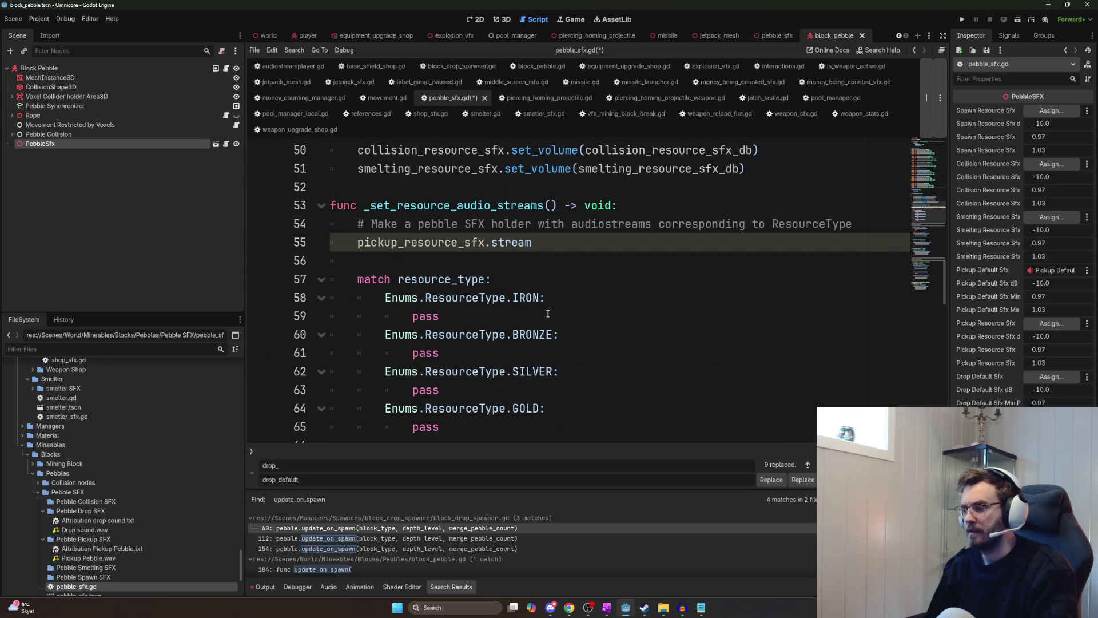
# Save pebble_sfx.gd, review the renamed variables, and launch the game with F5.
pyautogui.scroll(-5, 548, 314)
pyautogui.hotkey('ctrl', 's')
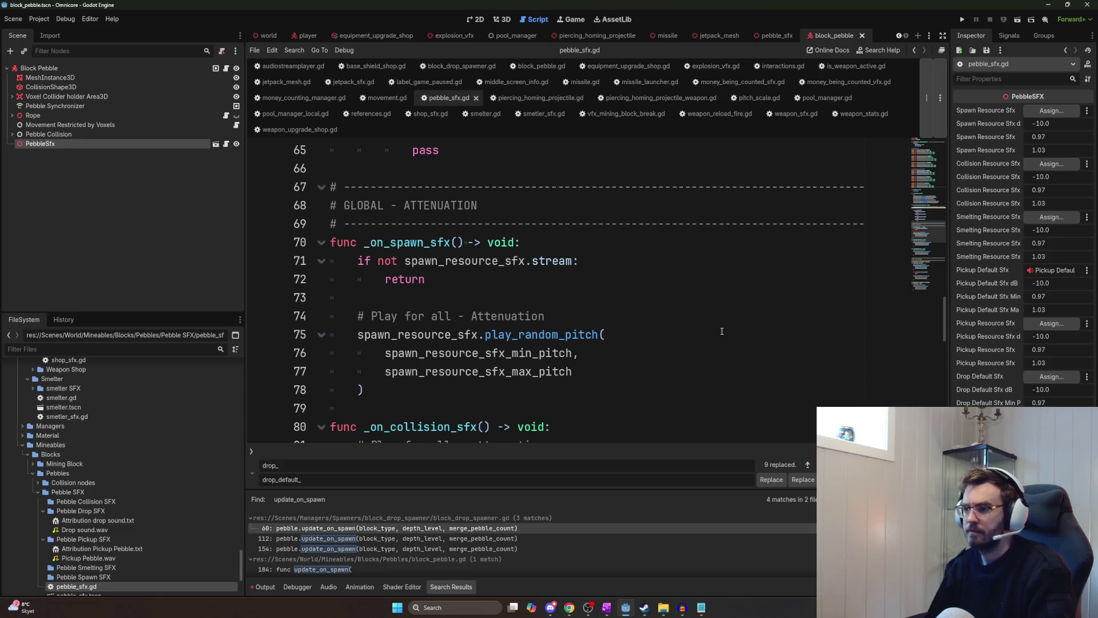
pyautogui.moveTo(944, 312)
pyautogui.mouseDown()
pyautogui.moveTo(929, 206)
pyautogui.moveTo(944, 166)
pyautogui.moveTo(947, 219)
pyautogui.moveTo(962, 162)
pyautogui.mouseUp()
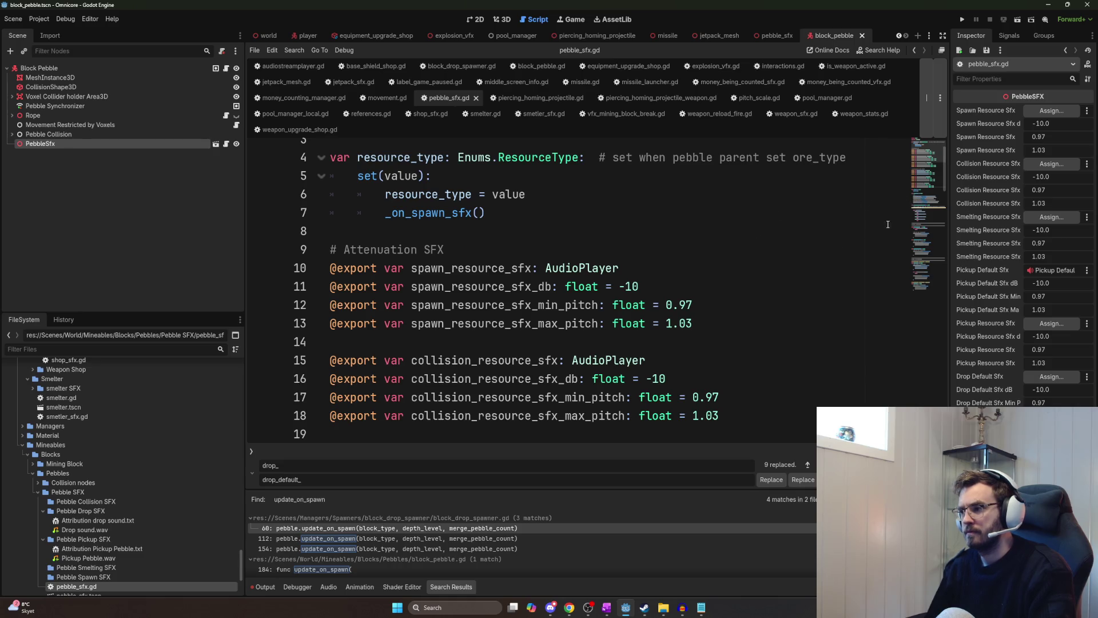
pyautogui.moveTo(944, 172)
pyautogui.mouseDown()
pyautogui.moveTo(943, 284)
pyautogui.moveTo(943, 265)
pyautogui.mouseUp()
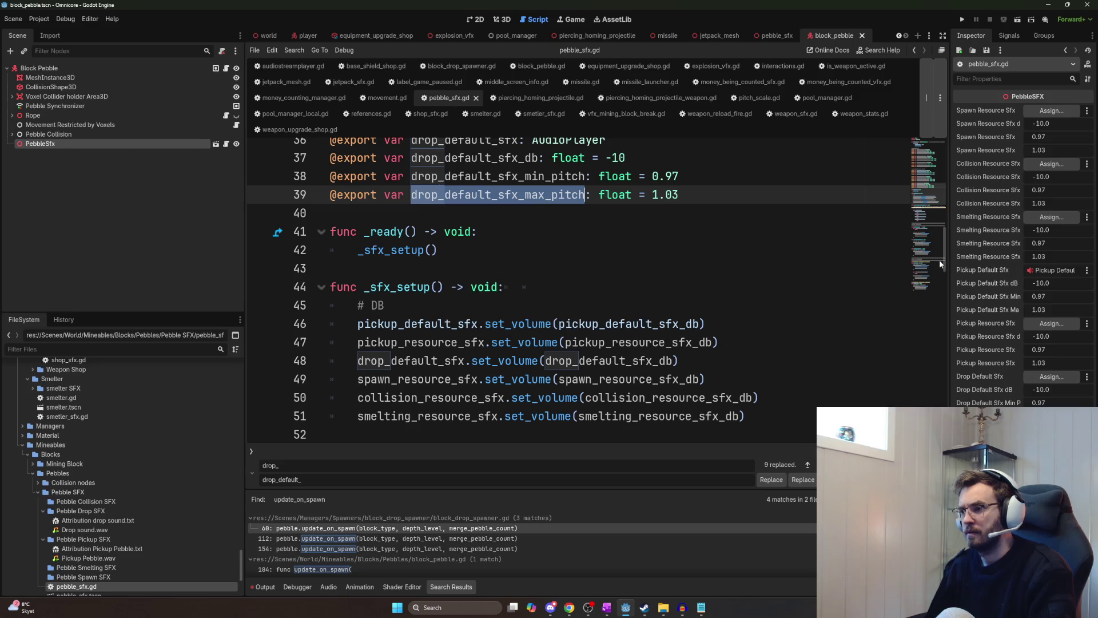
pyautogui.scroll(12, 858, 263)
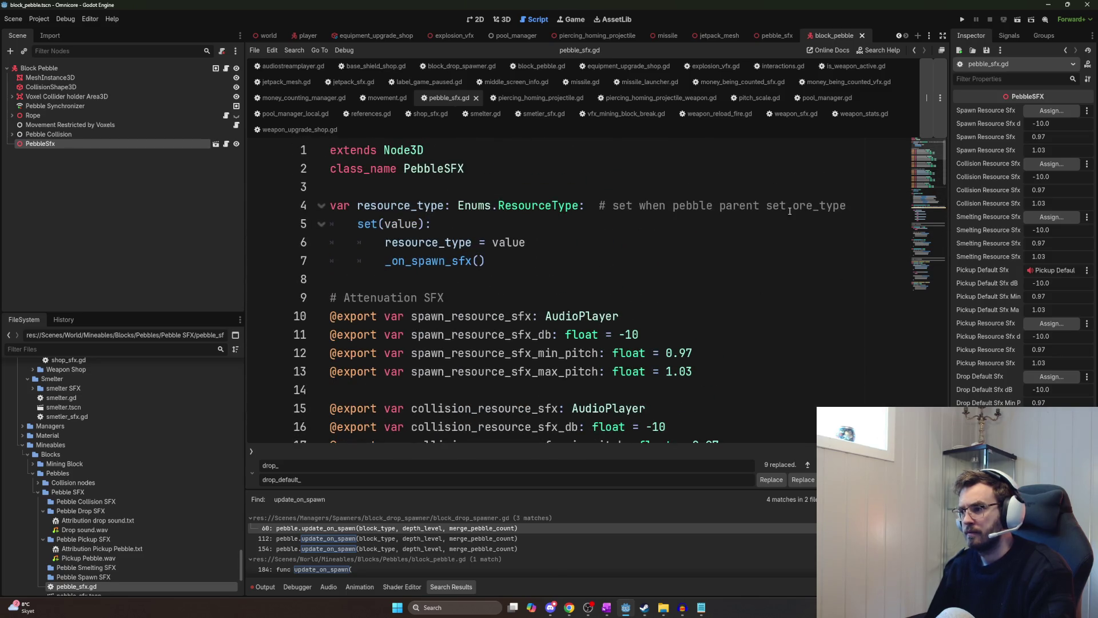
pyautogui.click(848, 206)
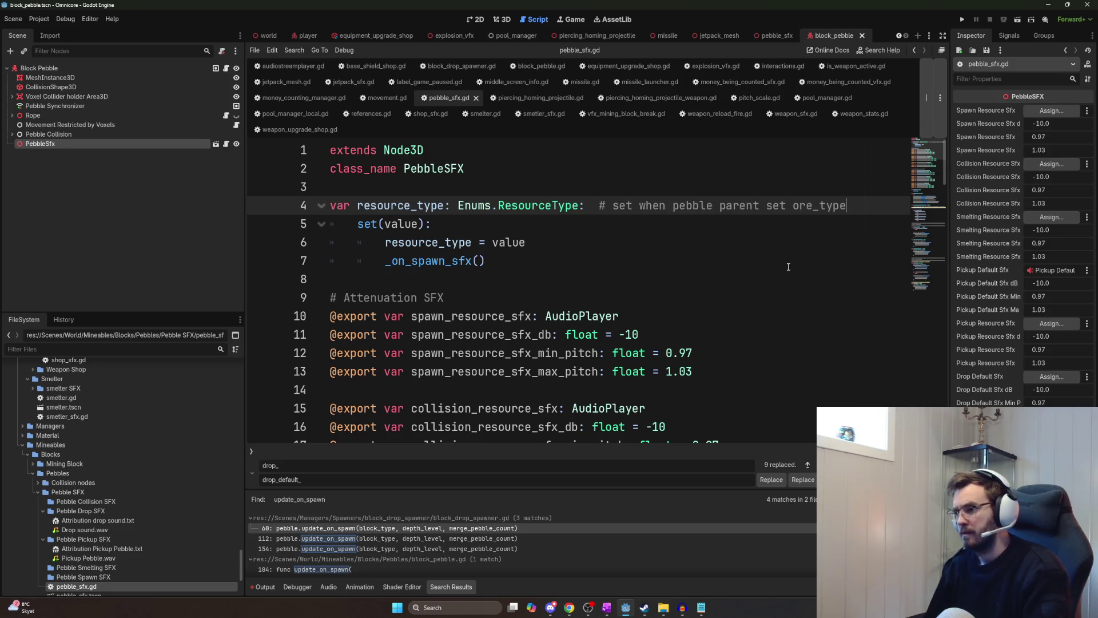
pyautogui.press('F5')
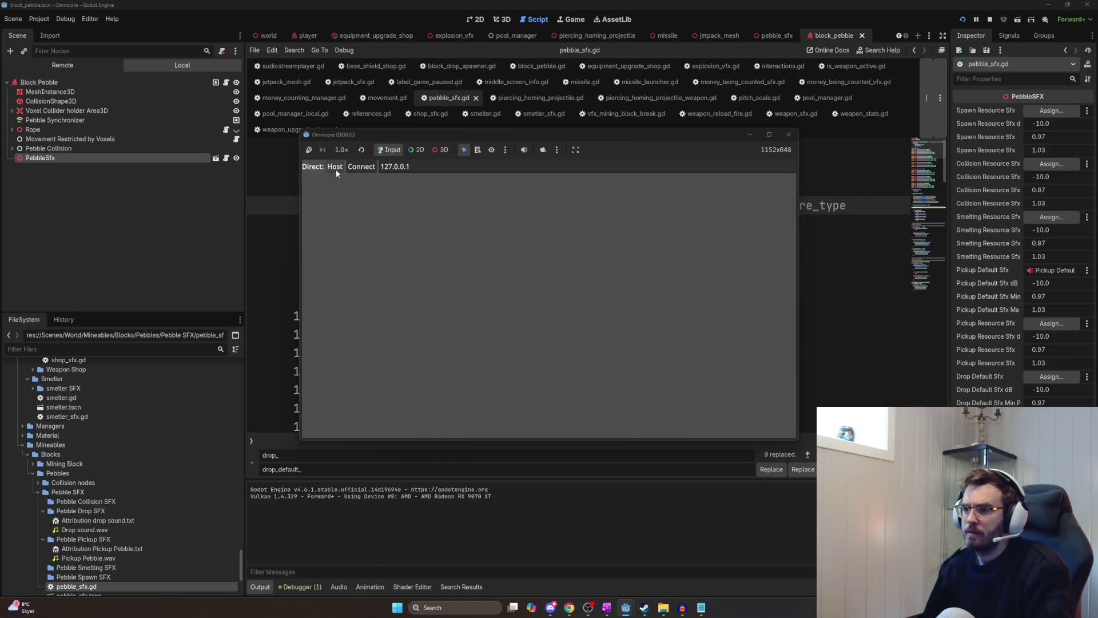
# Open the PebbleSfx scene from the running Block Pebble node and select its root.
pyautogui.click(122, 82)
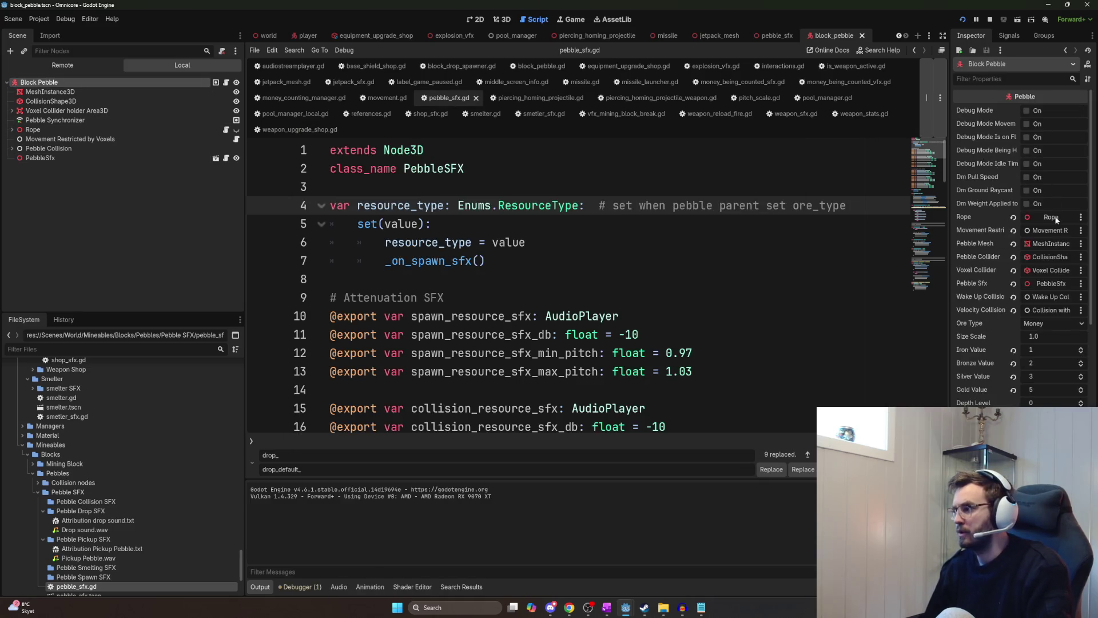
pyautogui.click(70, 158)
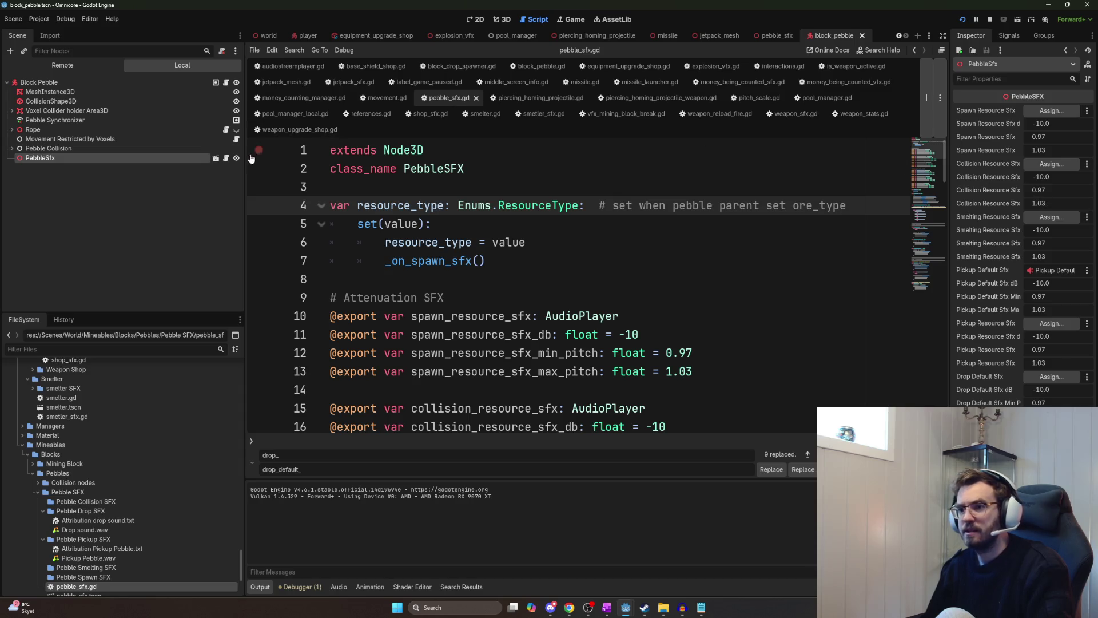
pyautogui.click(215, 160)
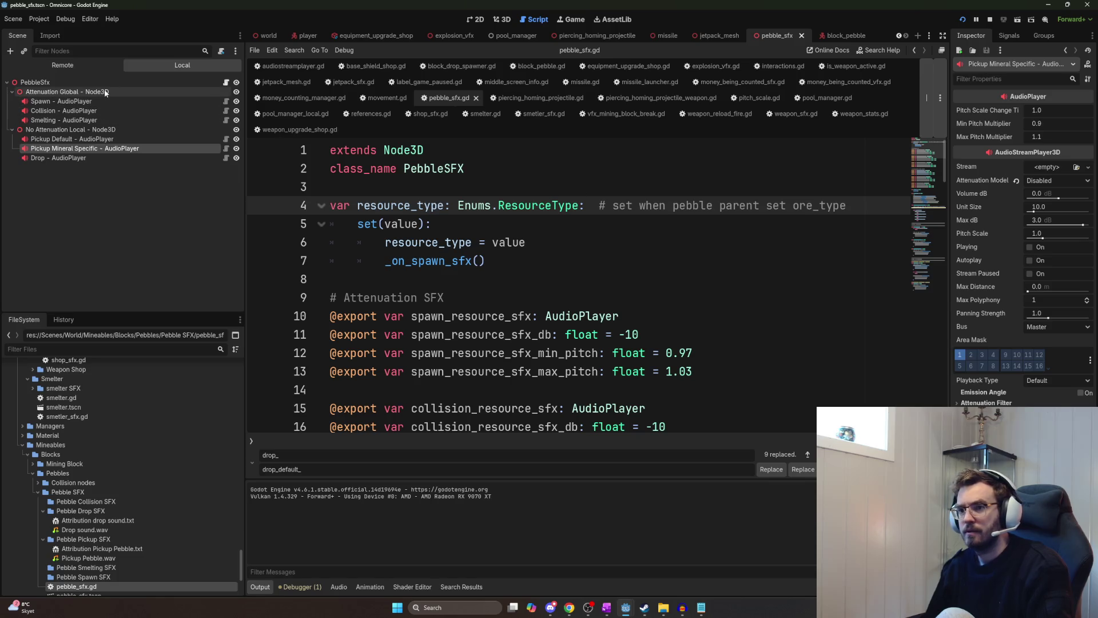
pyautogui.click(81, 93)
pyautogui.click(34, 83)
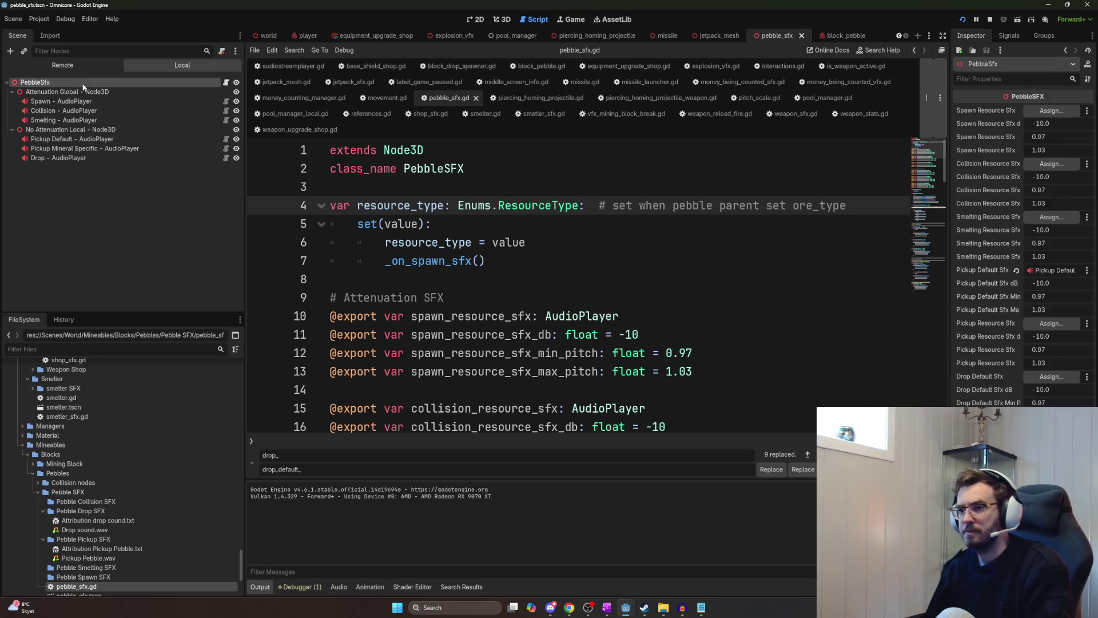
# Link the Spawn, Smelting, Pickup Mineral Specific and Drop audio players to their slots, save, and rerun.
pyautogui.moveTo(57, 101)
pyautogui.mouseDown()
pyautogui.moveTo(1056, 114)
pyautogui.moveTo(66, 111)
pyautogui.moveTo(1051, 164)
pyautogui.mouseUp()
pyautogui.moveTo(155, 120); pyautogui.dragTo(1052, 217)
pyautogui.moveTo(80, 148)
pyautogui.mouseDown()
pyautogui.moveTo(527, 242)
pyautogui.moveTo(1052, 323)
pyautogui.mouseUp()
pyautogui.moveTo(119, 160)
pyautogui.mouseDown()
pyautogui.moveTo(572, 297)
pyautogui.moveTo(1053, 376)
pyautogui.mouseUp()
pyautogui.hotkey('ctrl', 's')
pyautogui.press('F5')
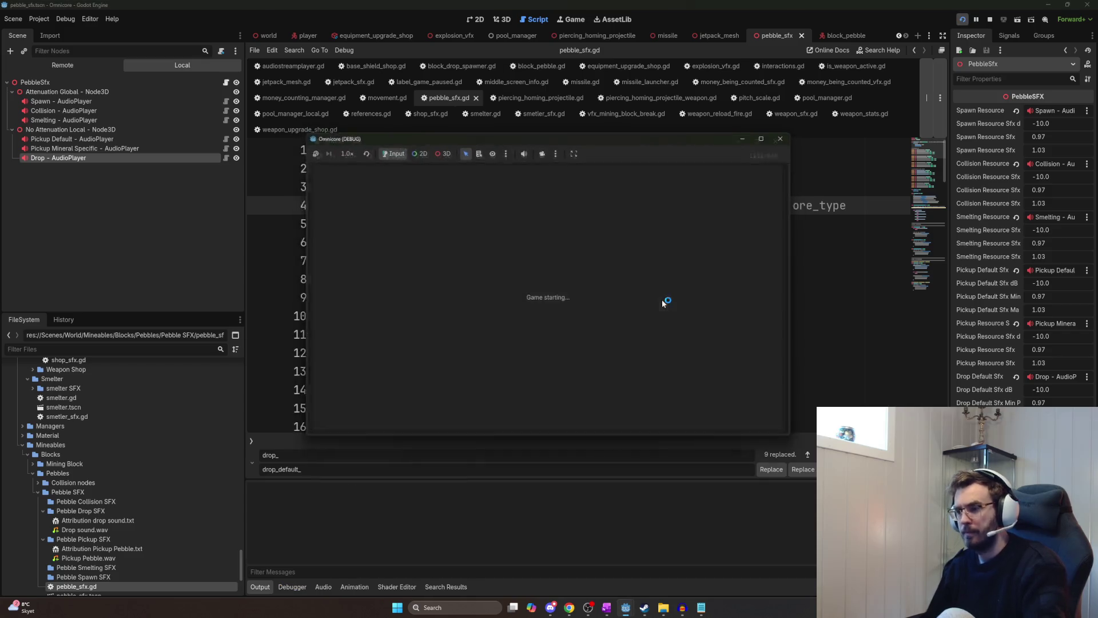
# Host a game session, switch to first-person view and mine the ground to spawn pebbles.
pyautogui.click(335, 167)
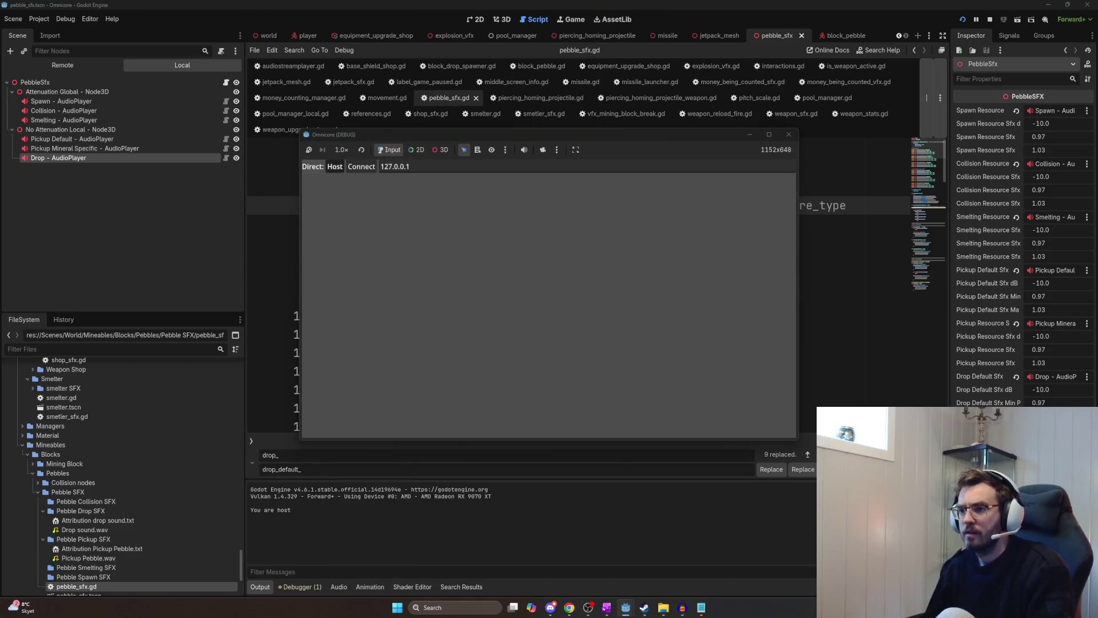
pyautogui.press('v')
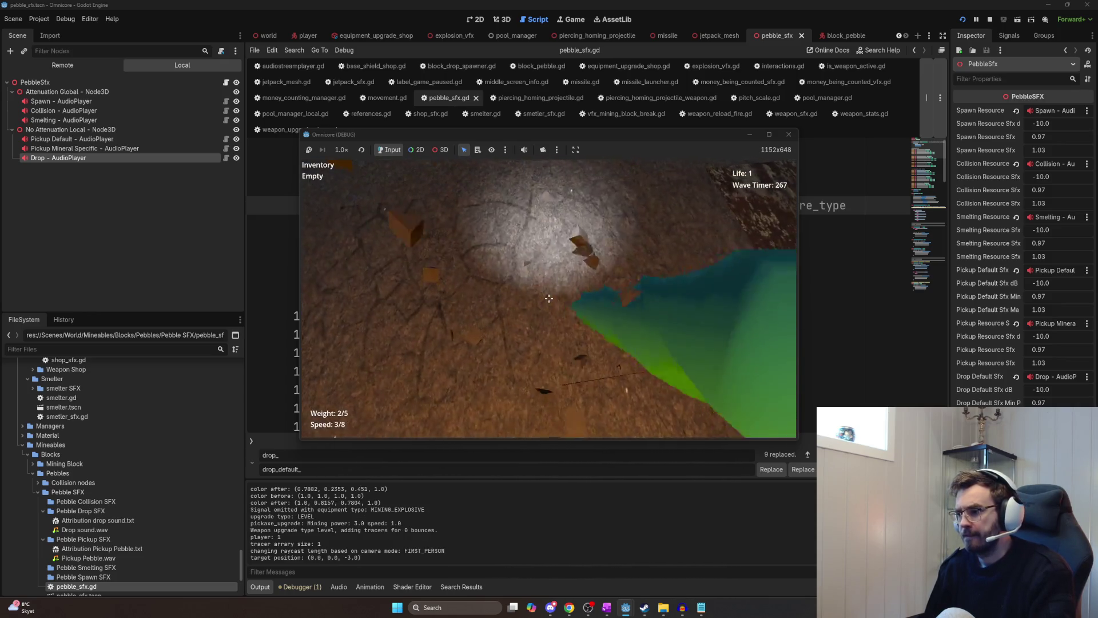
pyautogui.click(549, 298)
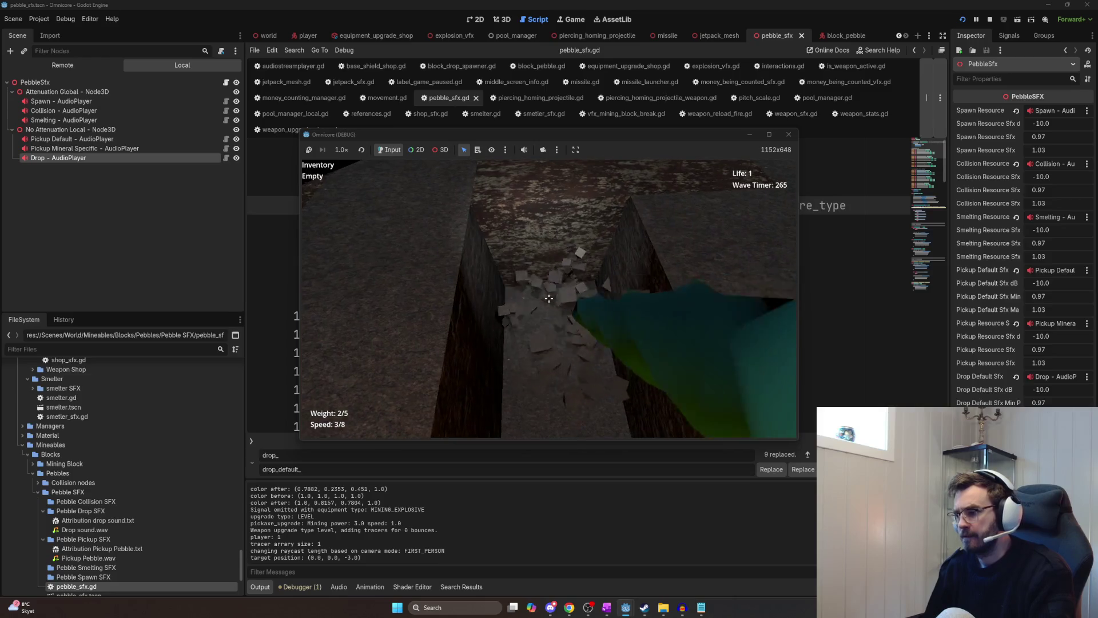
pyautogui.press('F8')
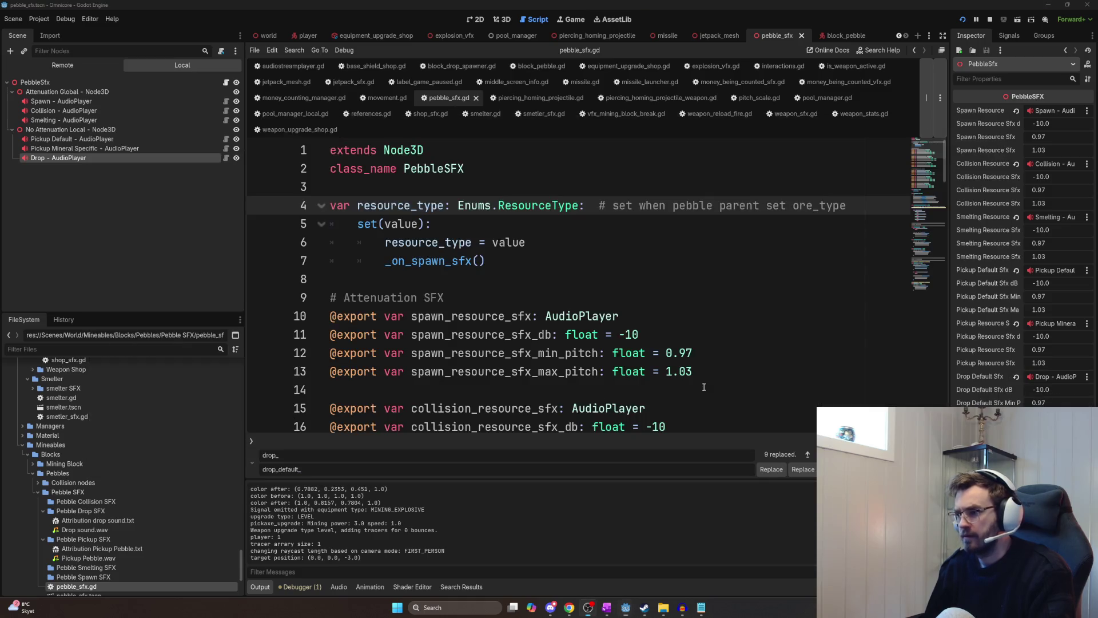
pyautogui.hotkey('alt', 'Tab')
pyautogui.hotkey('alt', 'Tab')
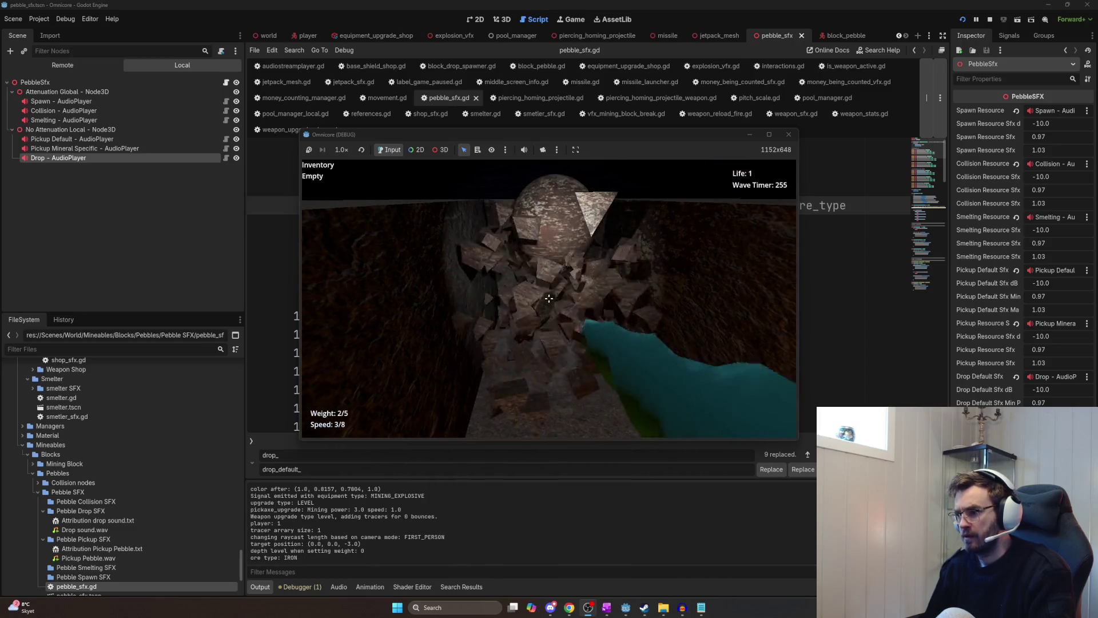
# Pick up and drop single pebbles using the interact, pickup and drop keys.
pyautogui.press('e')
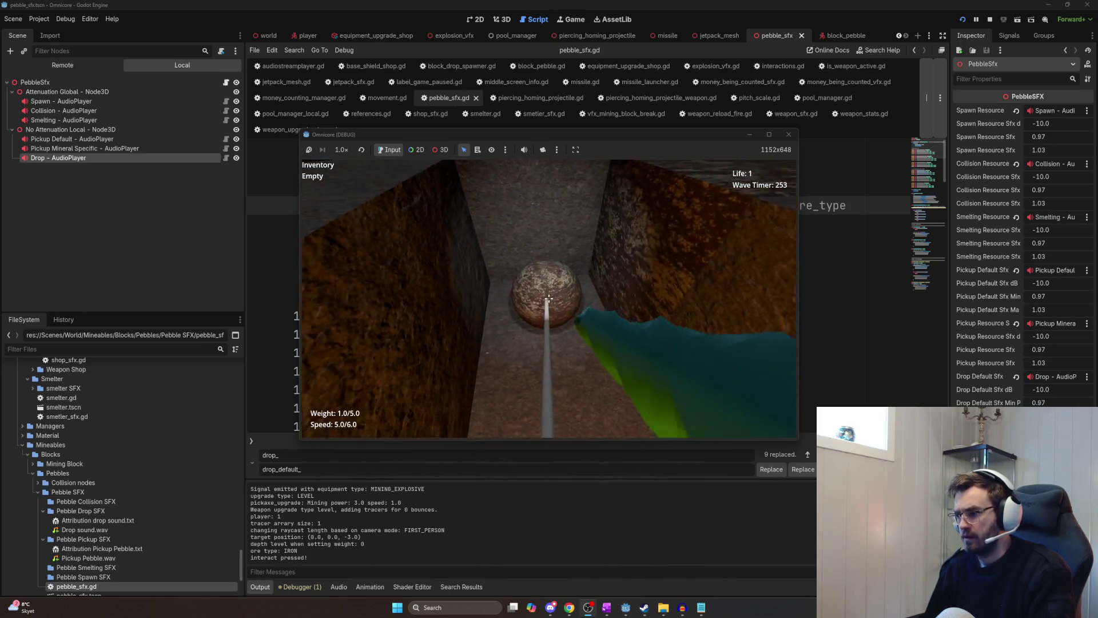
pyautogui.press('q')
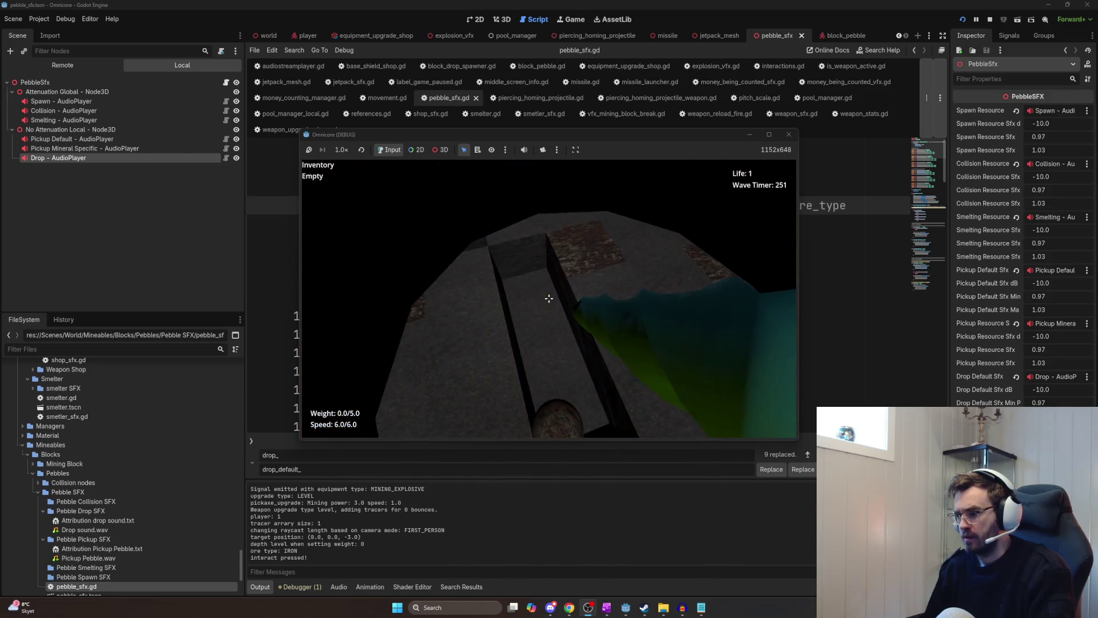
pyautogui.press('f')
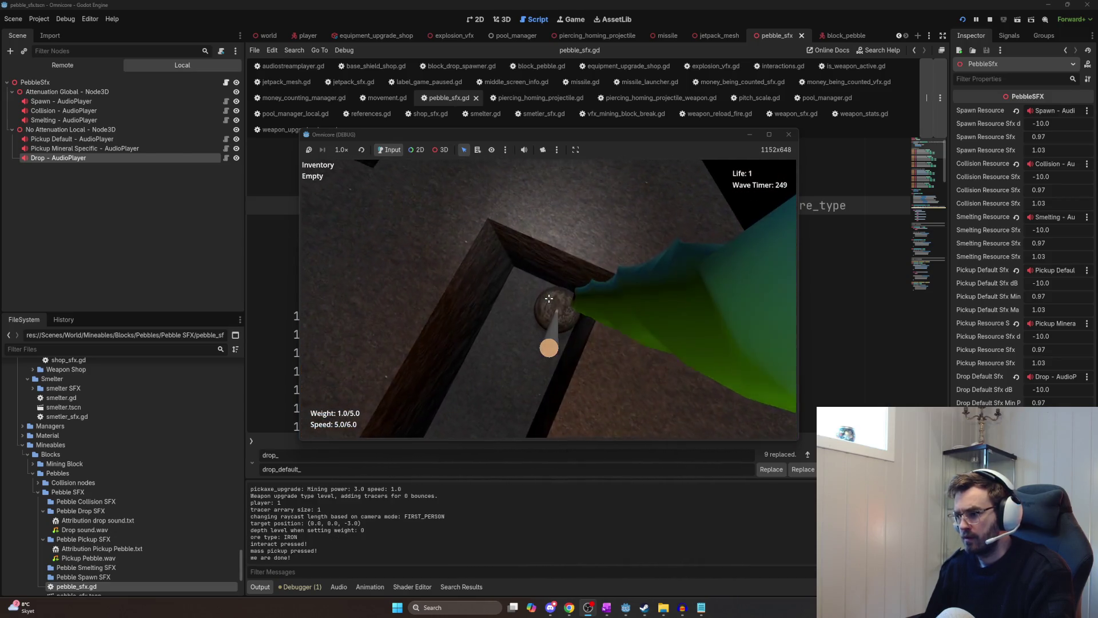
pyautogui.press('q')
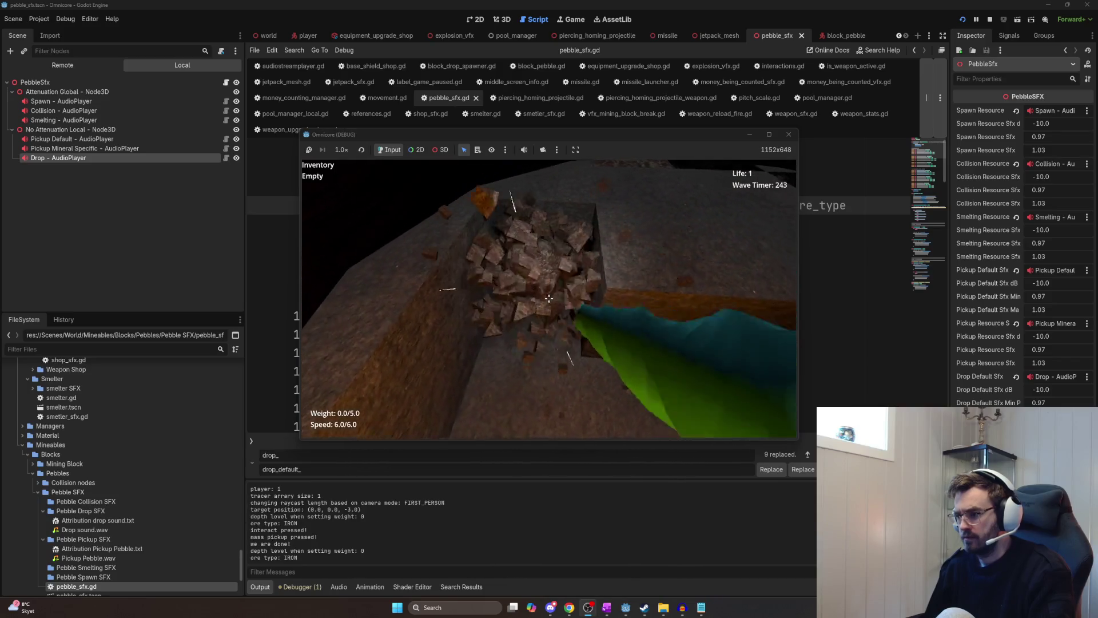
pyautogui.press('f')
# Mine the rusty block until it breaks, collect its pebbles, then drop them all.
pyautogui.click(549, 298)
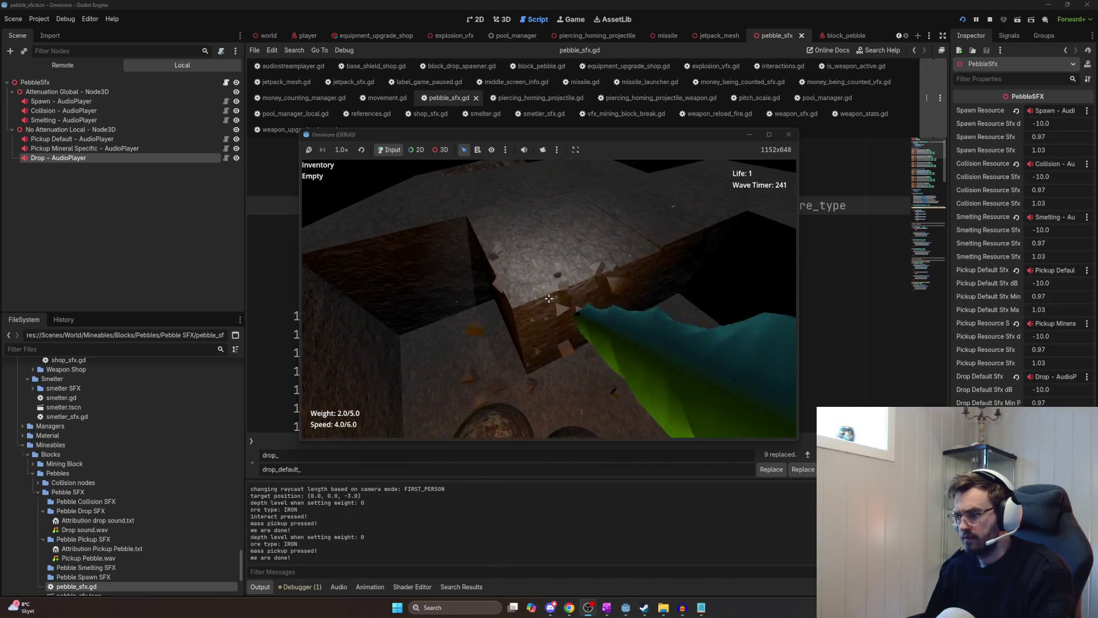
pyautogui.click(548, 298)
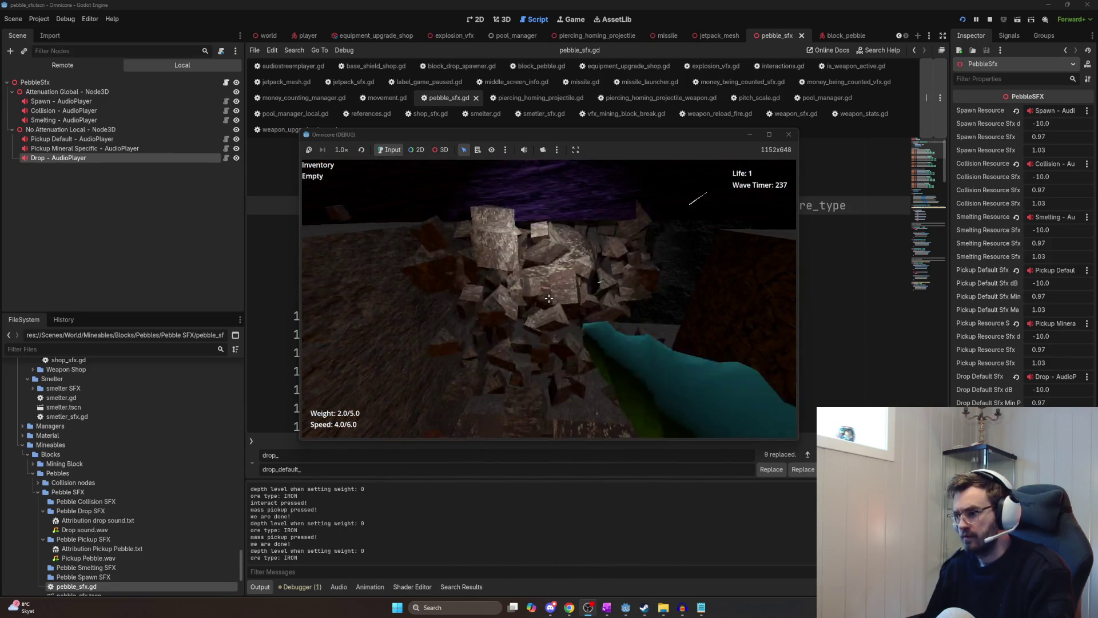
pyautogui.press('f')
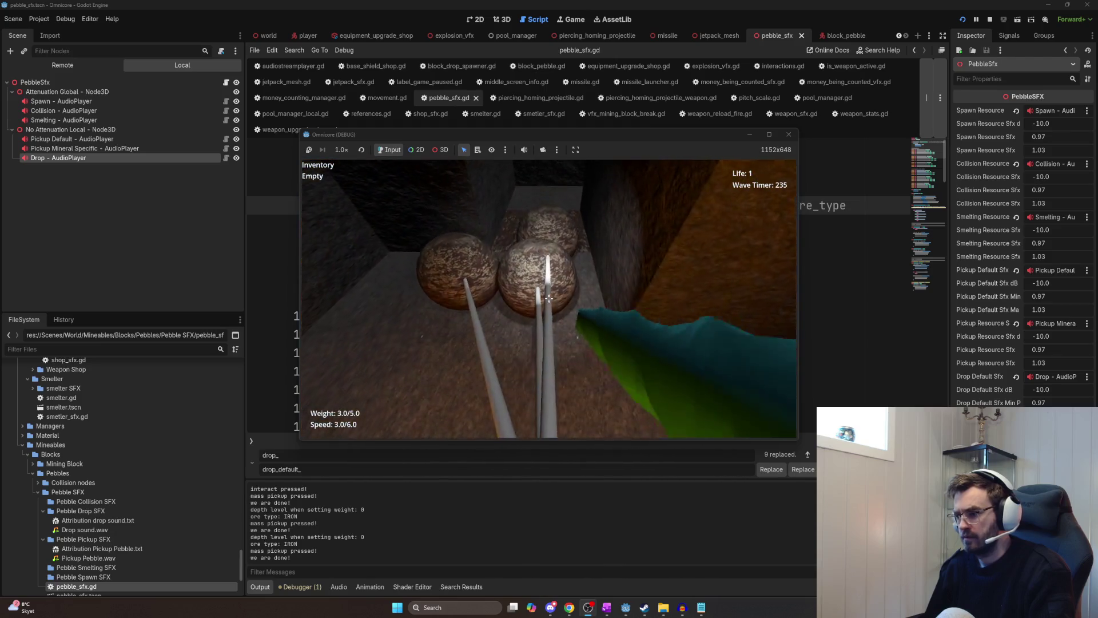
pyautogui.press('f')
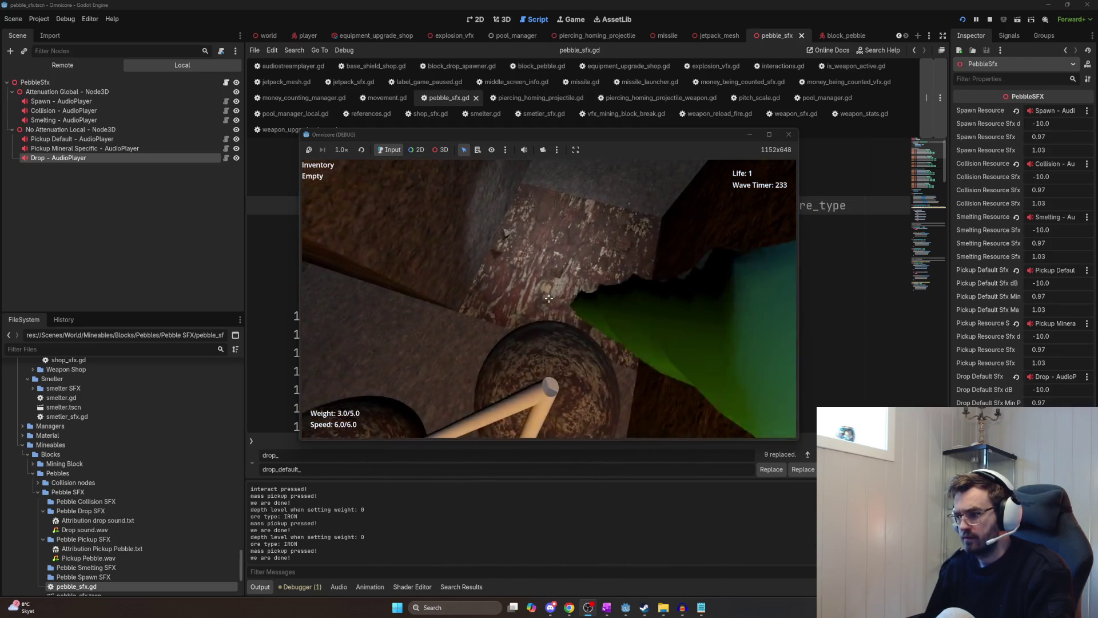
pyautogui.press('f')
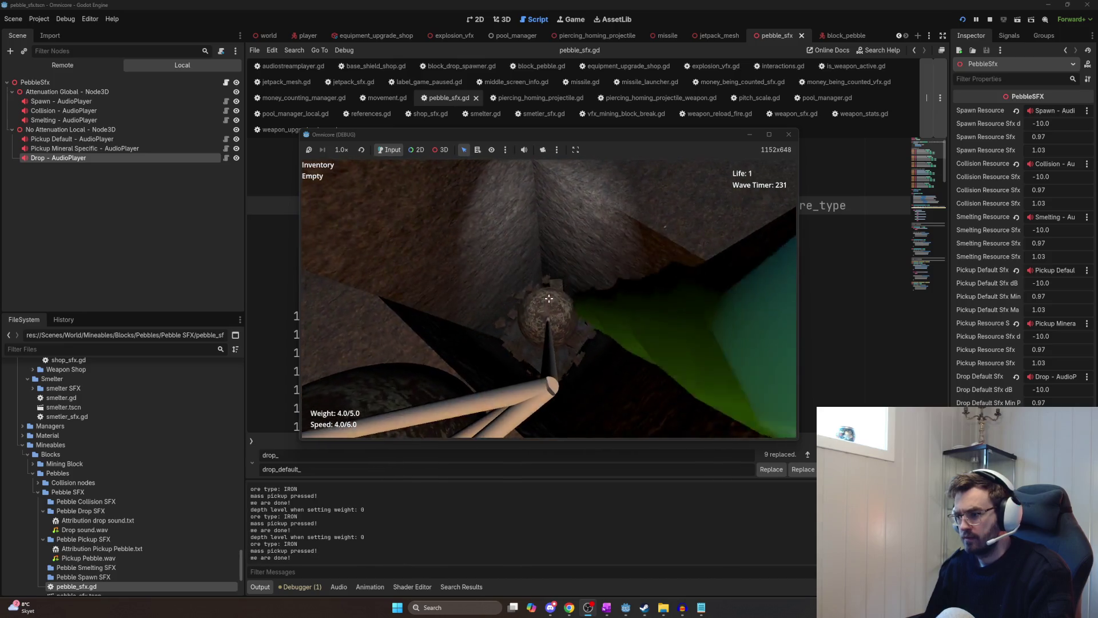
pyautogui.press('f')
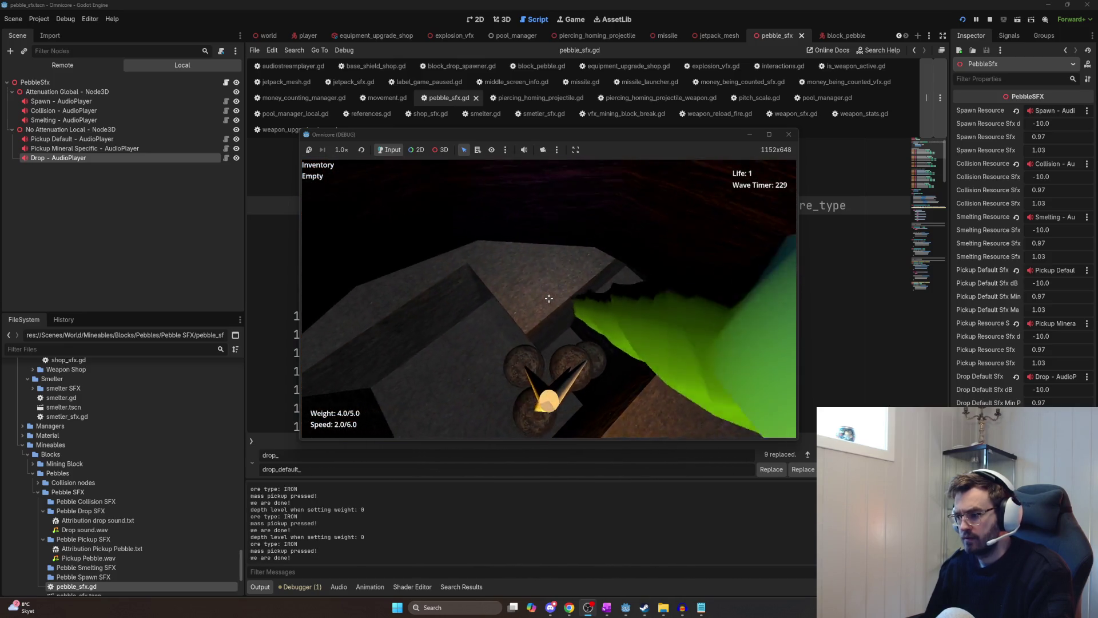
pyautogui.press('f')
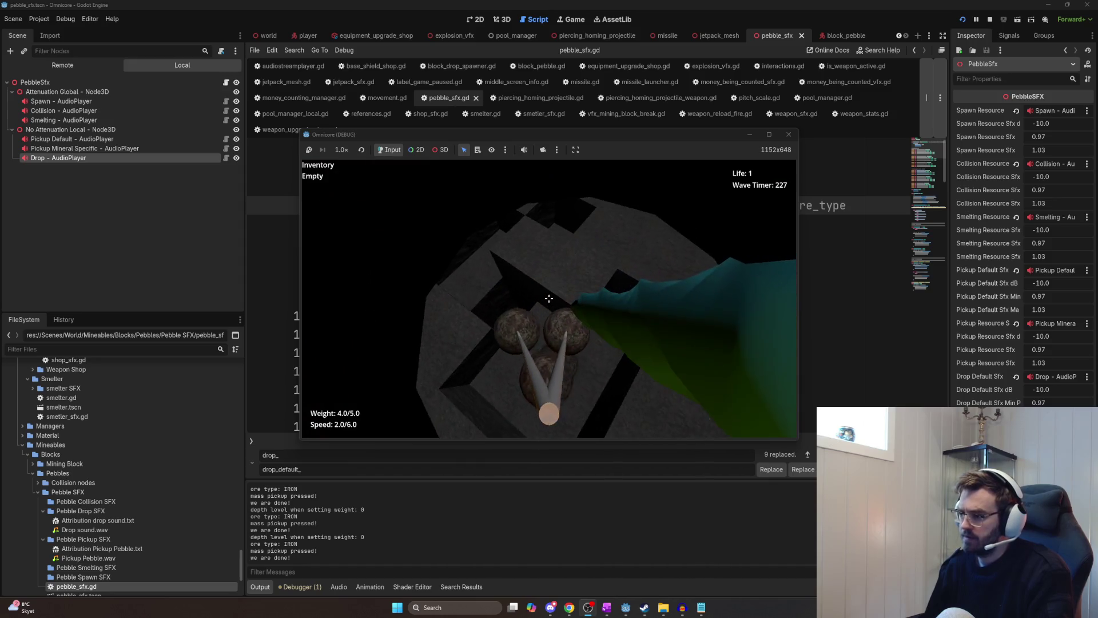
pyautogui.press('q')
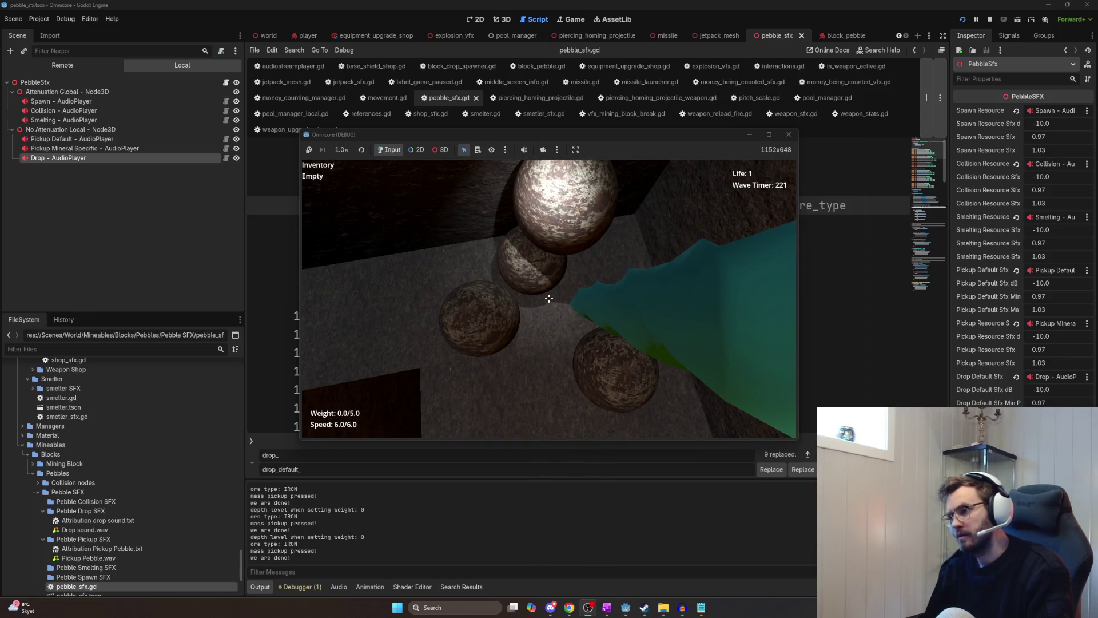
# Grab nearby pebbles in bulk, drop them all with right-click, and pick them back up.
pyautogui.press('e')
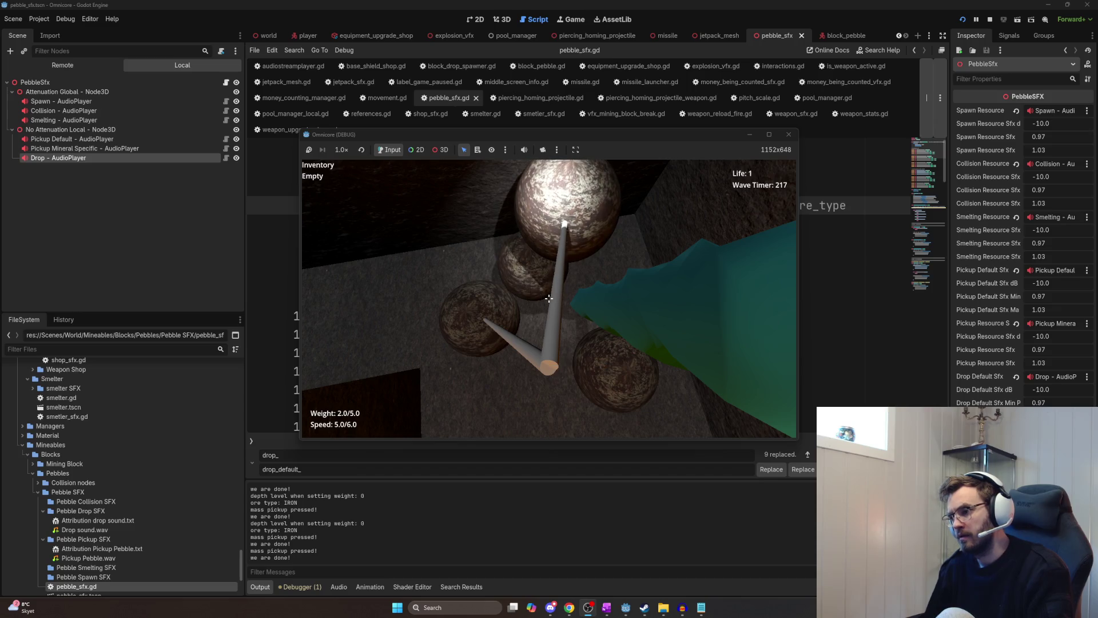
pyautogui.press('e')
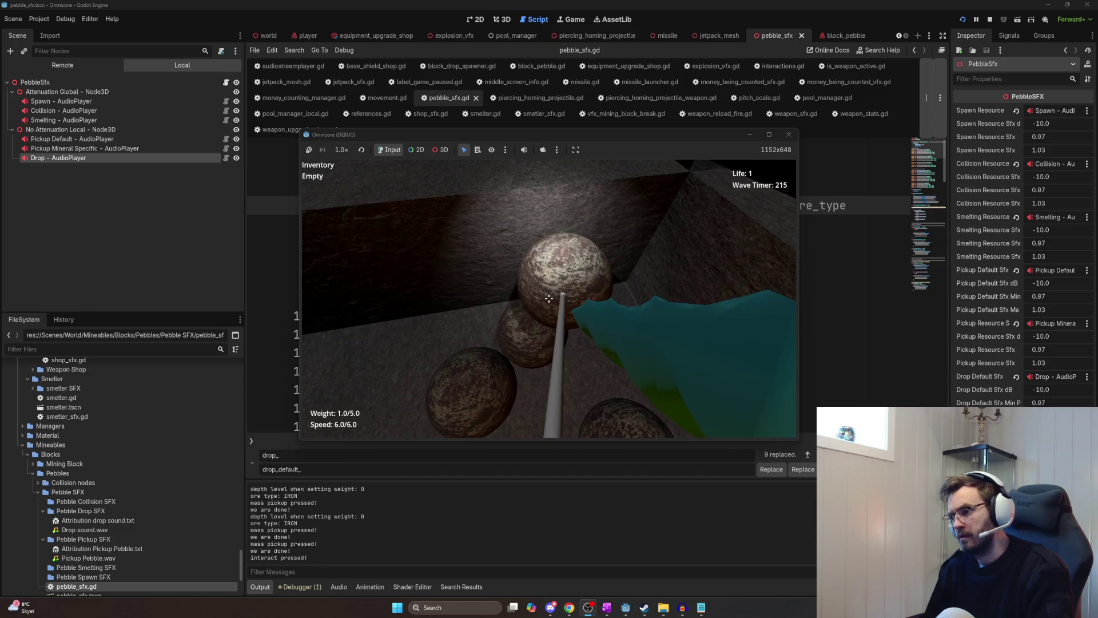
pyautogui.click(548, 298)
pyautogui.click(549, 298)
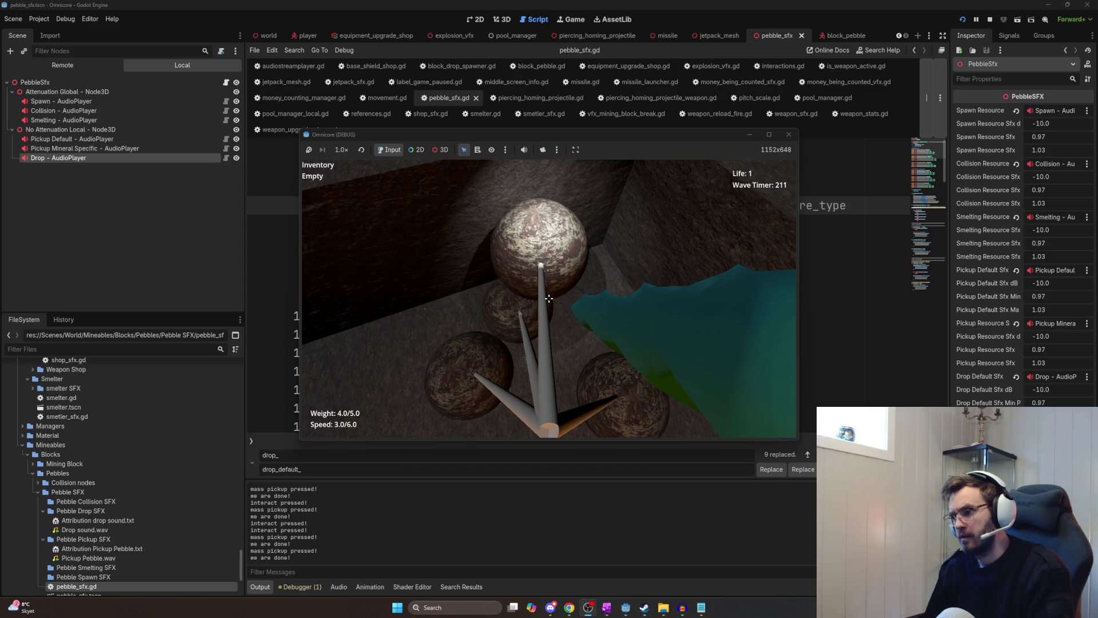
pyautogui.click(549, 298)
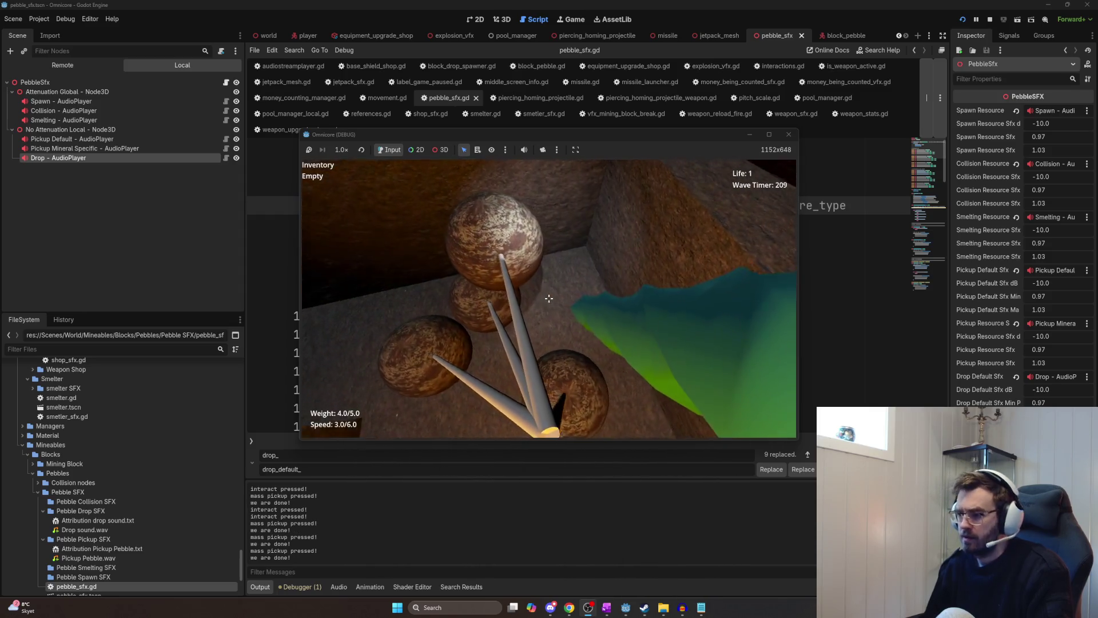
pyautogui.rightClick(549, 299)
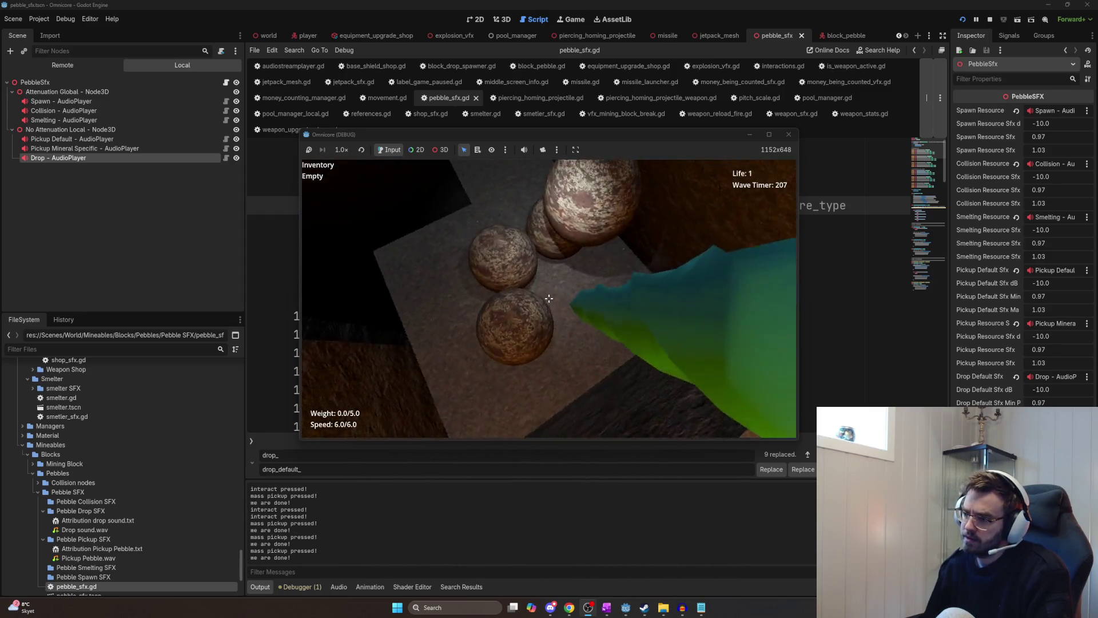
pyautogui.click(549, 298)
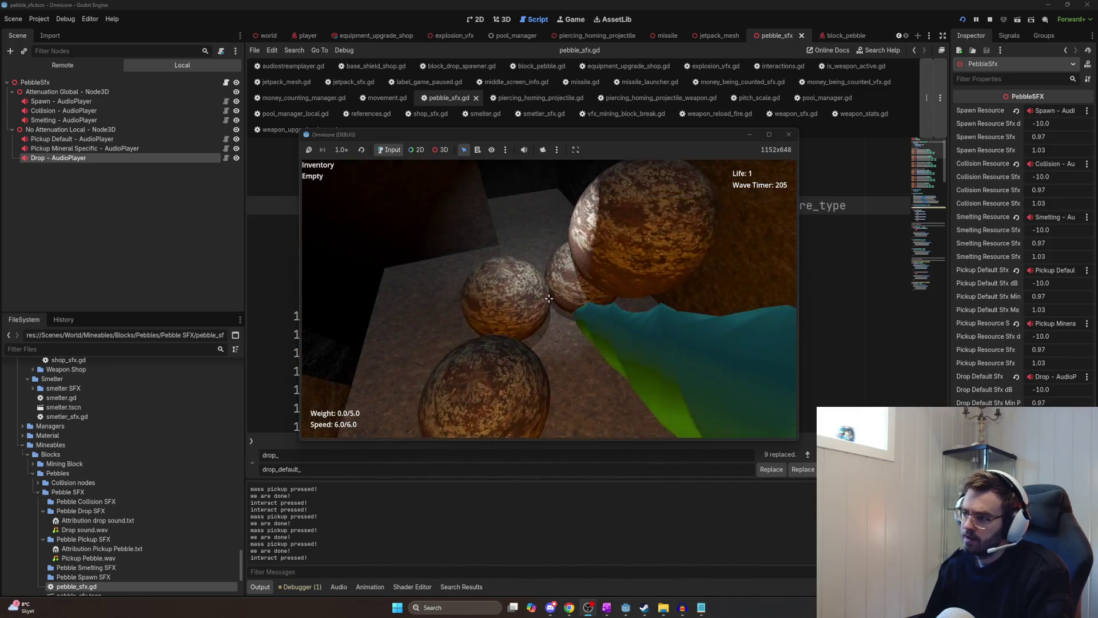
pyautogui.click(549, 298)
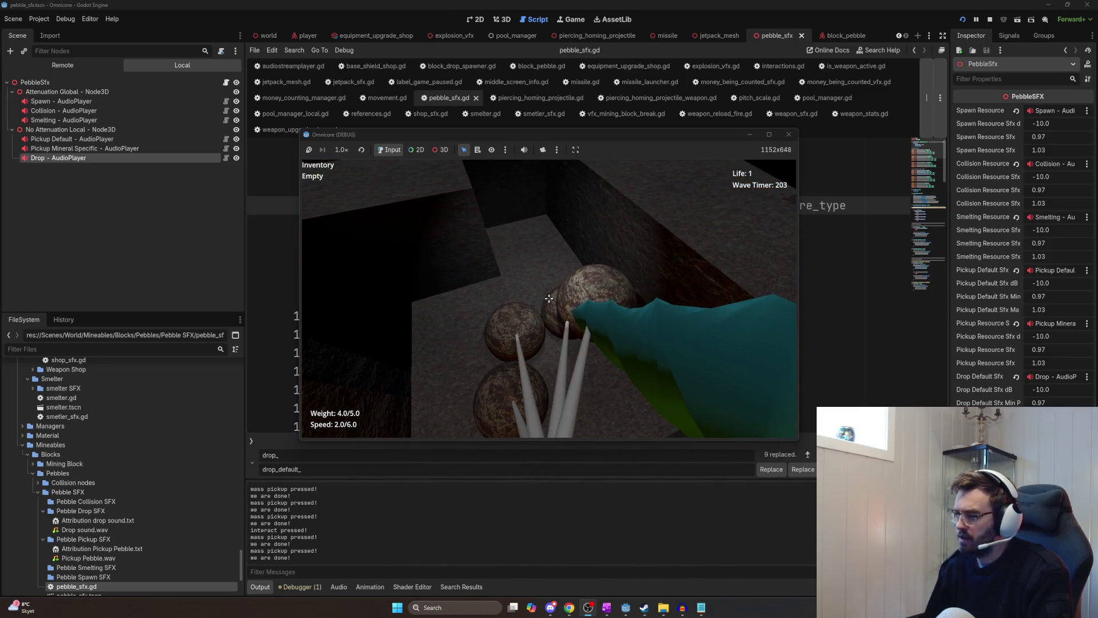
# Pick up pebbles both one at a time and in bulk.
pyautogui.press('e')
pyautogui.press('e')
pyautogui.press('e')
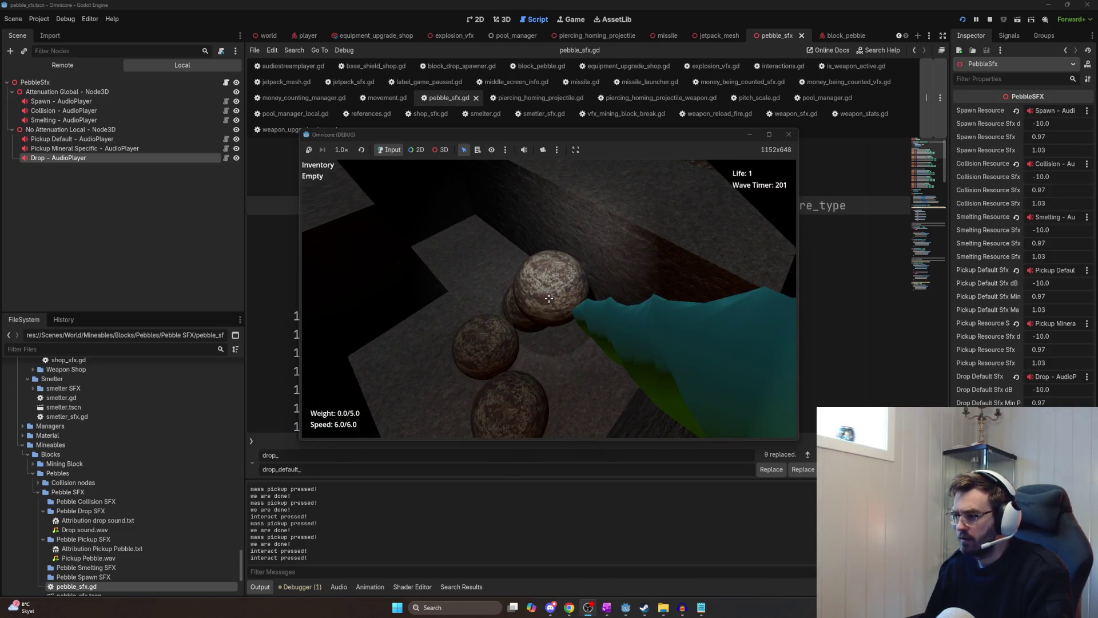
pyautogui.press('e')
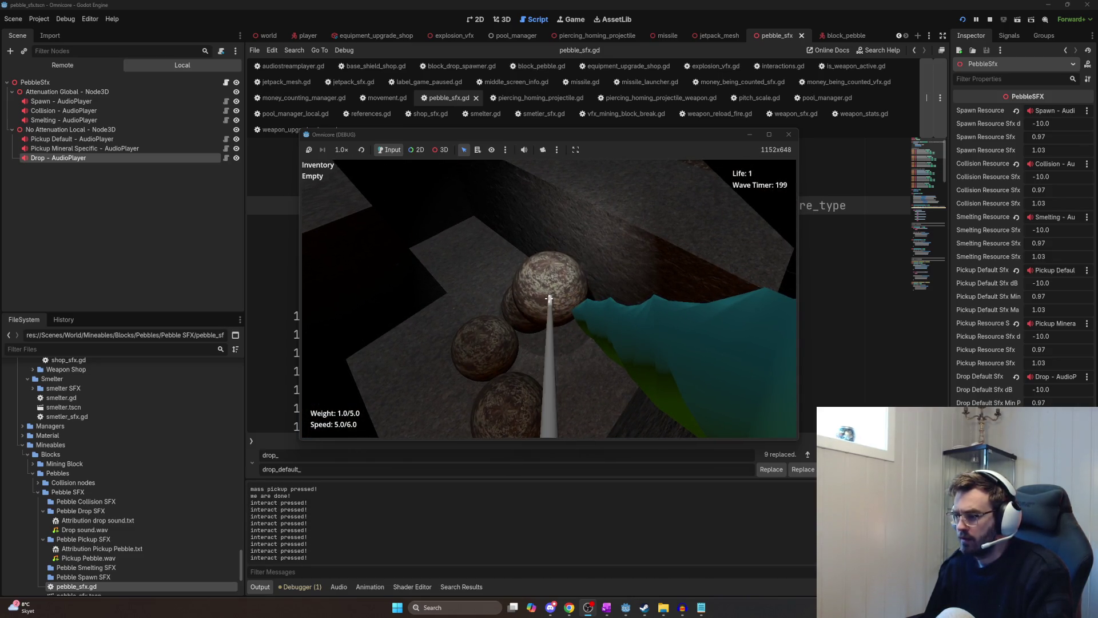
pyautogui.press('e')
pyautogui.press('e')
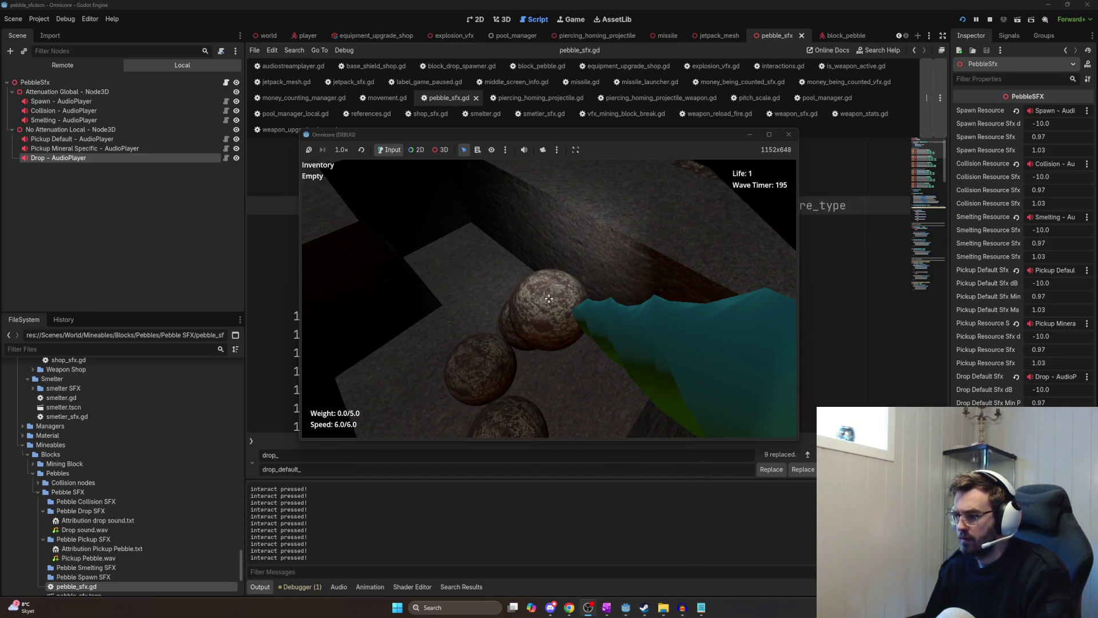
pyautogui.press('f')
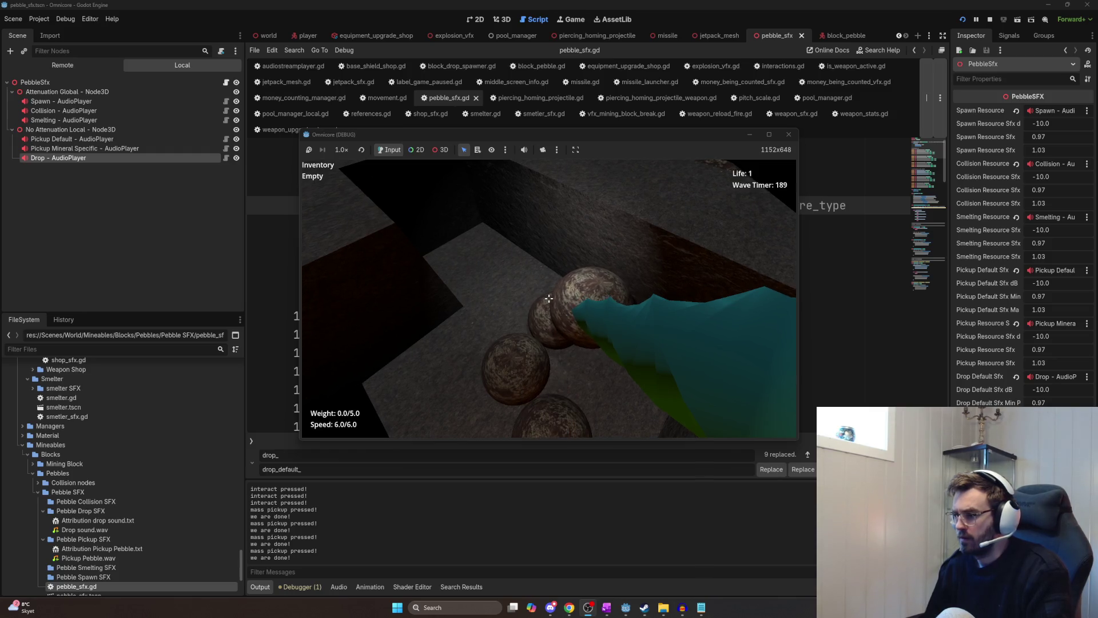
pyautogui.press('f')
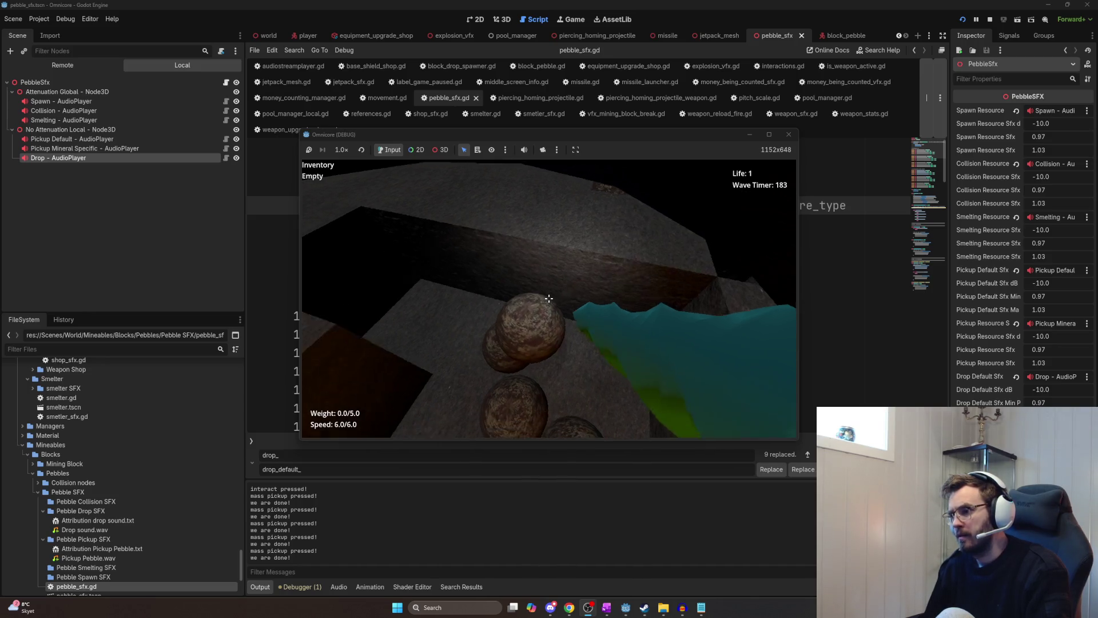
pyautogui.press('e')
# Jump above the four pebbles, carry them while jumping, and drop them into the pit.
pyautogui.press('space')
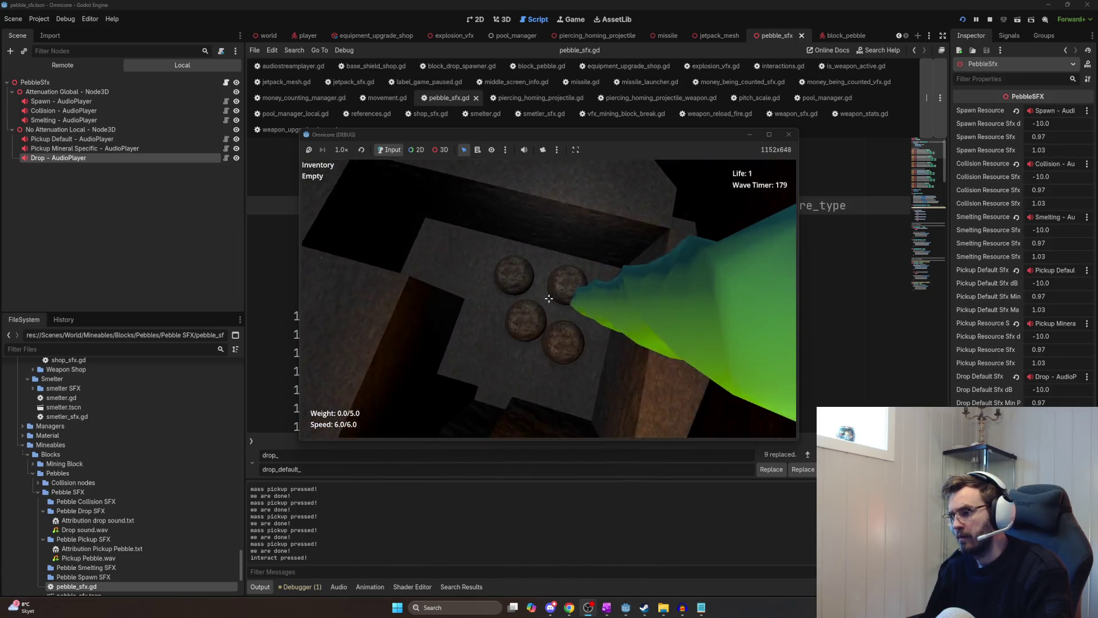
pyautogui.press('f')
pyautogui.press('space')
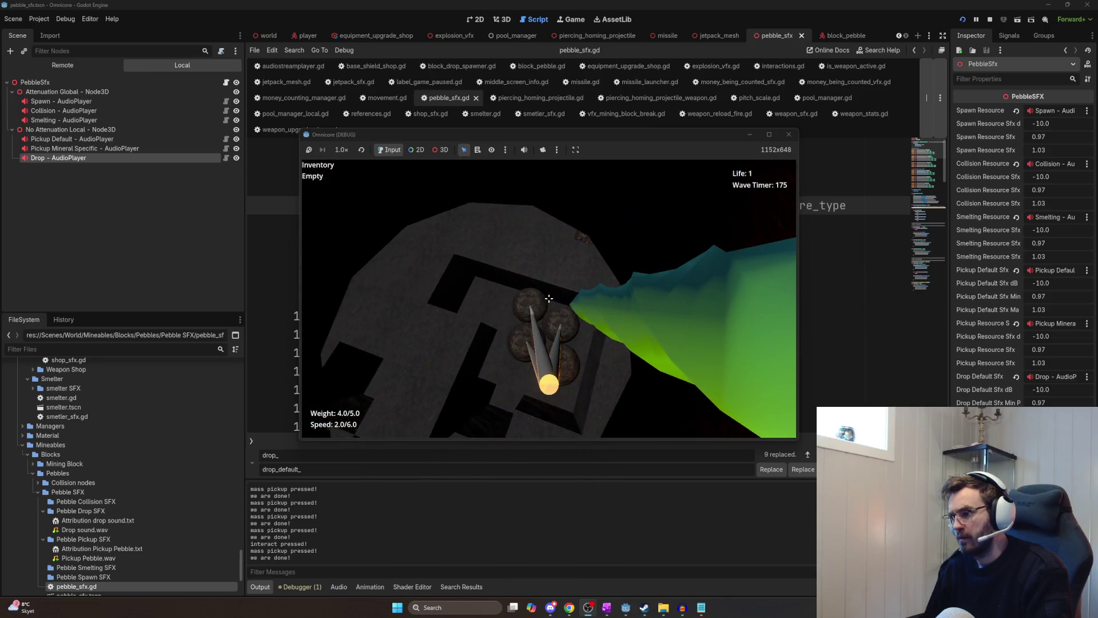
pyautogui.press('f')
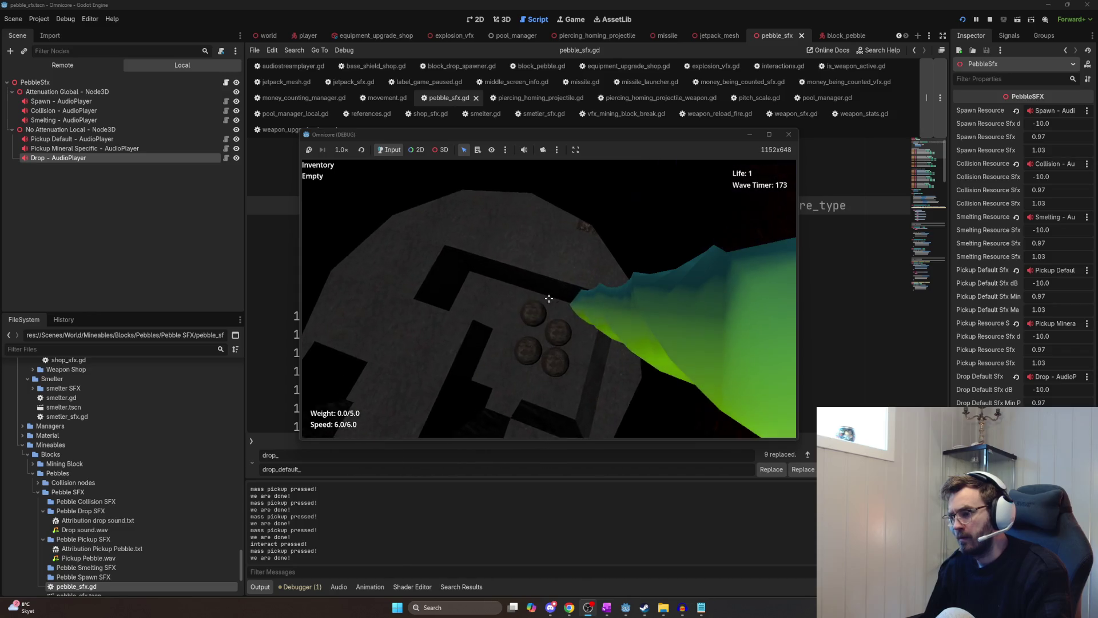
pyautogui.press('space')
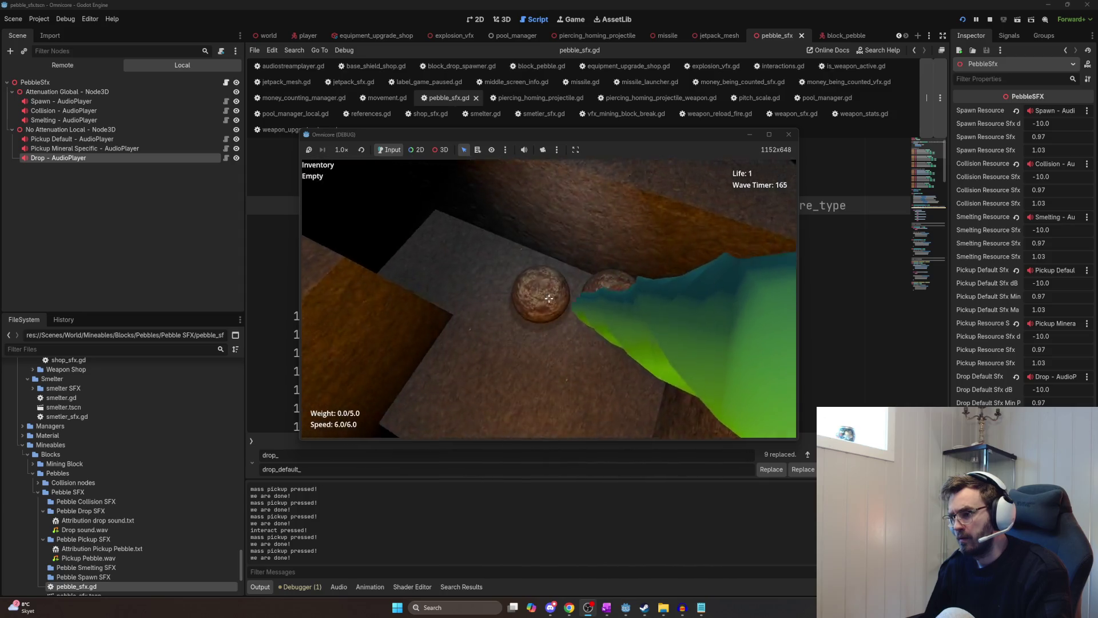
pyautogui.press('e')
pyautogui.press('e')
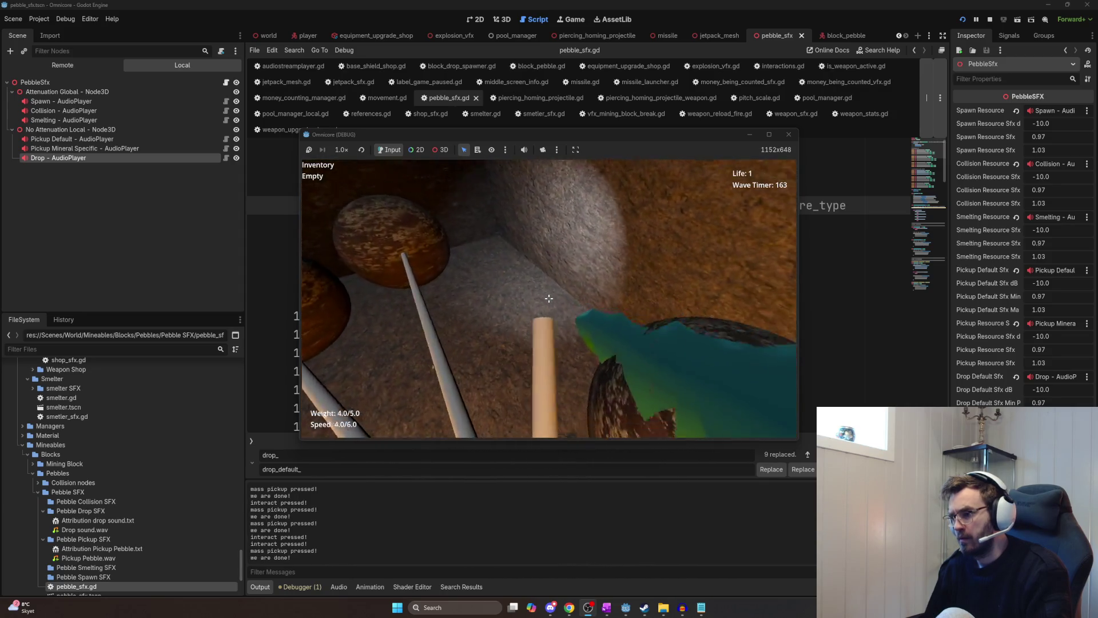
pyautogui.press('f')
pyautogui.press('q')
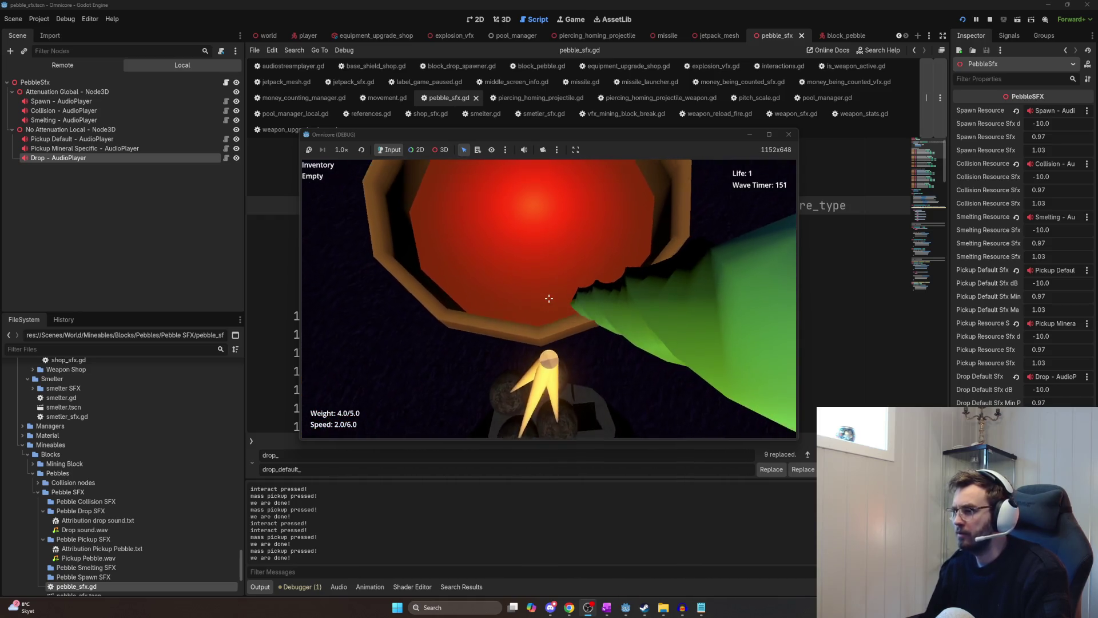
# Drop the held pebbles into the smelter for 4.0 money and mine the grey rock.
pyautogui.press('q')
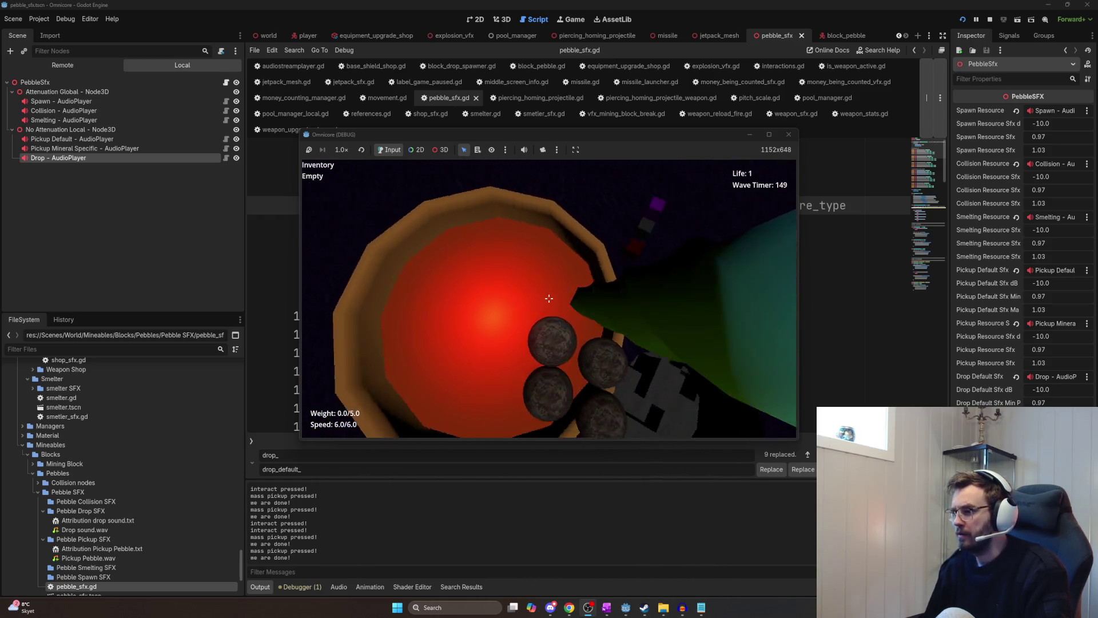
pyautogui.press('w')
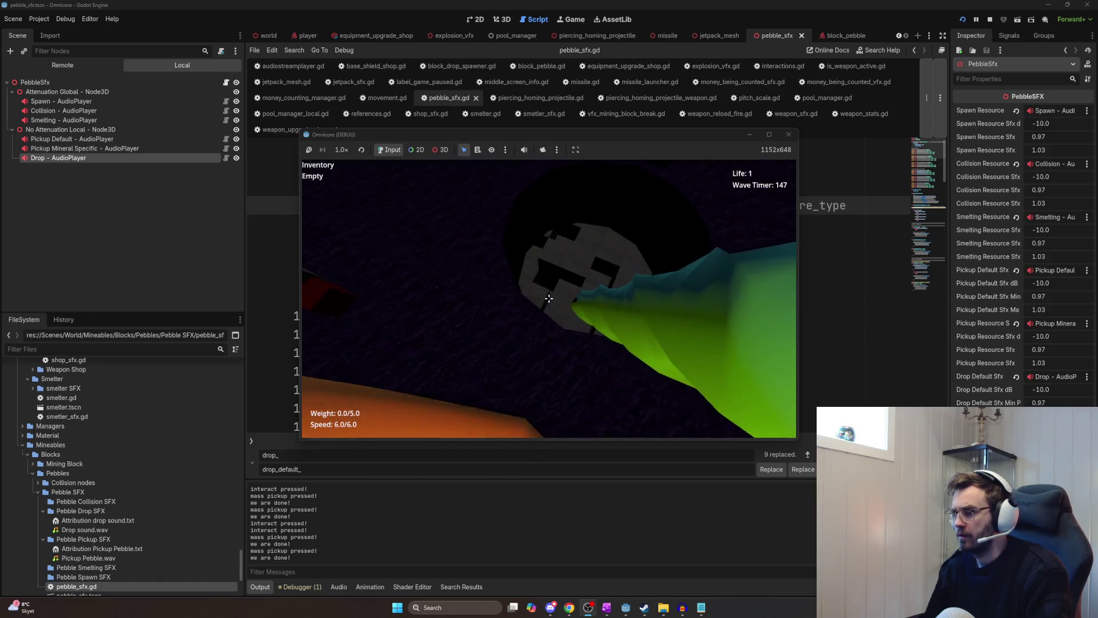
pyautogui.click(550, 298)
pyautogui.moveTo(549, 299); pyautogui.dragTo(549, 298)
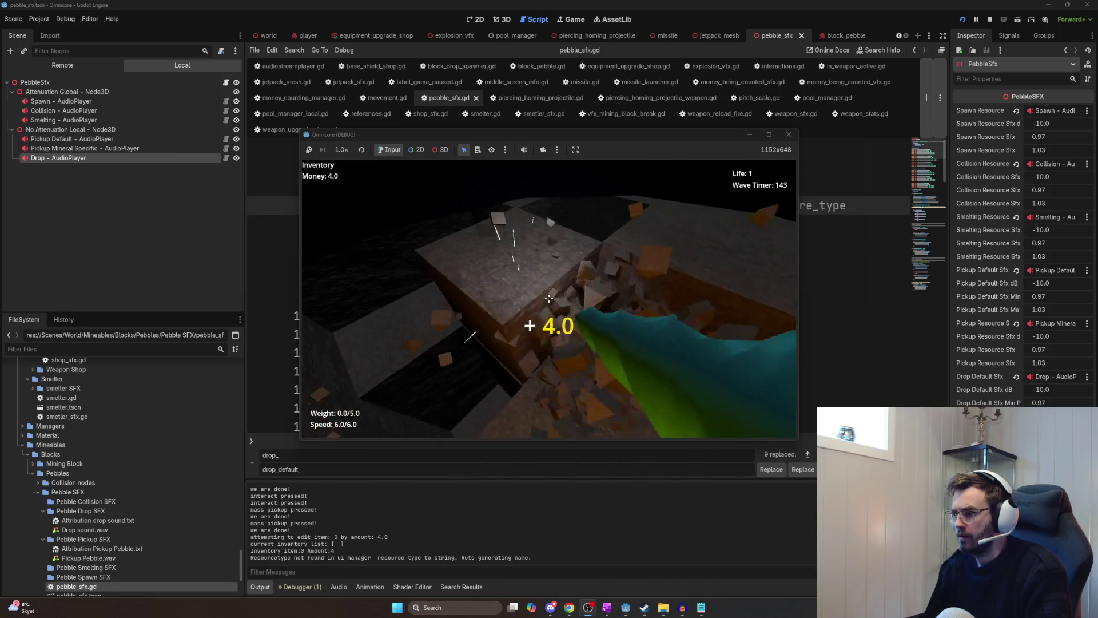
# Drop into the pit, break the rock block and mass-pick up the new pebbles.
pyautogui.press('w')
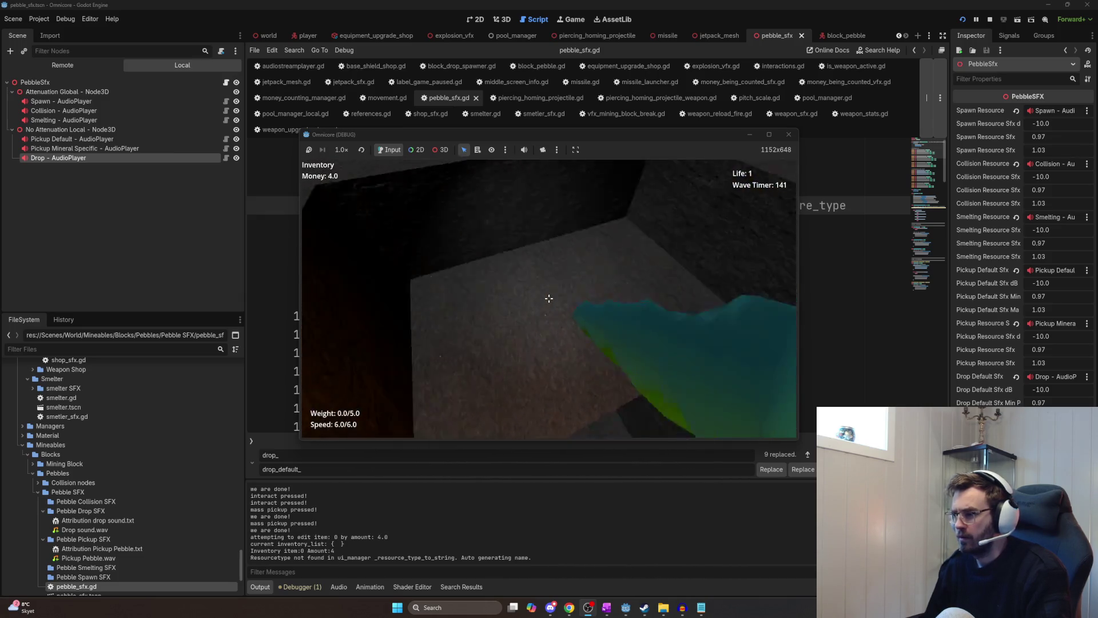
pyautogui.press('w')
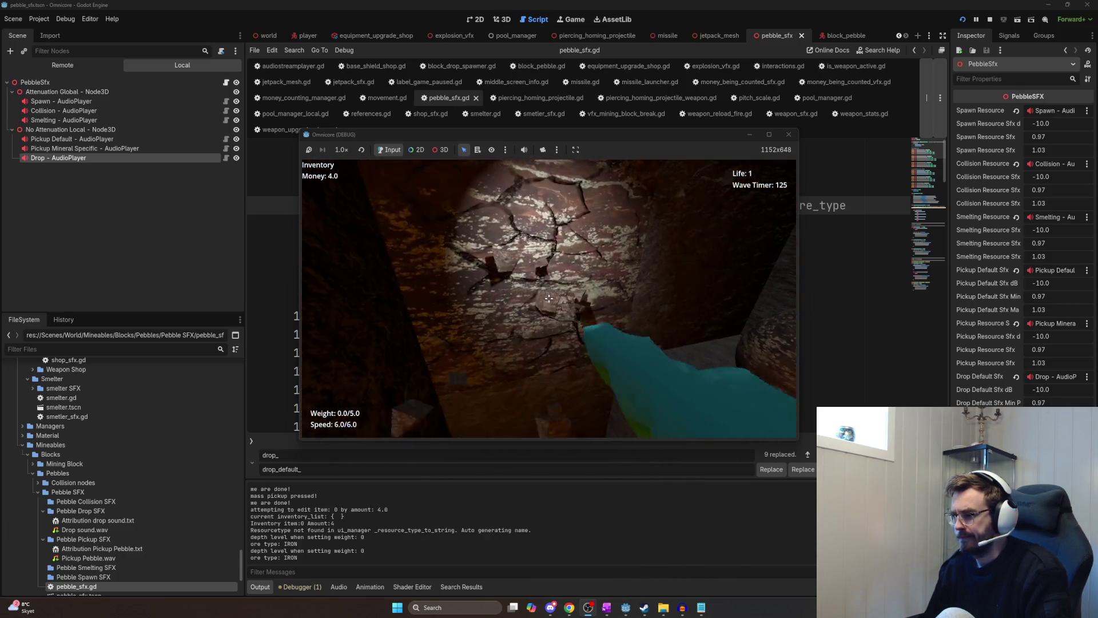
pyautogui.click(548, 299)
pyautogui.press('e')
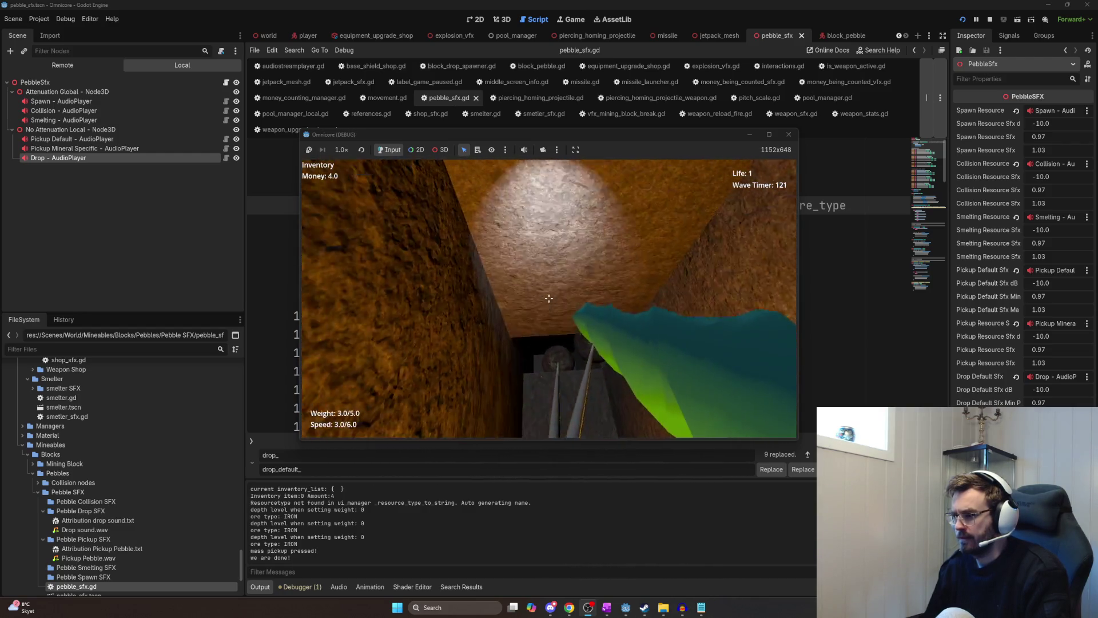
pyautogui.press('q')
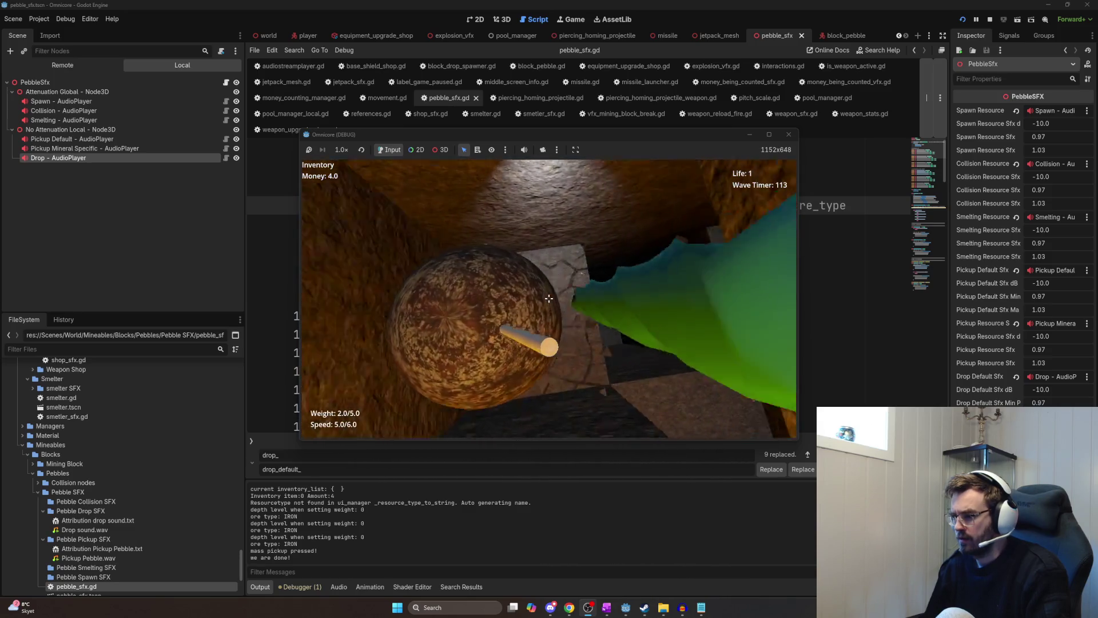
# Pick up groups of pebbles, then drop them all onto the floor.
pyautogui.press('e')
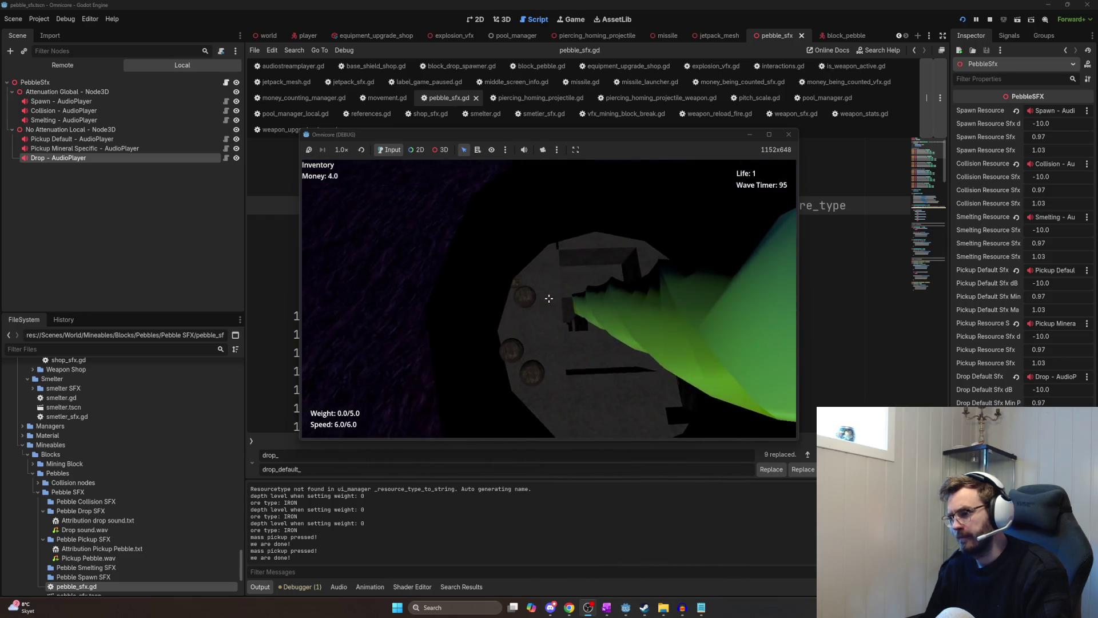
pyautogui.press('e')
pyautogui.press('e')
pyautogui.press('e')
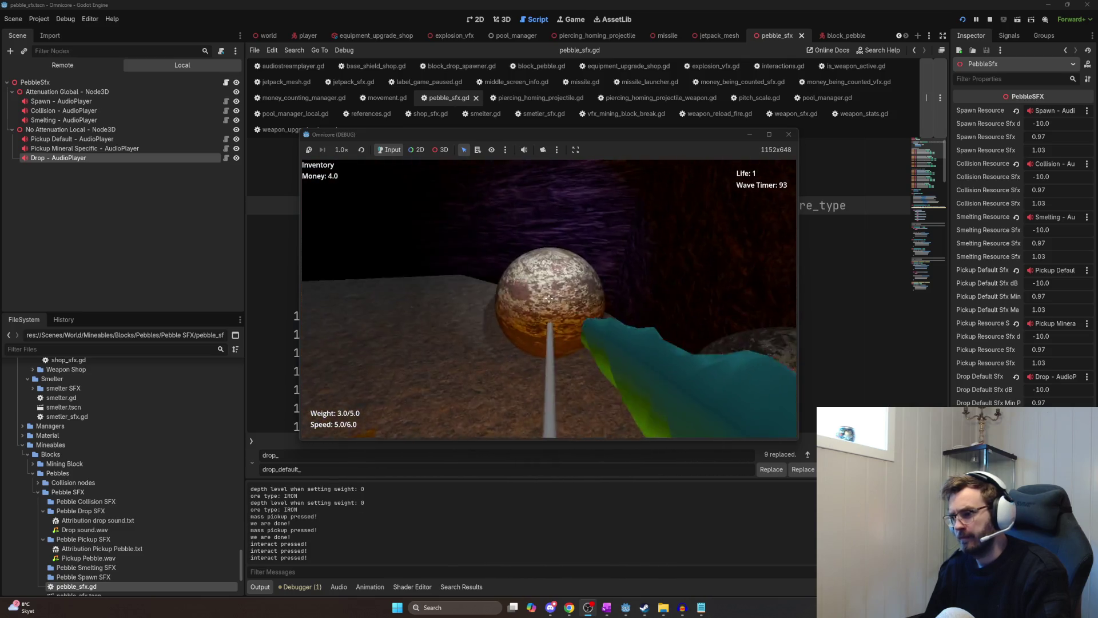
pyautogui.press('q')
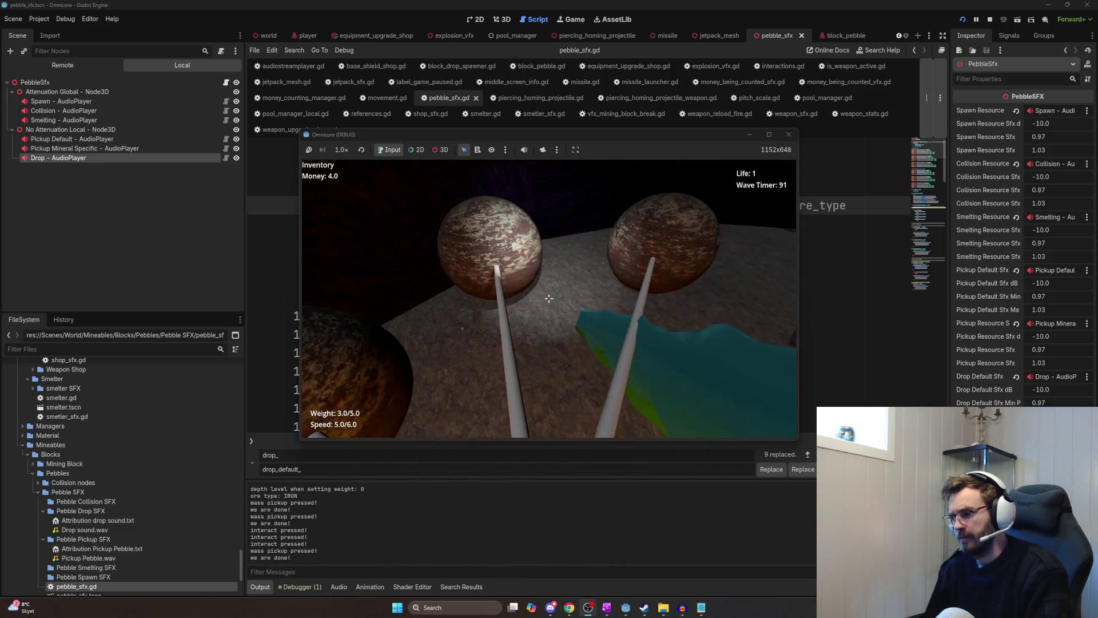
pyautogui.press('g')
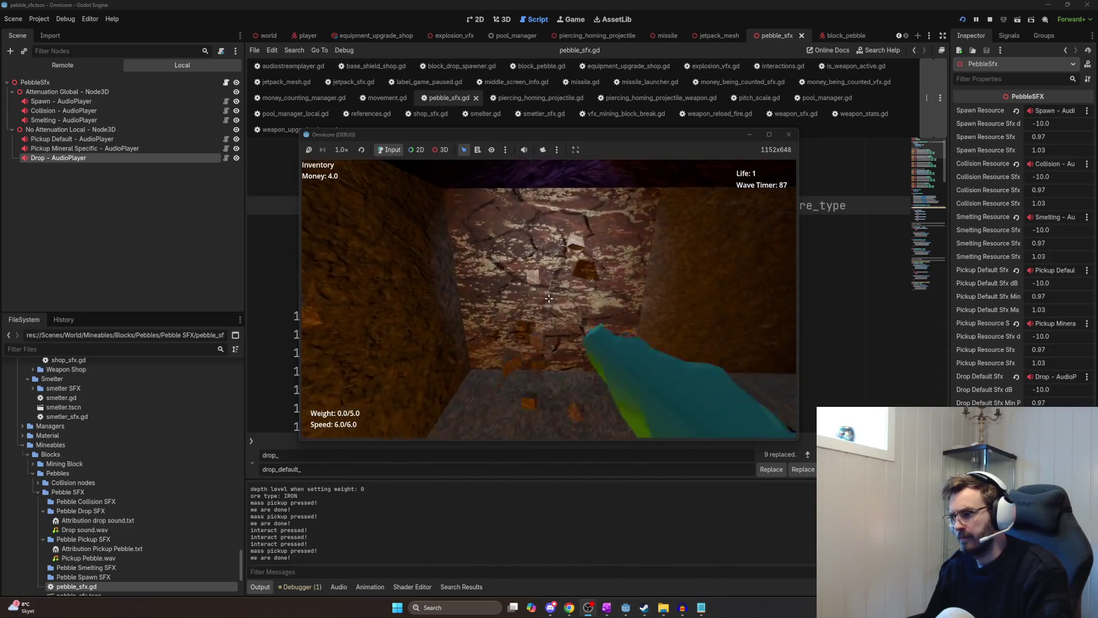
pyautogui.press('q')
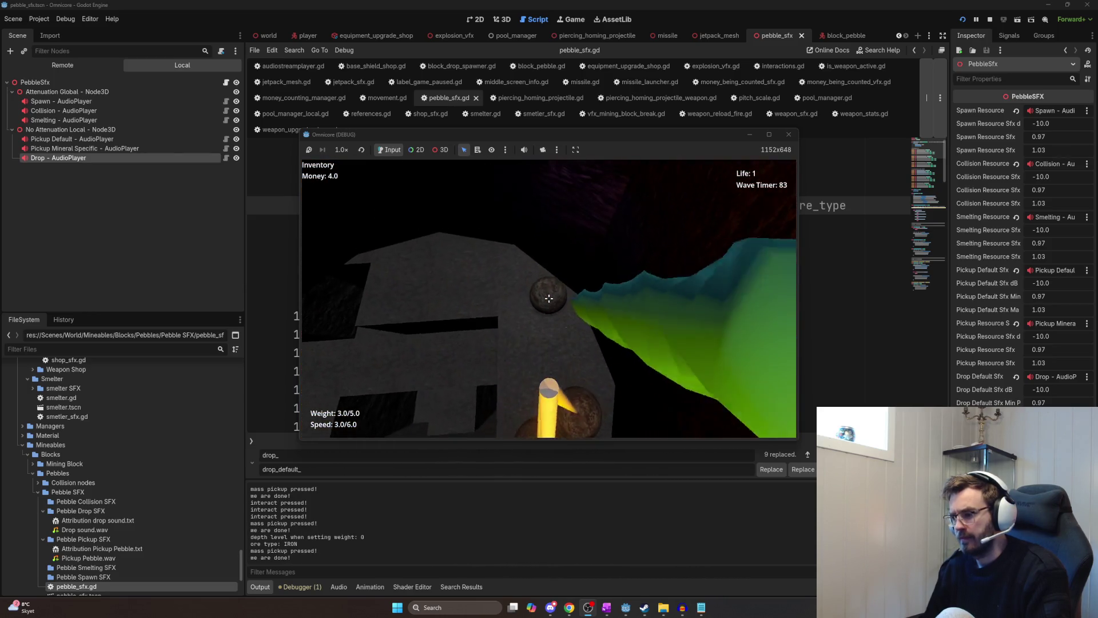
pyautogui.click(549, 298)
pyautogui.click(549, 298)
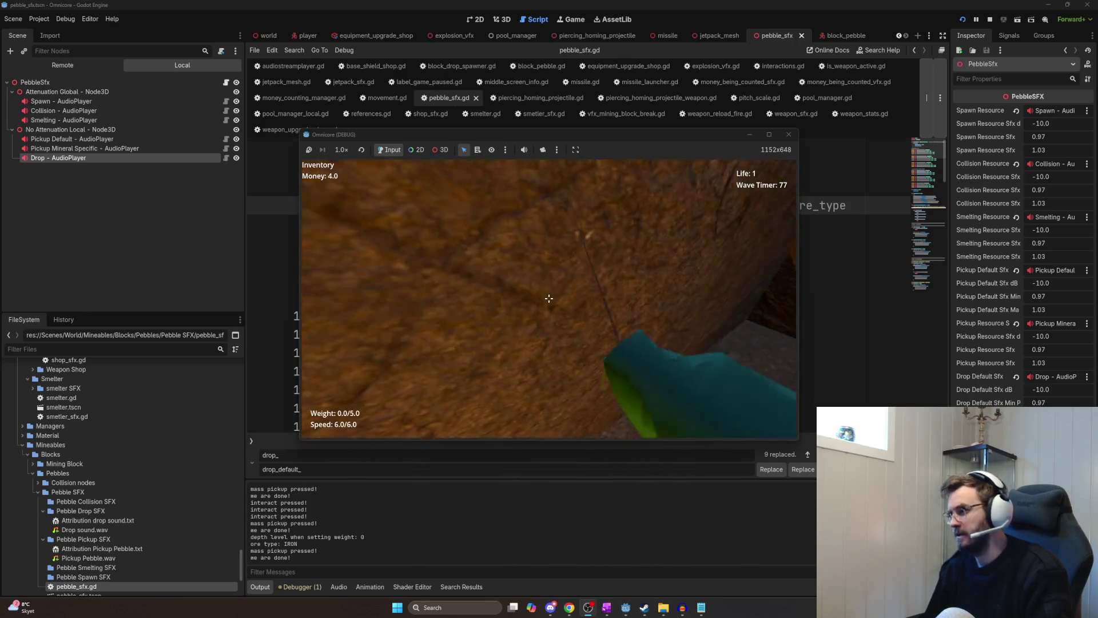
# Mine the rock blocks ahead one after another, breaking the brown and cracked blocks open.
pyautogui.click(549, 298)
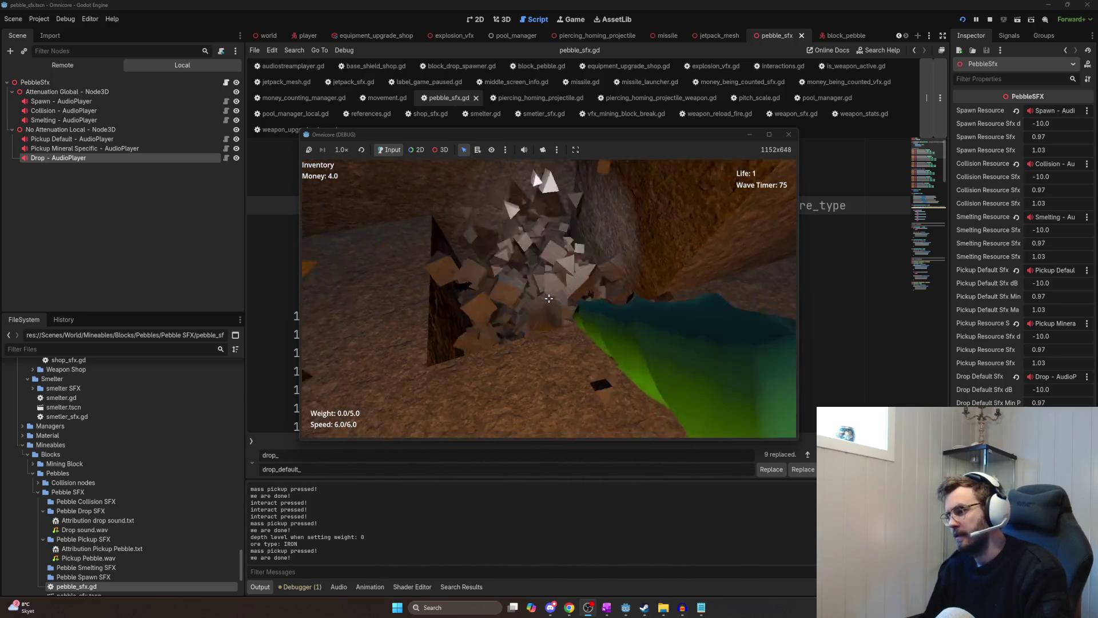
pyautogui.click(549, 298)
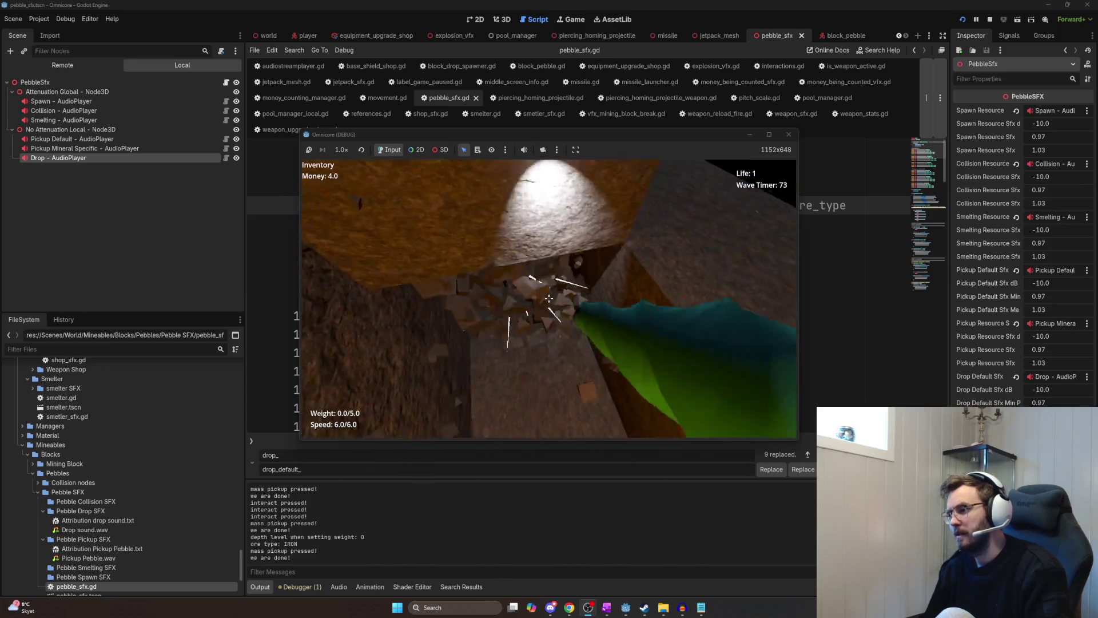
pyautogui.click(549, 298)
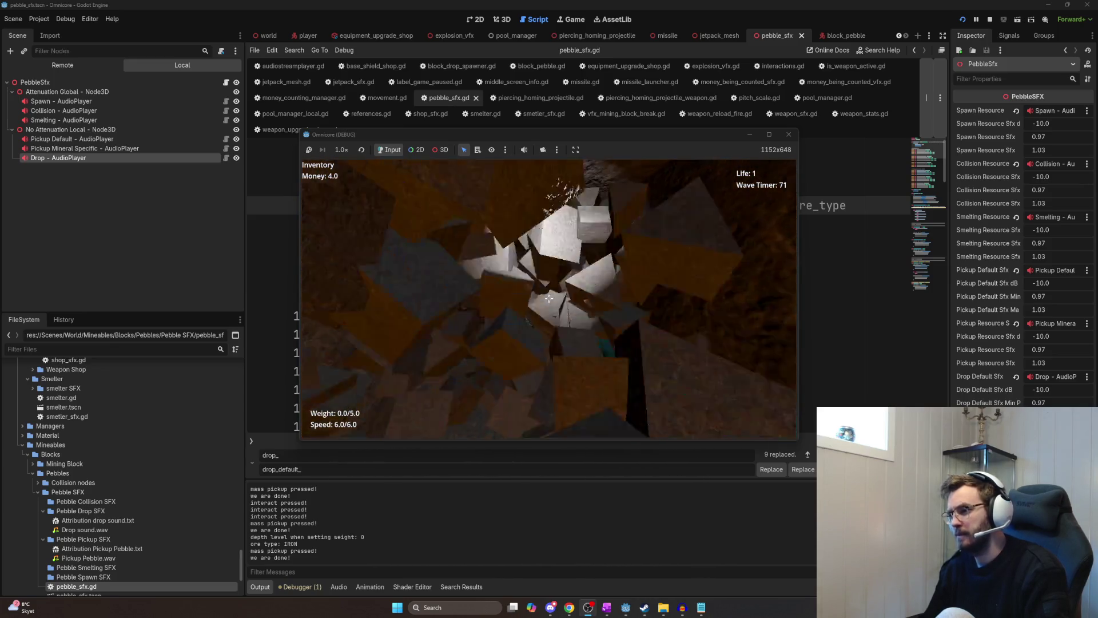
pyautogui.click(549, 298)
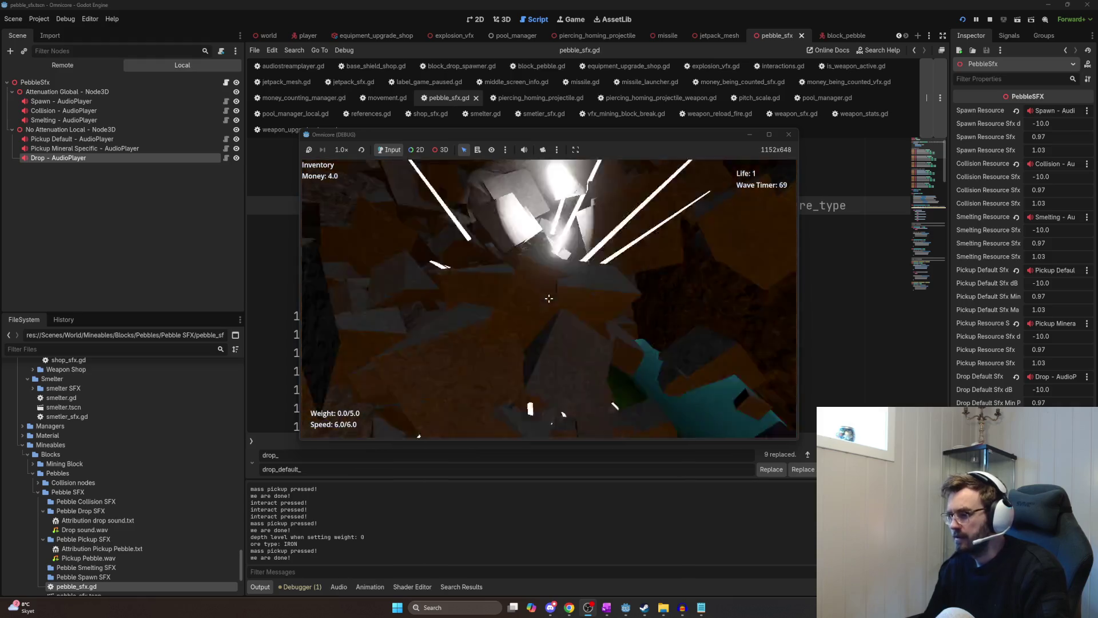
pyautogui.click(549, 298)
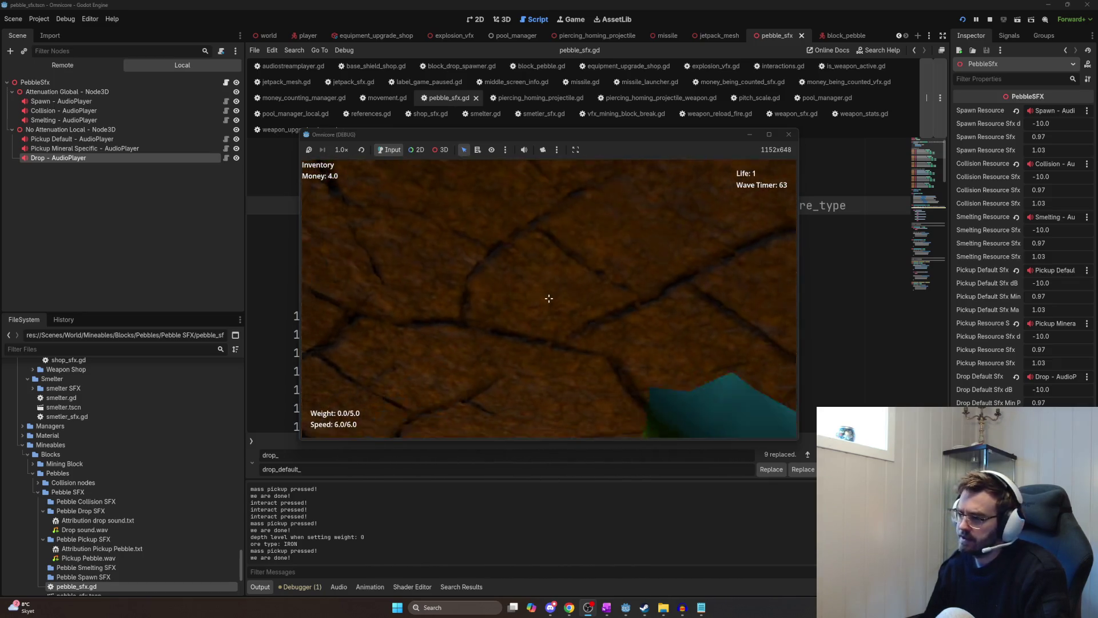
pyautogui.click(549, 298)
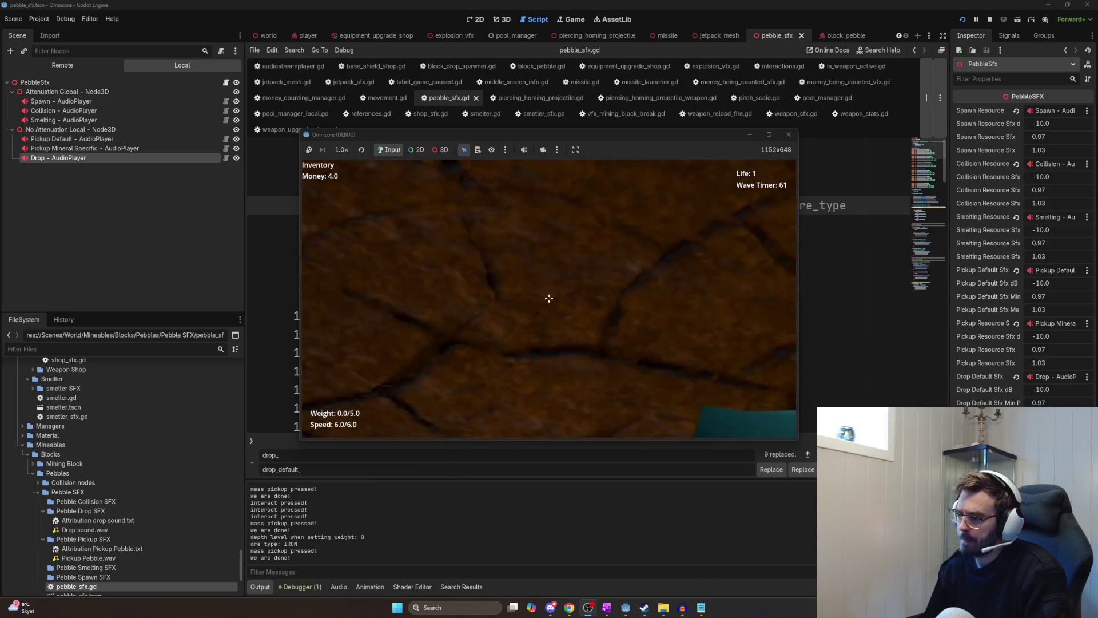
pyautogui.click(549, 298)
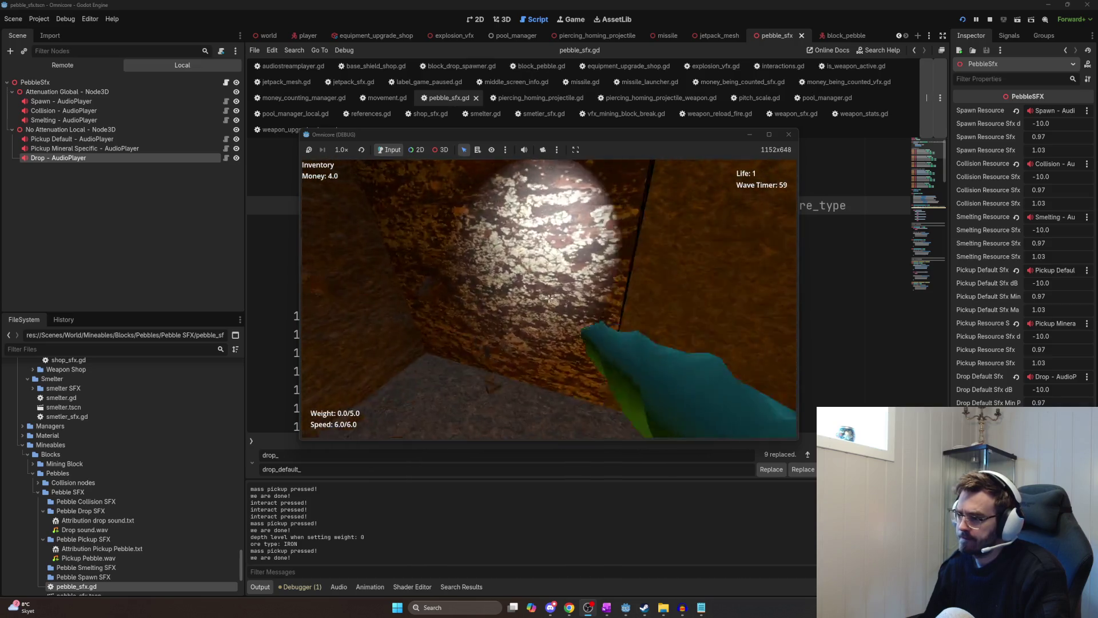
pyautogui.click(549, 298)
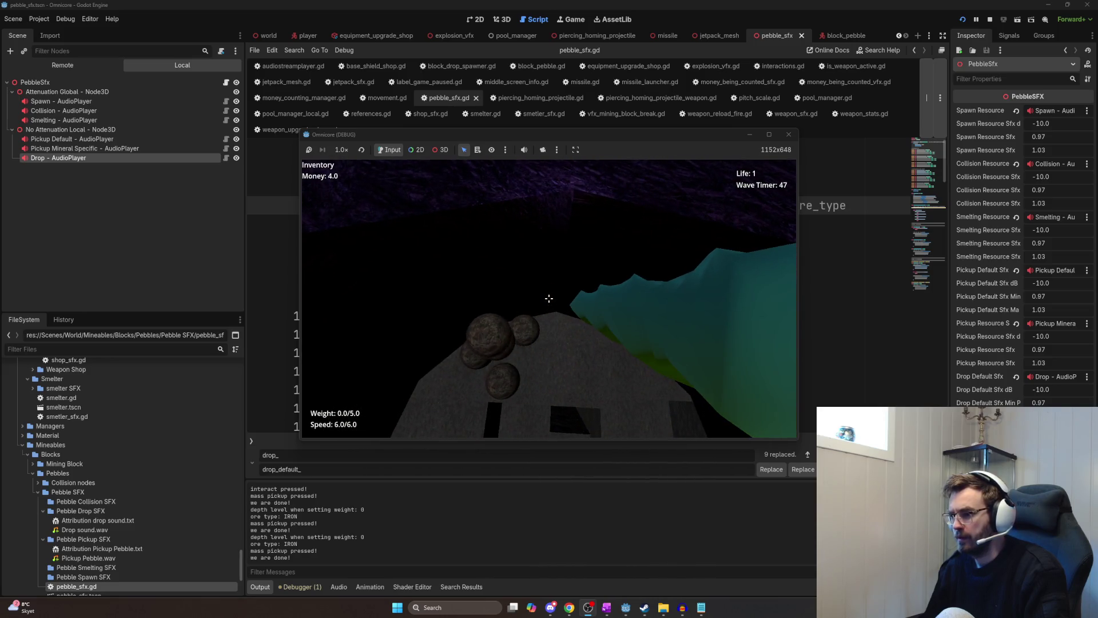
# Walk toward the pebbles, then stop the running game with F8.
pyautogui.press('w')
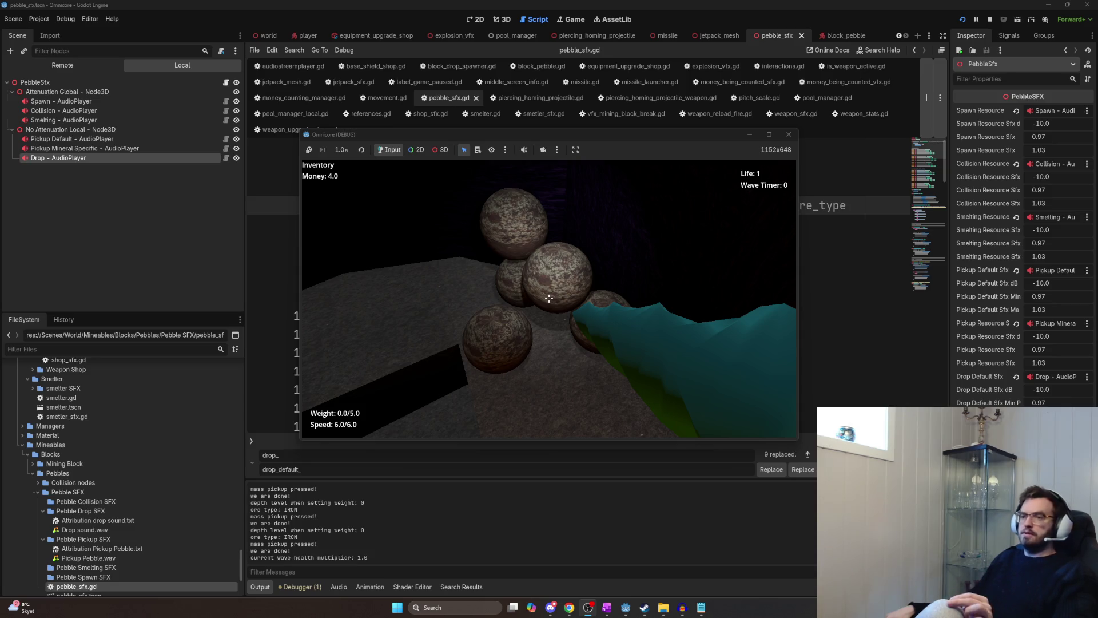
pyautogui.press('F8')
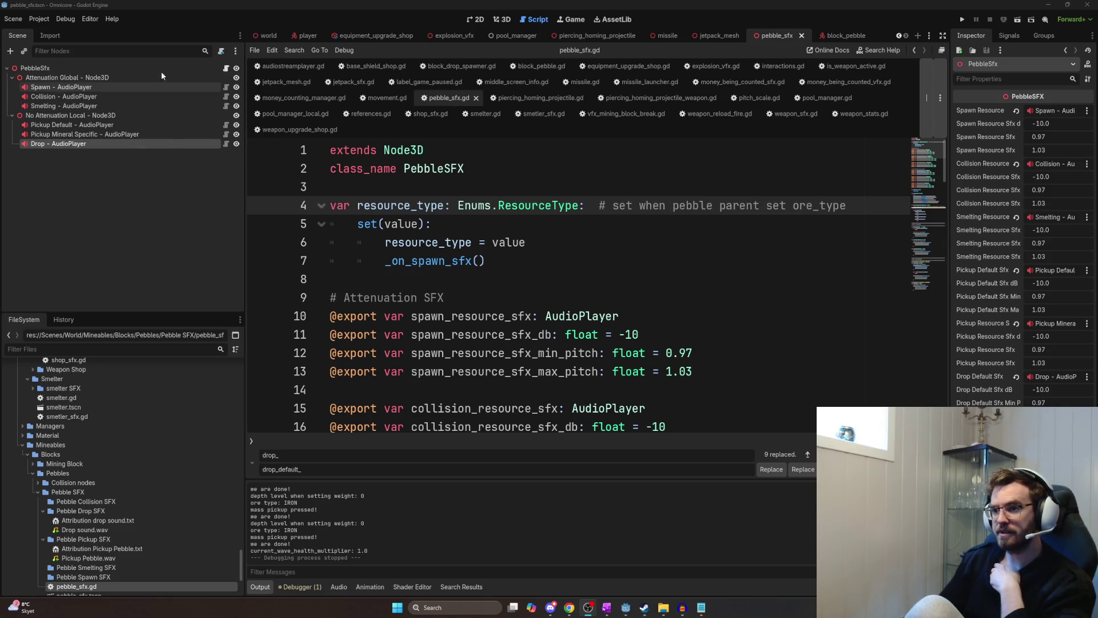
# Open pebble_sfx.gd and scroll to the _on_pickup code, selecting the rpc settings on line 97.
pyautogui.click(226, 69)
pyautogui.scroll(-8, 604, 344)
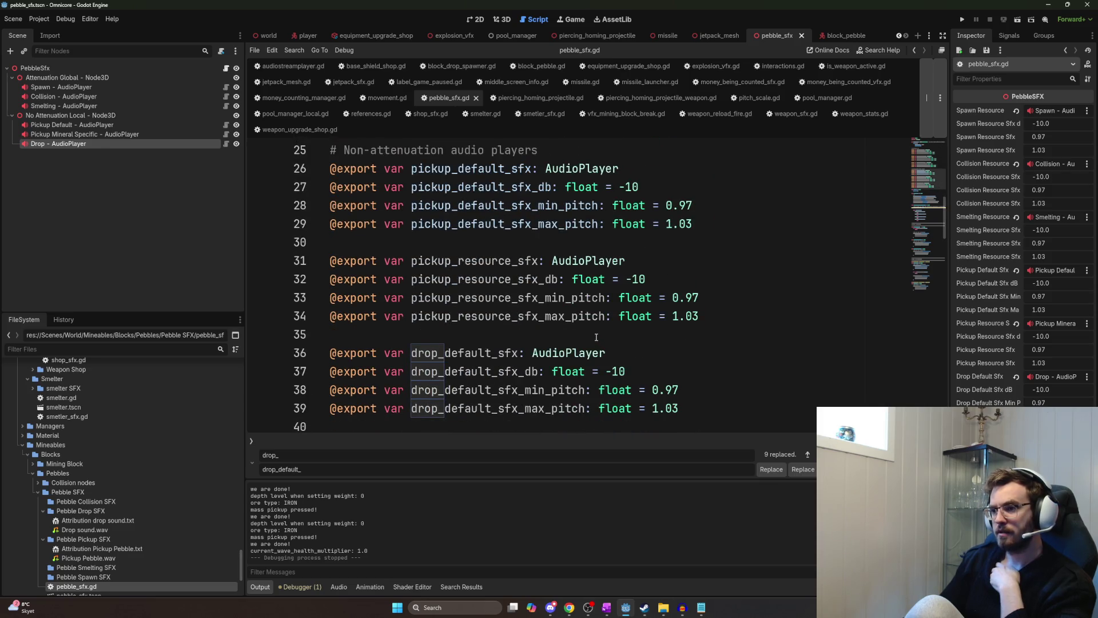
pyautogui.scroll(-9, 596, 338)
pyautogui.scroll(-9, 595, 340)
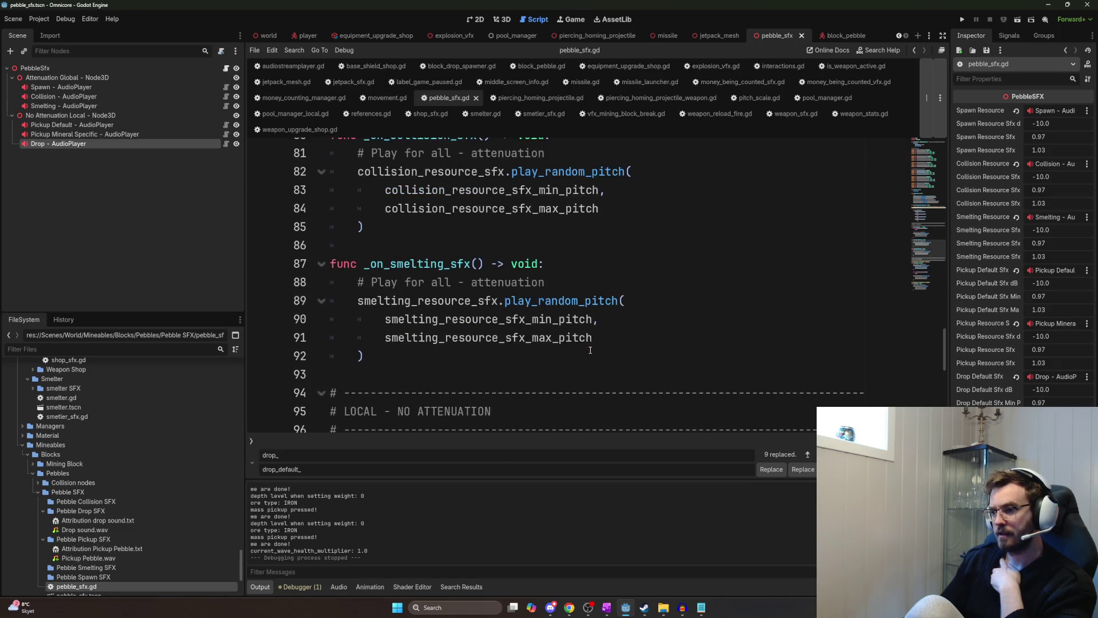
pyautogui.scroll(-5, 590, 350)
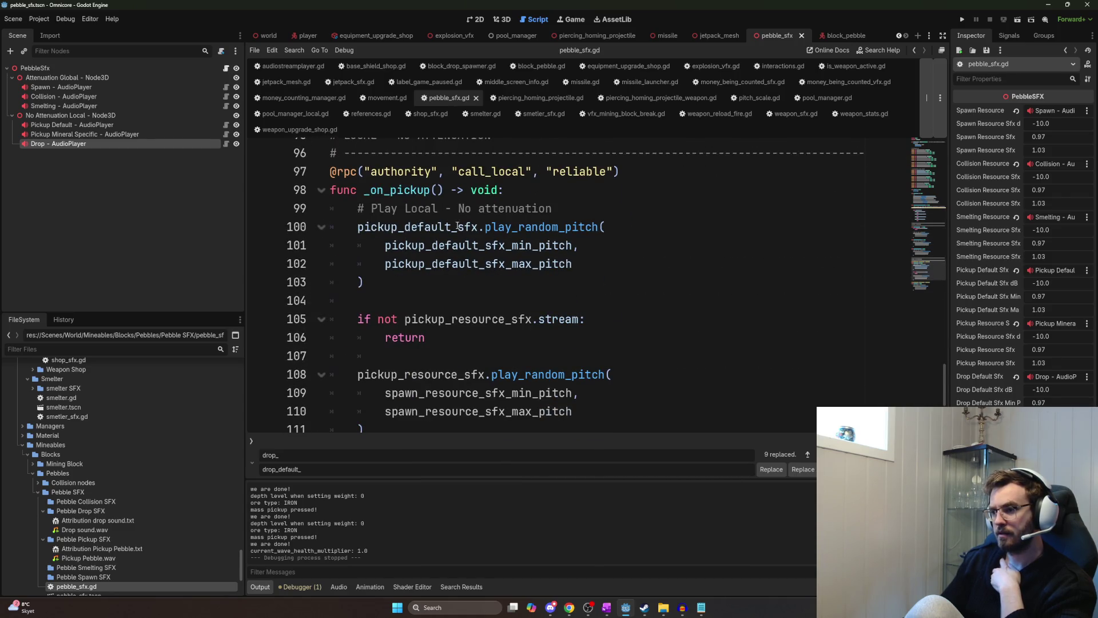
pyautogui.moveTo(365, 171); pyautogui.dragTo(615, 172)
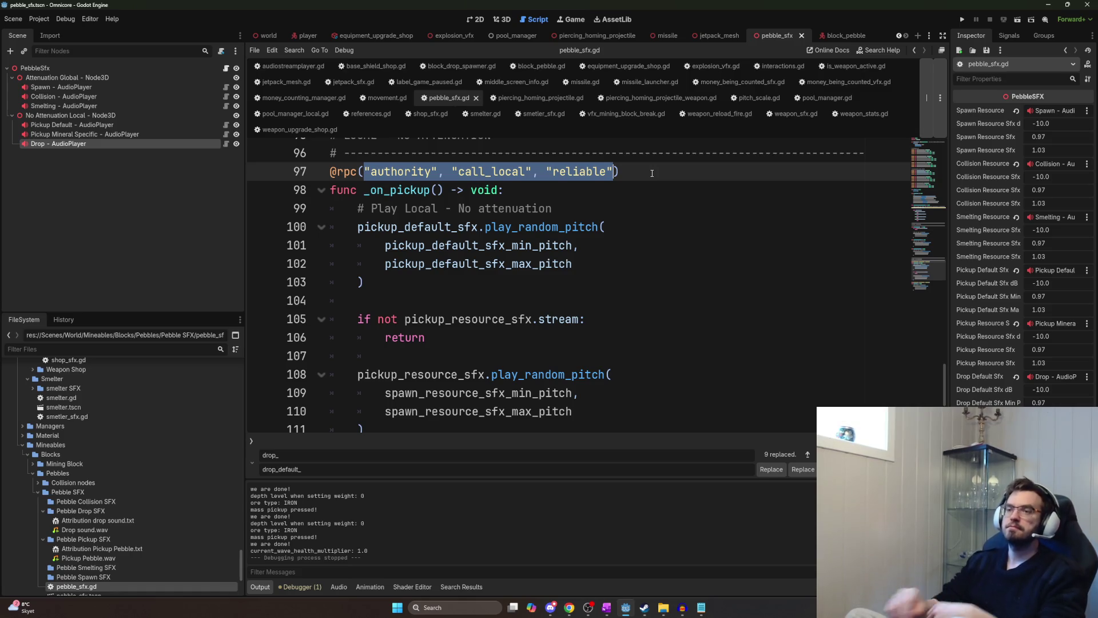
# In the Player scene, collapse the mesh, camera and mining branches and open interactions.gd.
pyautogui.click(308, 35)
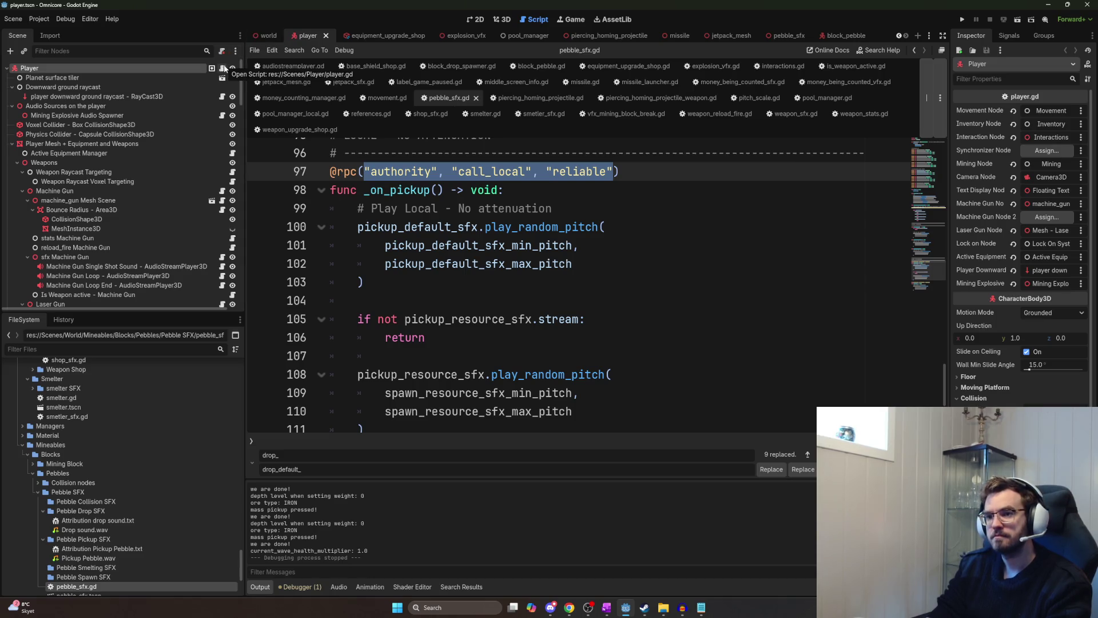
pyautogui.click(12, 143)
pyautogui.click(12, 153)
pyautogui.click(12, 172)
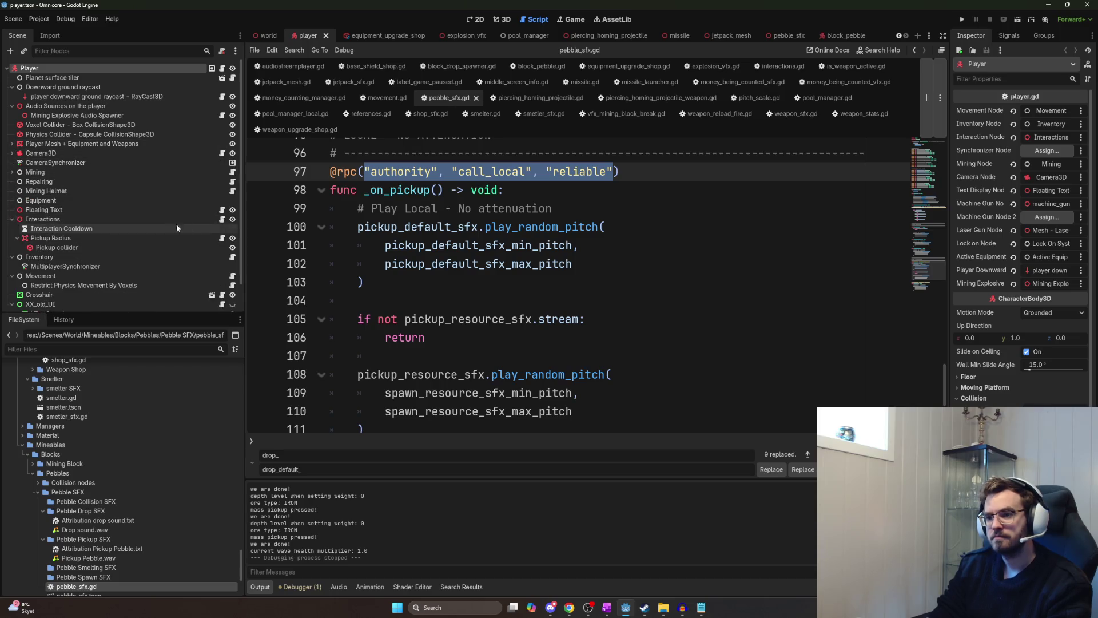
pyautogui.click(222, 219)
pyautogui.click(397, 242)
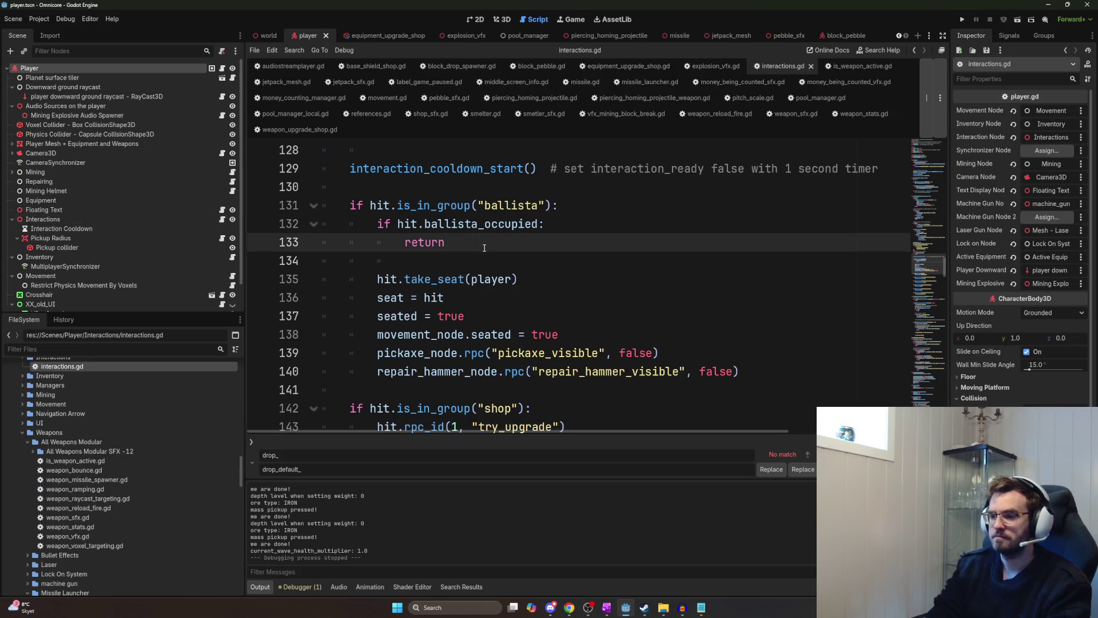
# Search interactions.gd for 'pickup' and read through the _unhandled_input interact handling.
pyautogui.hotkey('ctrl', 'f')
pyautogui.write('p')
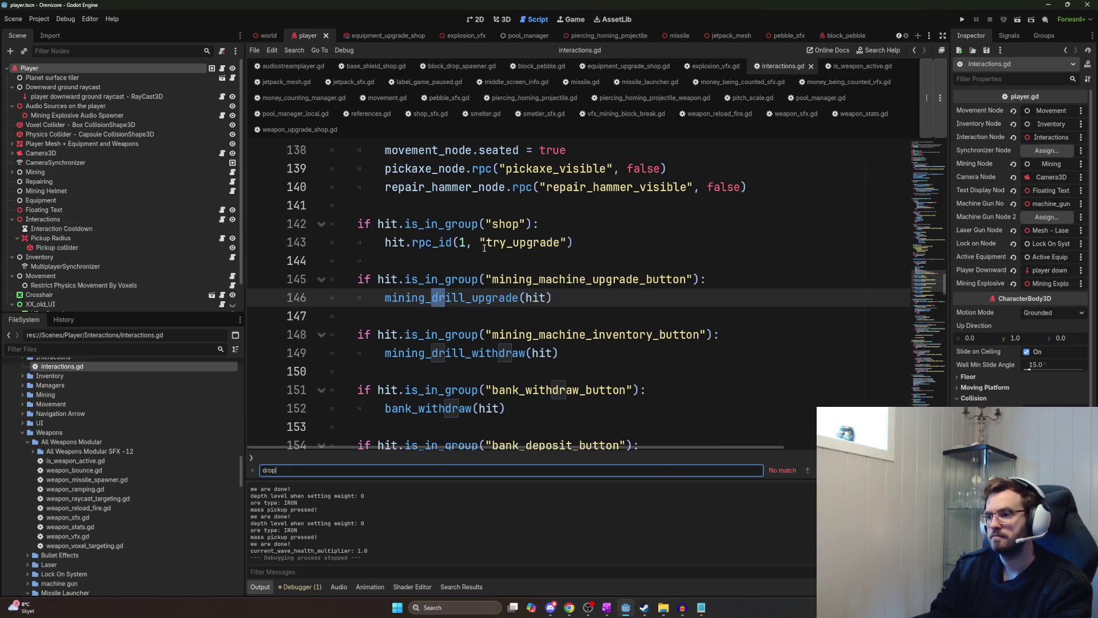
pyautogui.write('ickup')
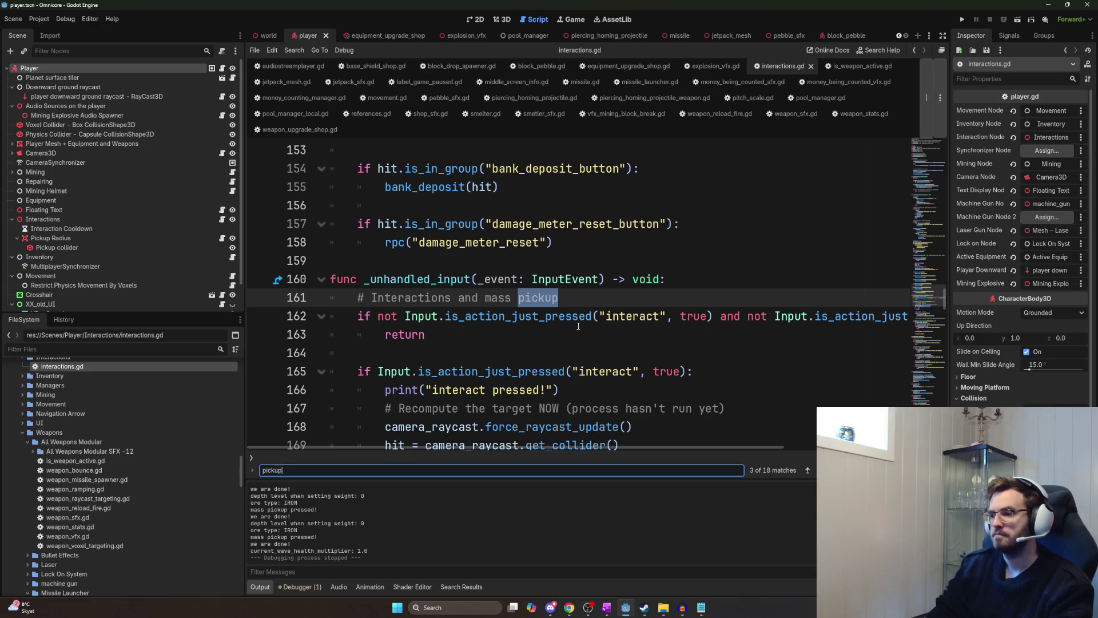
pyautogui.scroll(-4, 588, 333)
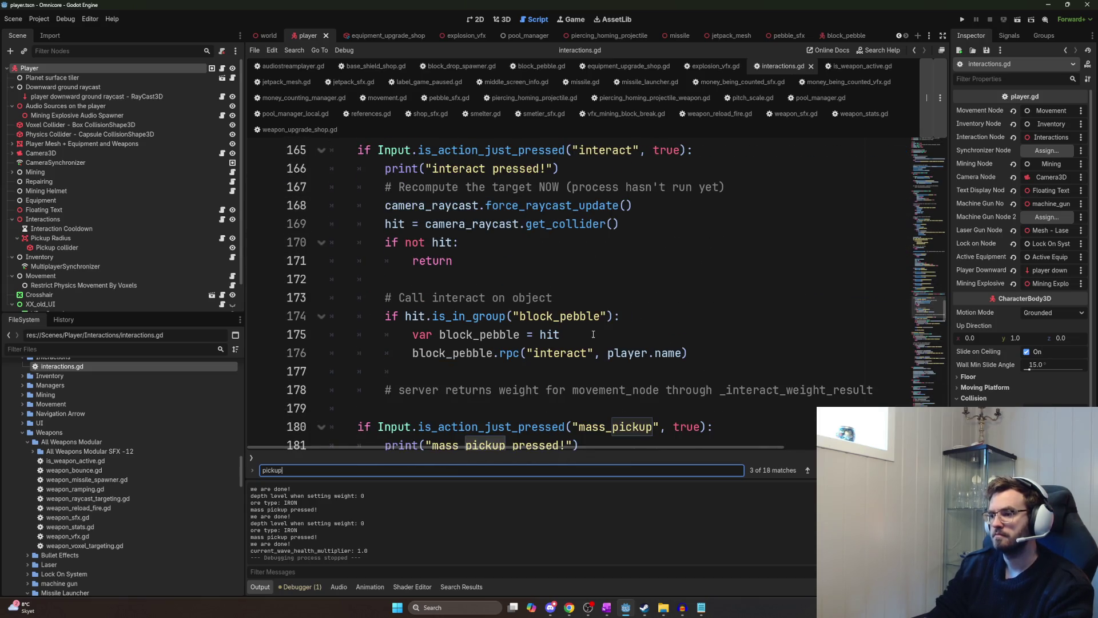
pyautogui.scroll(-2, 595, 334)
pyautogui.scroll(-2, 596, 333)
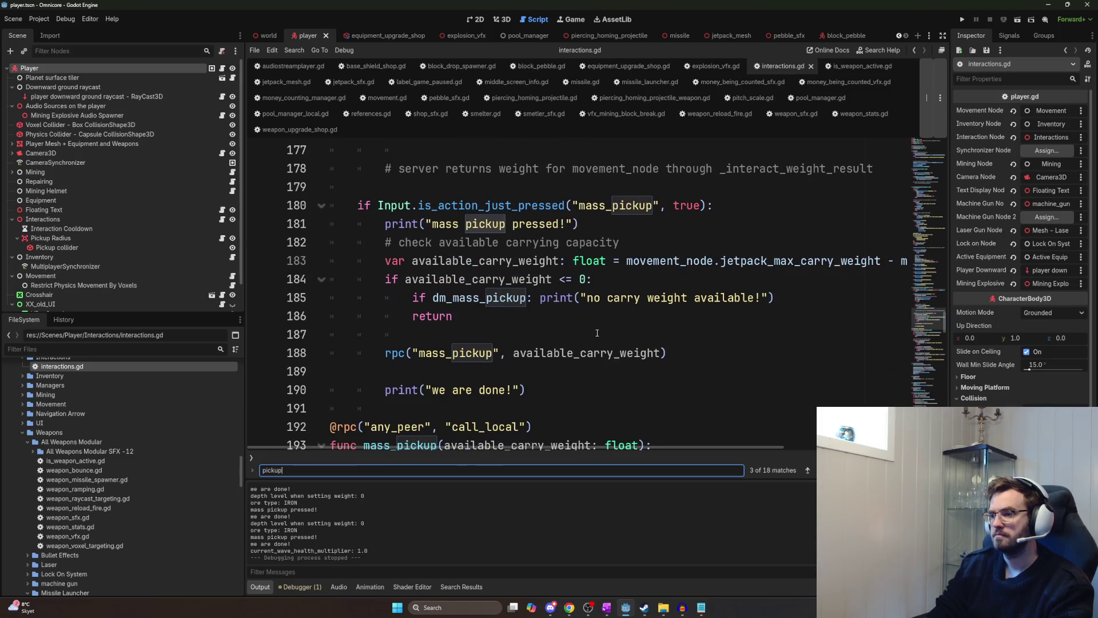
pyautogui.scroll(-1, 597, 332)
pyautogui.scroll(9, 602, 331)
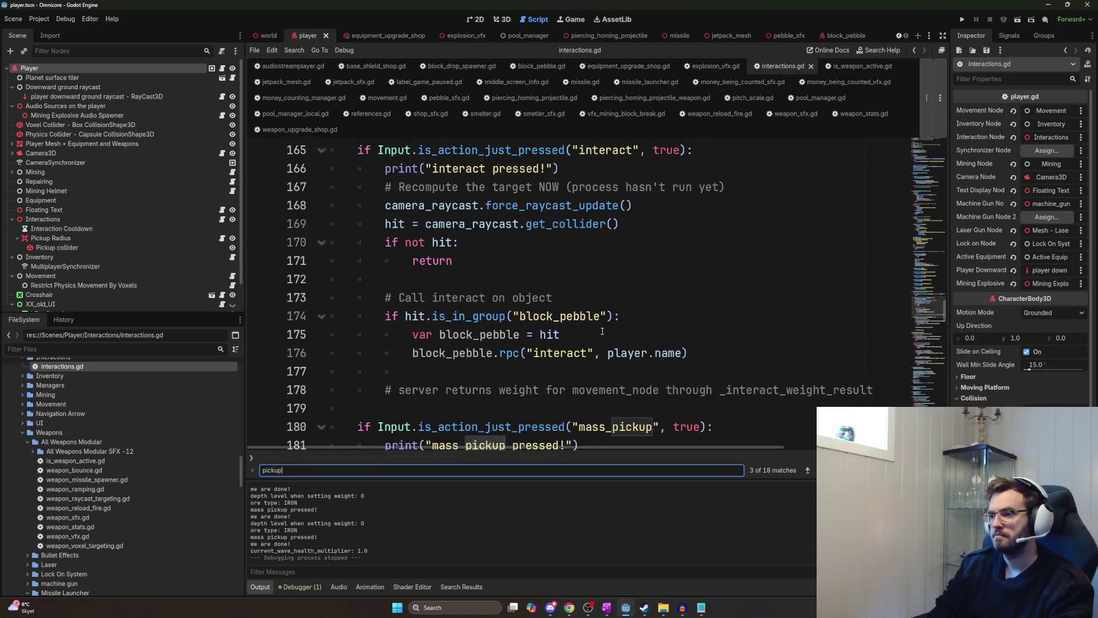
pyautogui.scroll(-2, 603, 332)
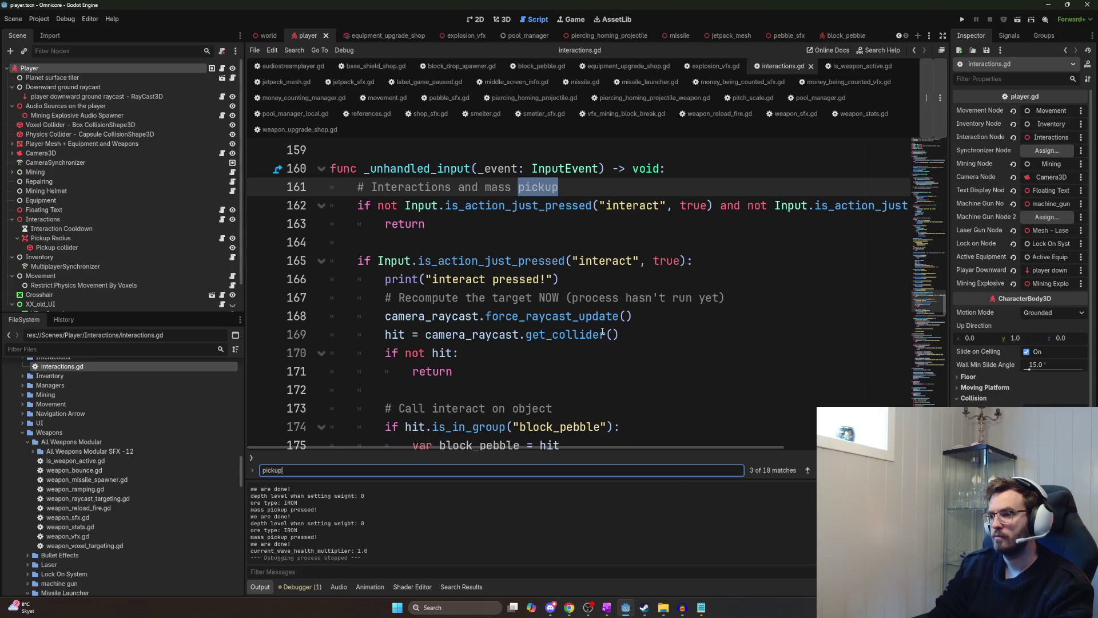
pyautogui.scroll(-7, 603, 332)
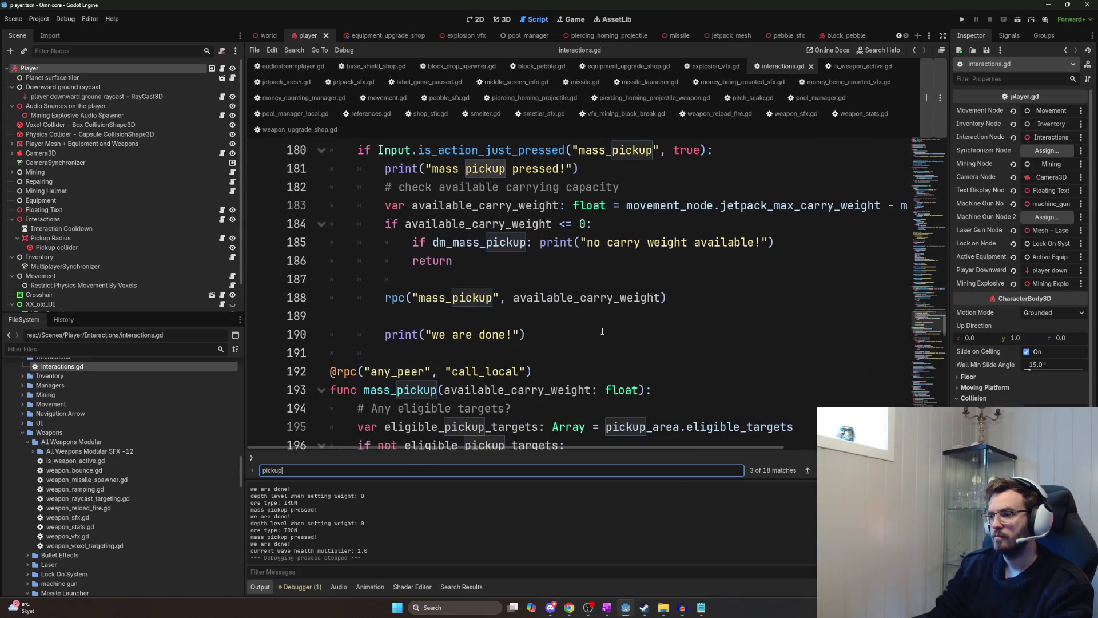
# Review mass_pickup and select its rpc call and print lines 188–190, then return to pebble_sfx.
pyautogui.scroll(-5, 603, 332)
pyautogui.scroll(-3, 608, 325)
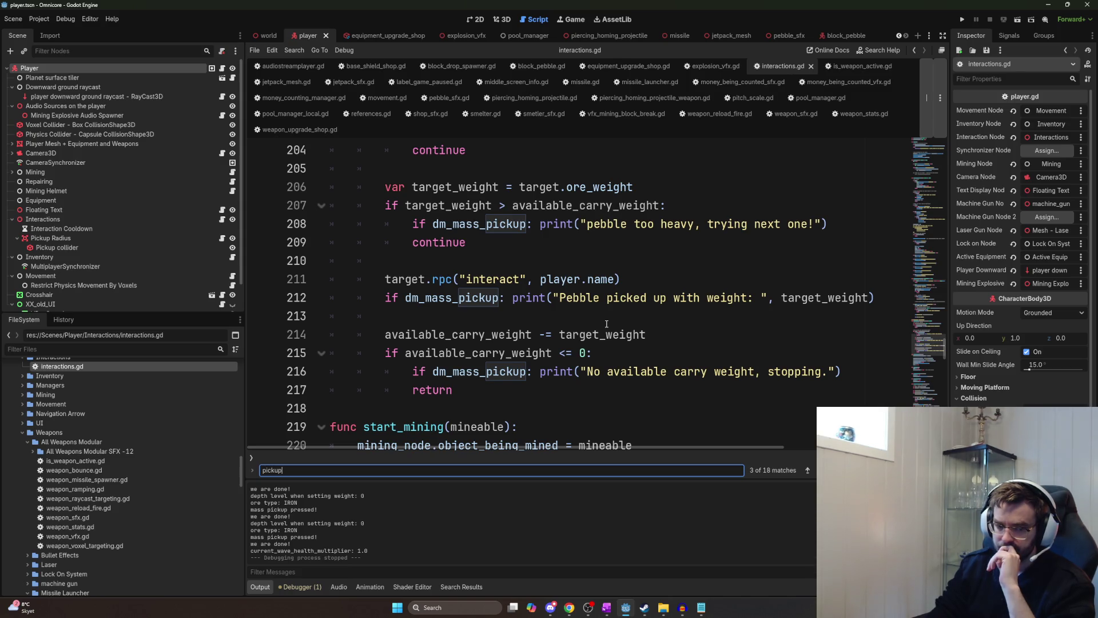
pyautogui.scroll(-2, 606, 324)
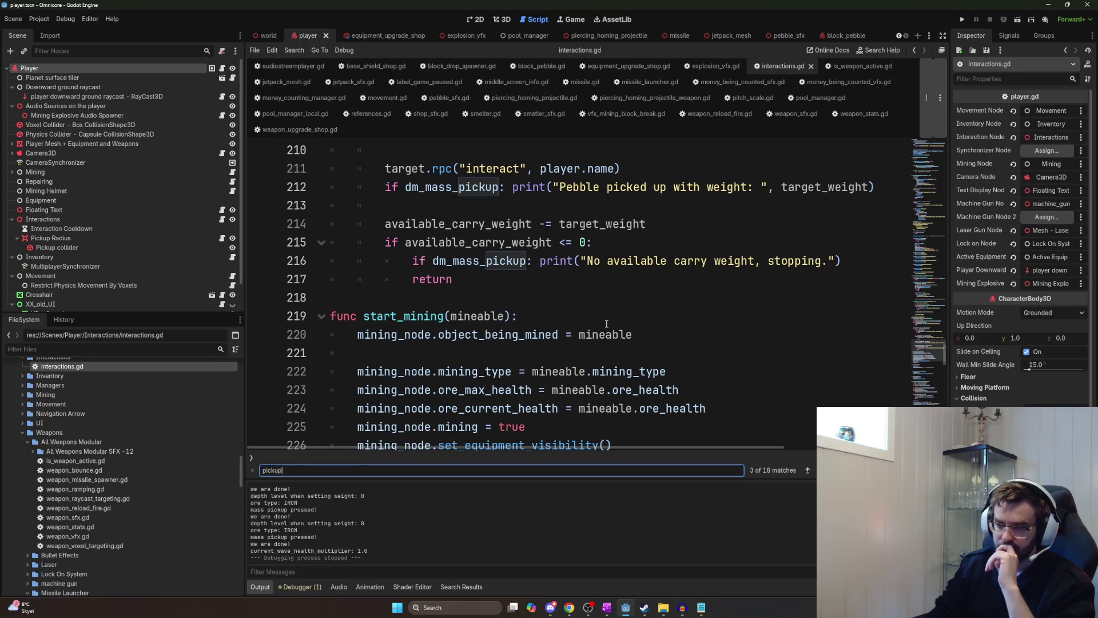
pyautogui.scroll(10, 607, 324)
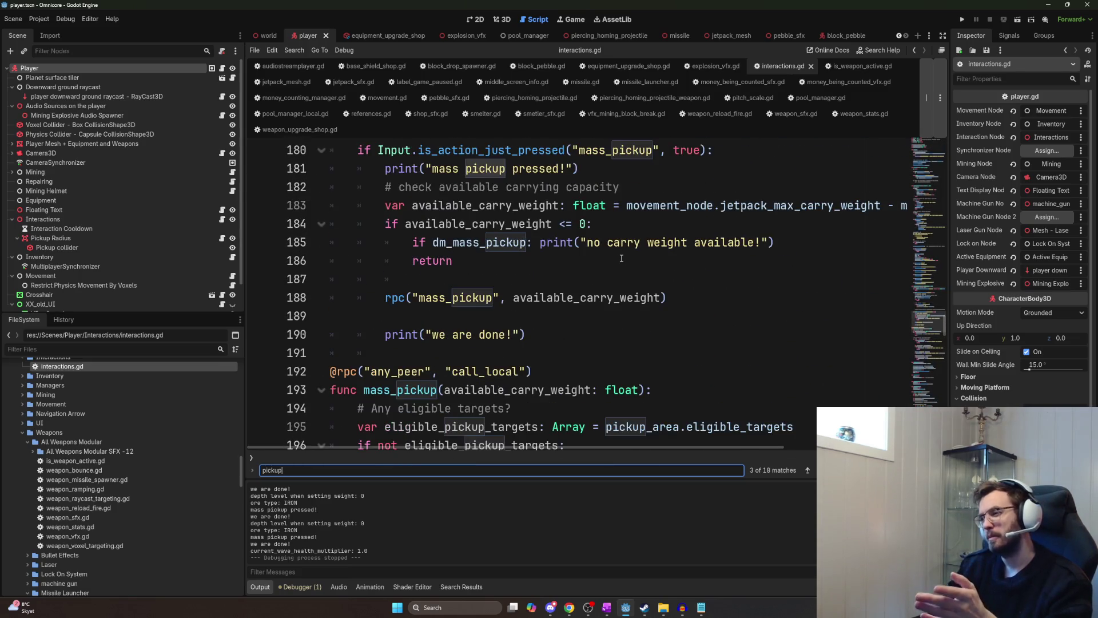
pyautogui.scroll(5, 622, 259)
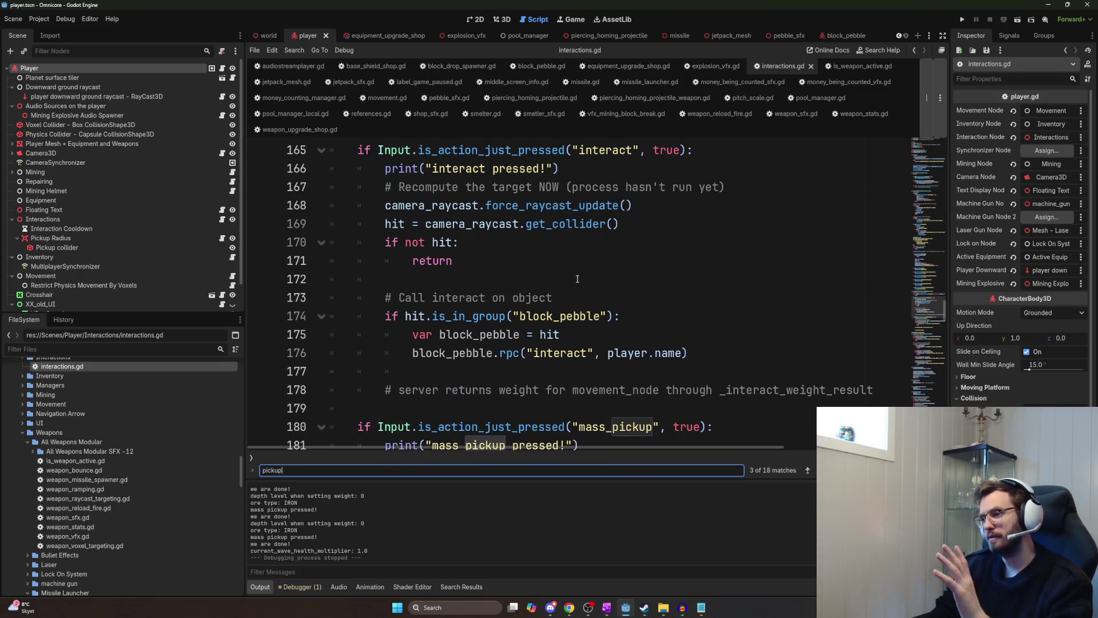
pyautogui.scroll(1, 577, 279)
pyautogui.scroll(-6, 566, 274)
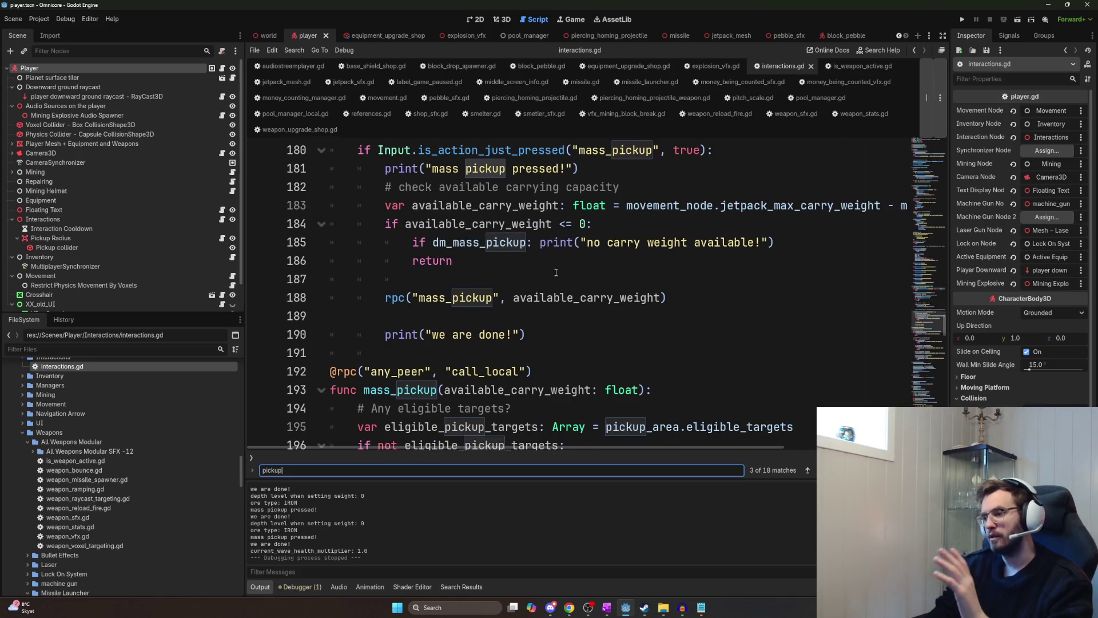
pyautogui.scroll(-2, 553, 260)
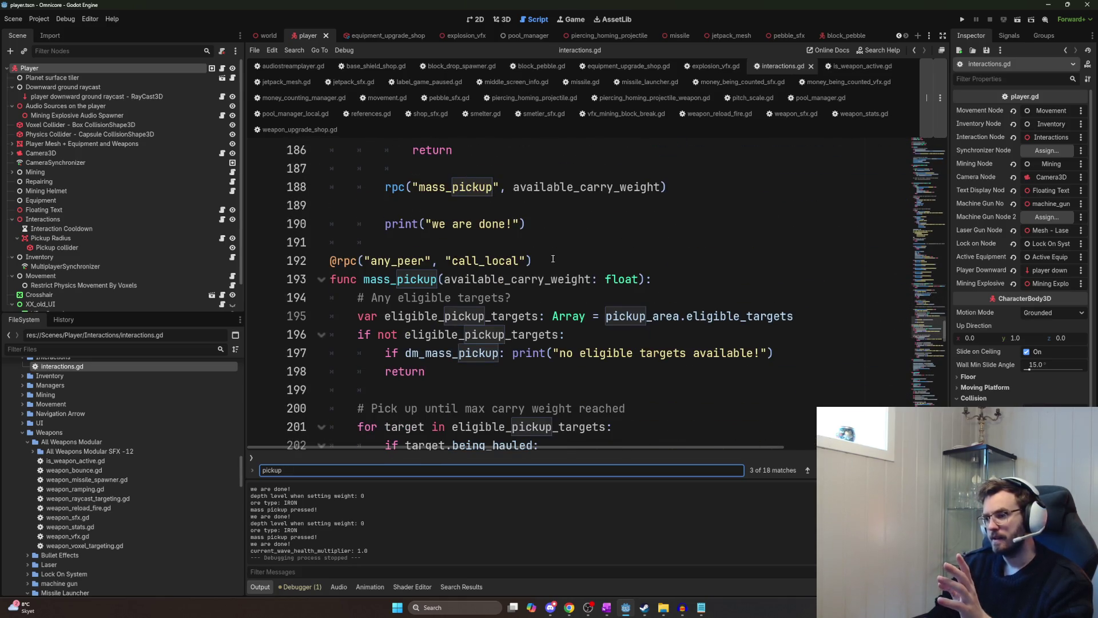
pyautogui.moveTo(526, 223)
pyautogui.mouseDown()
pyautogui.moveTo(367, 204)
pyautogui.moveTo(382, 180)
pyautogui.mouseUp()
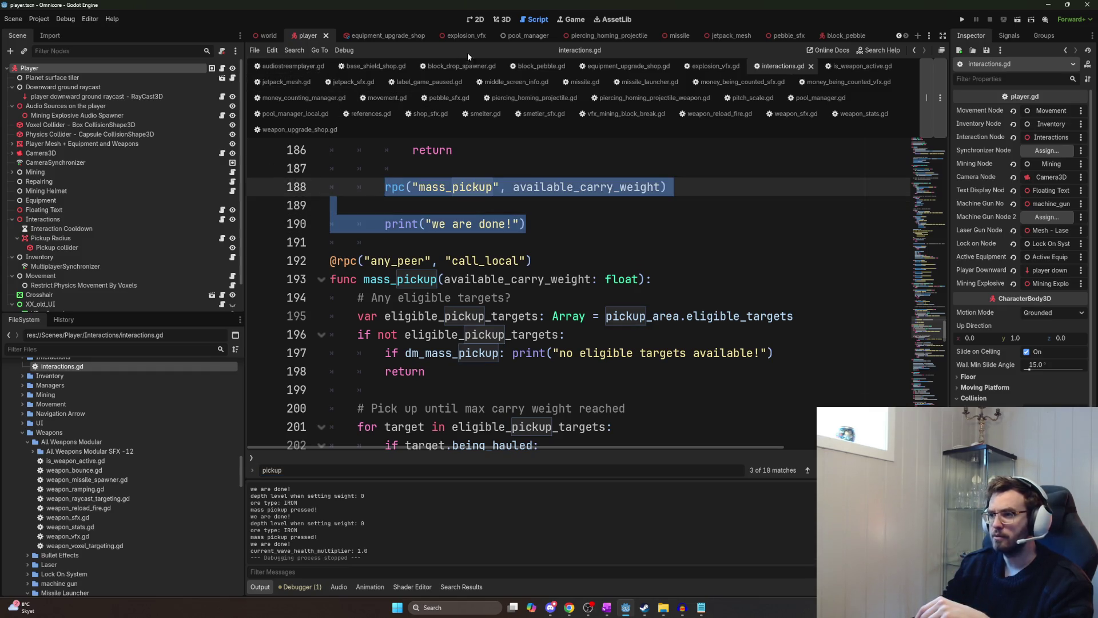
pyautogui.click(779, 36)
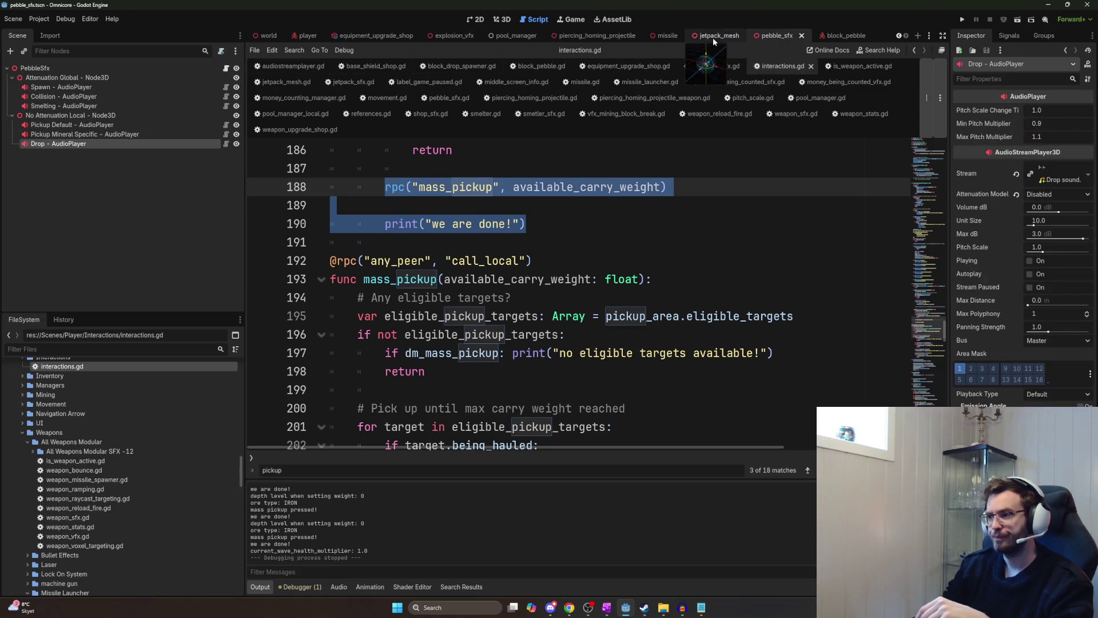
# Open the block_pebble scene's script, block_pebble.gd.
pyautogui.click(844, 35)
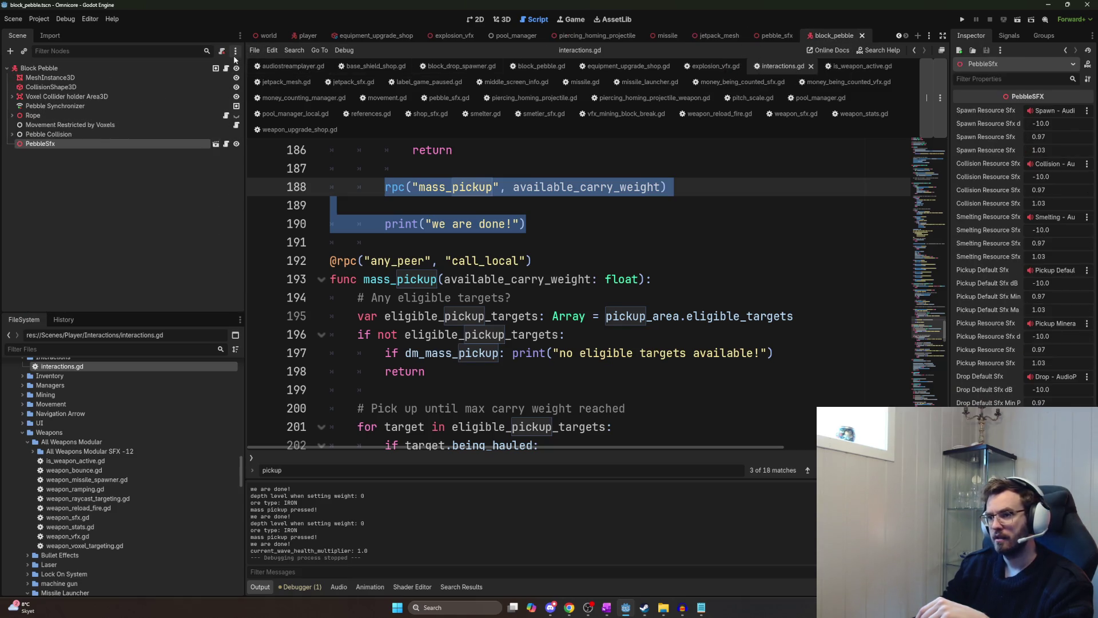
pyautogui.click(226, 68)
pyautogui.click(533, 187)
# Search block_pebble.gd for 'unhandled' to read the drop code, then run the project.
pyautogui.hotkey('ctrl', 'f')
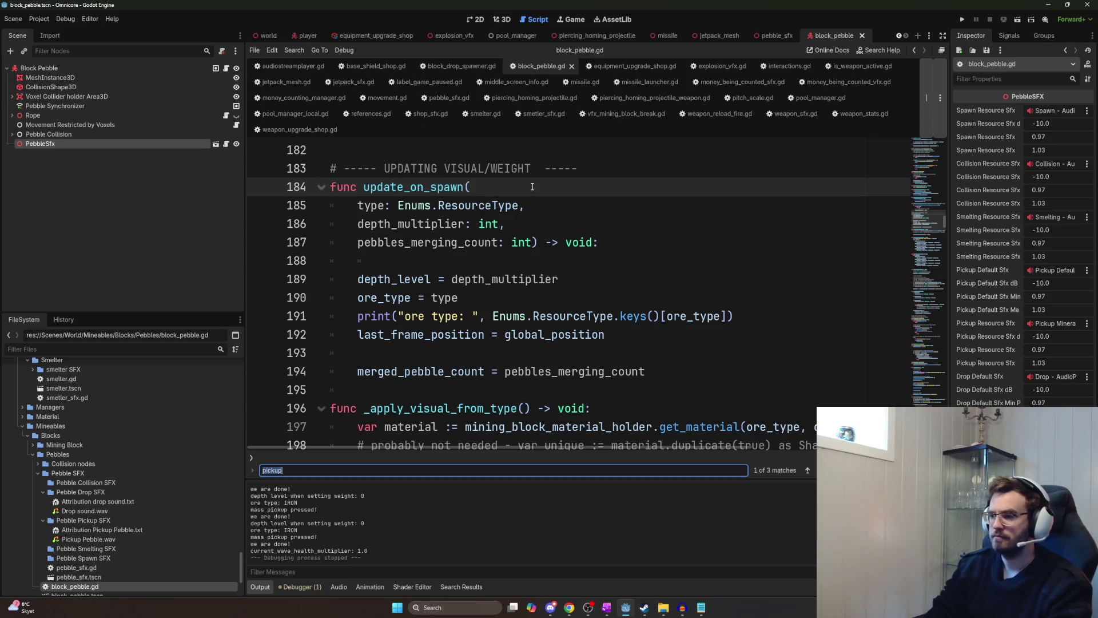
pyautogui.write('unhandled')
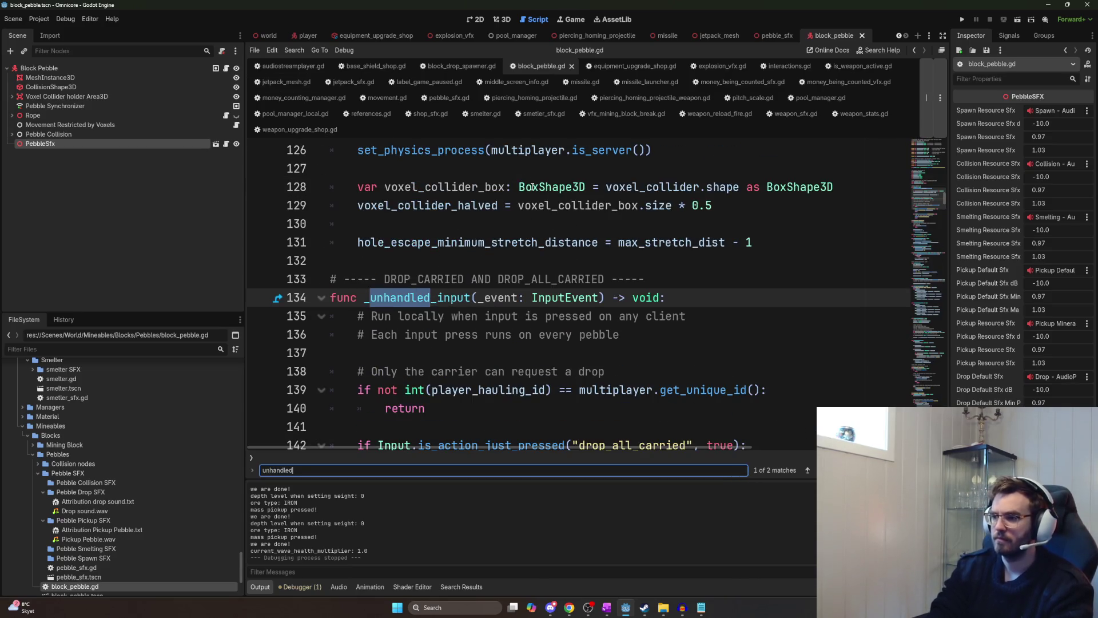
pyautogui.scroll(-3, 622, 397)
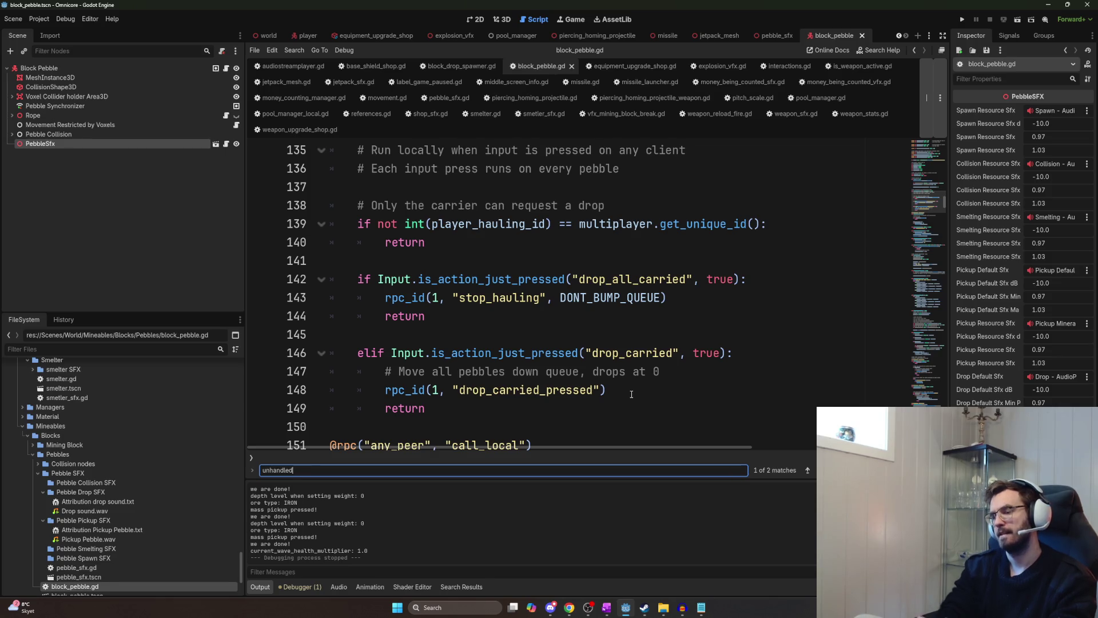
pyautogui.press('F5')
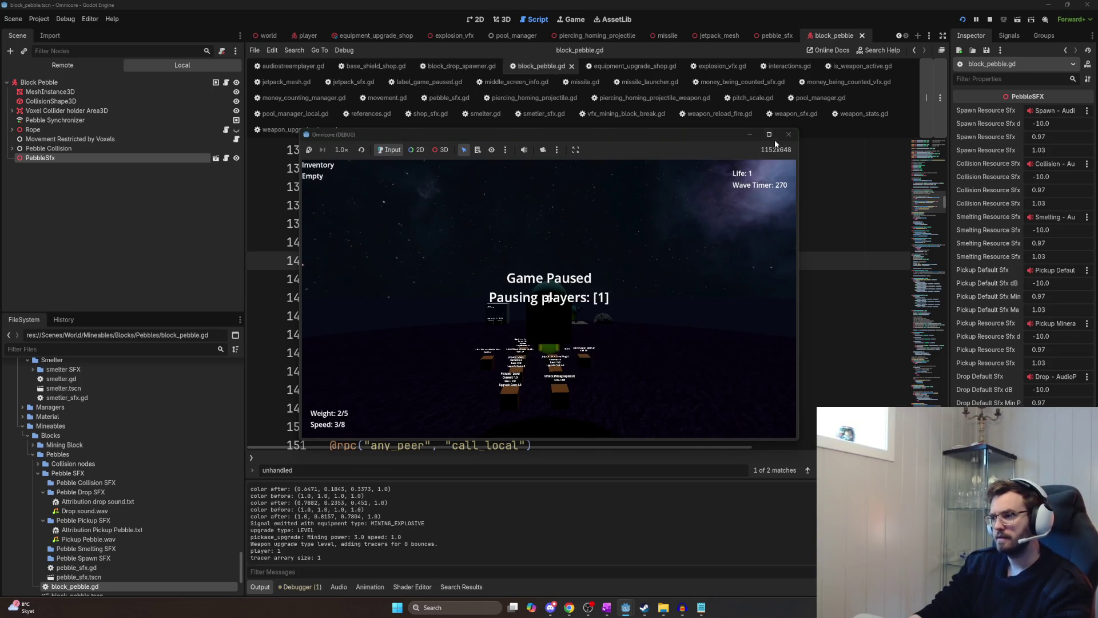
# Maximize the game window and mine down through the rock floor into the pit.
pyautogui.click(769, 135)
pyautogui.press('Escape')
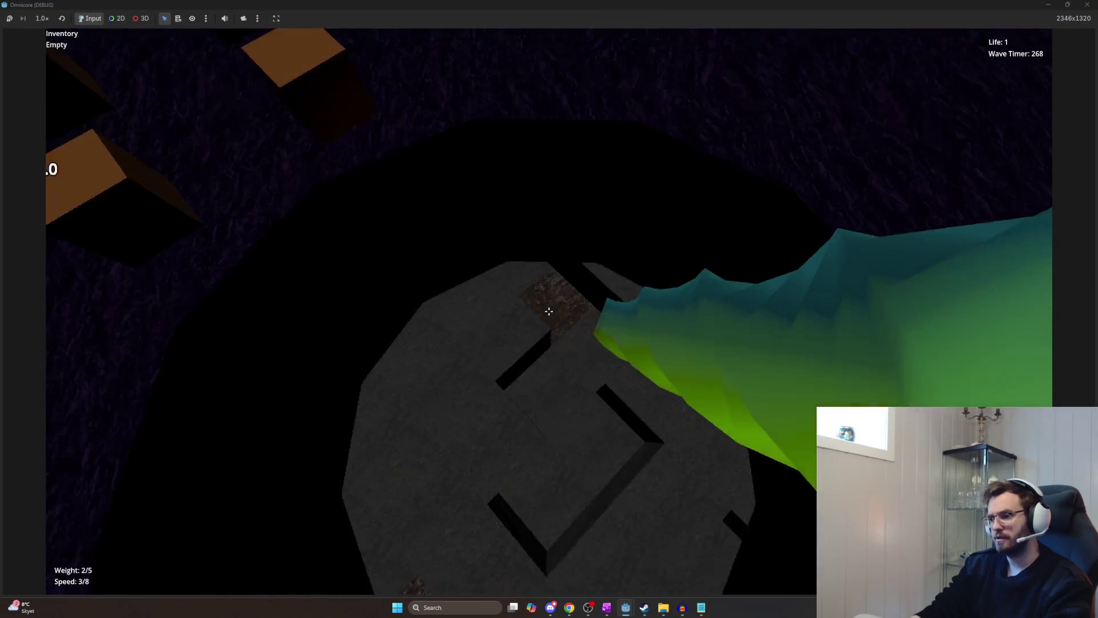
pyautogui.click(550, 311)
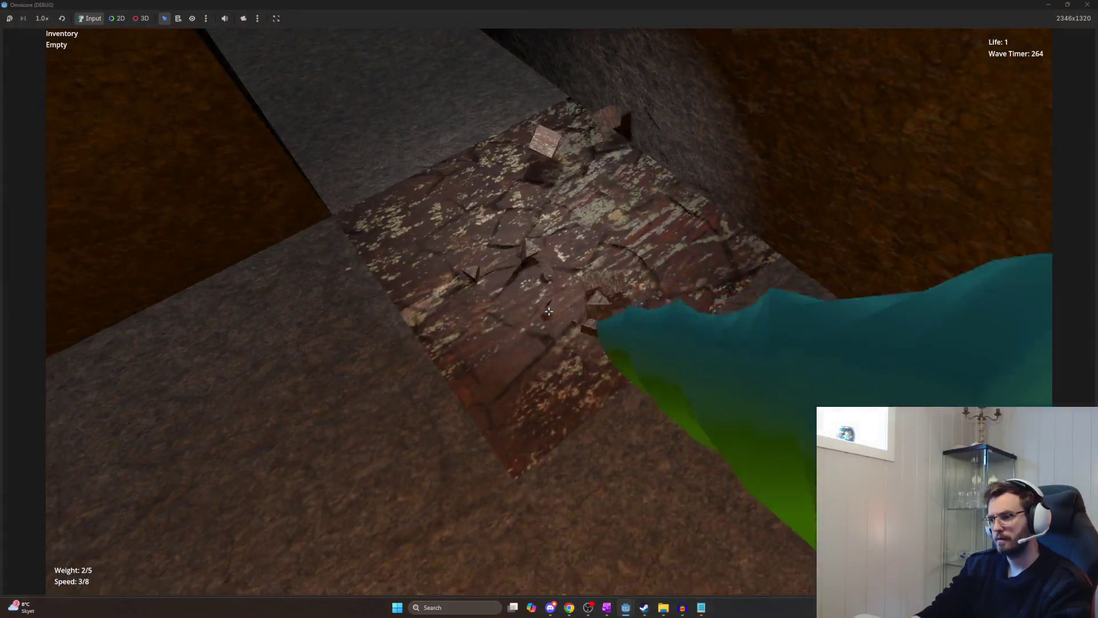
pyautogui.click(549, 312)
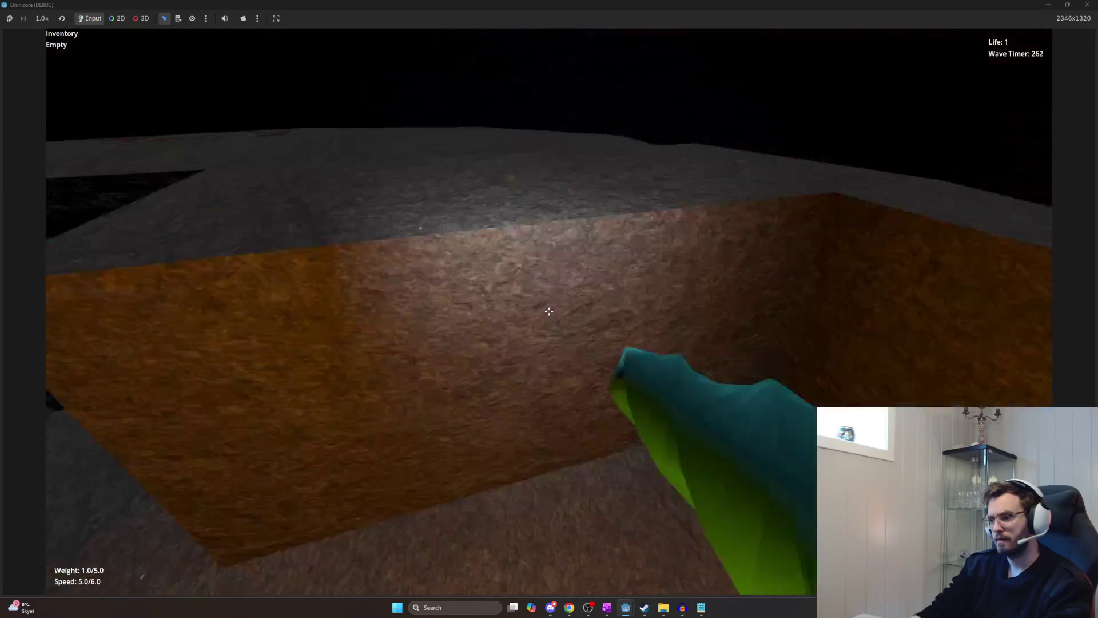
pyautogui.click(549, 312)
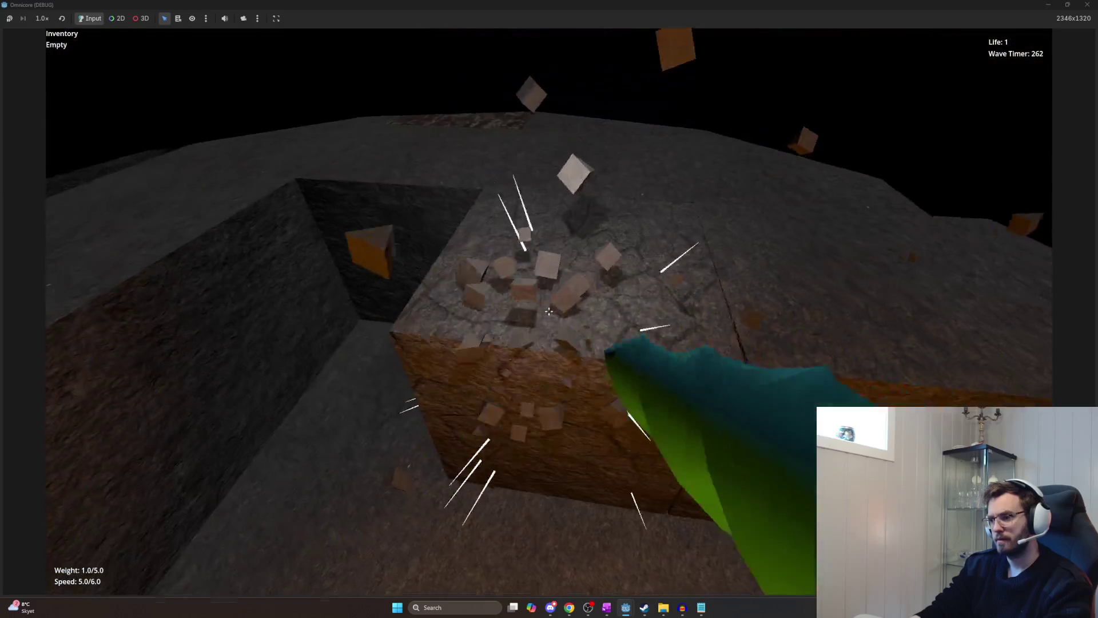
pyautogui.click(549, 312)
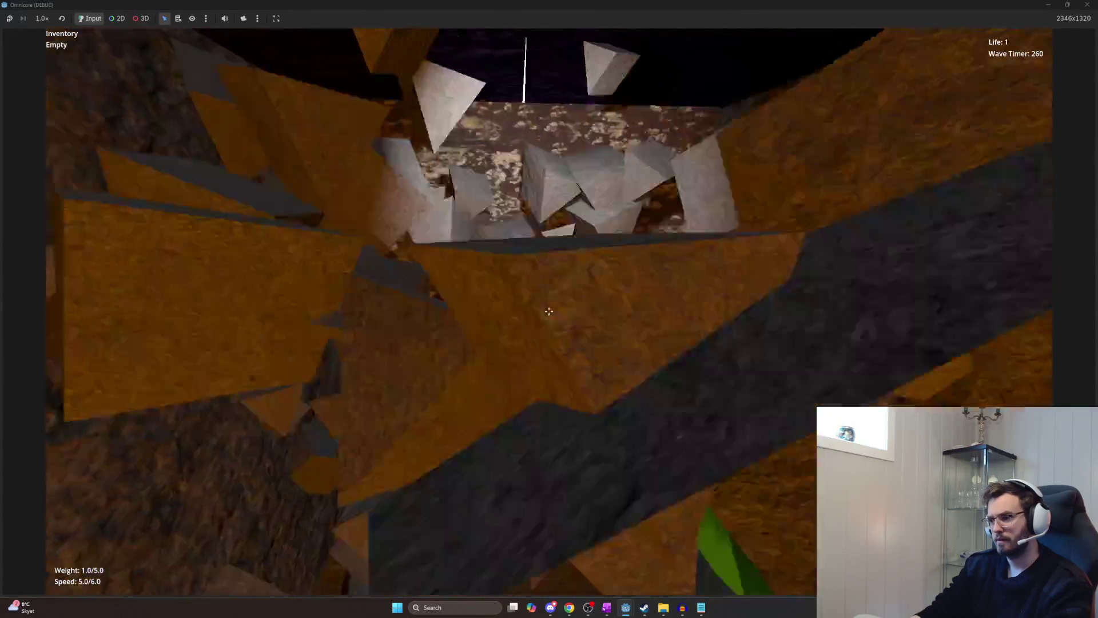
pyautogui.click(549, 311)
pyautogui.click(549, 311)
pyautogui.click(549, 311)
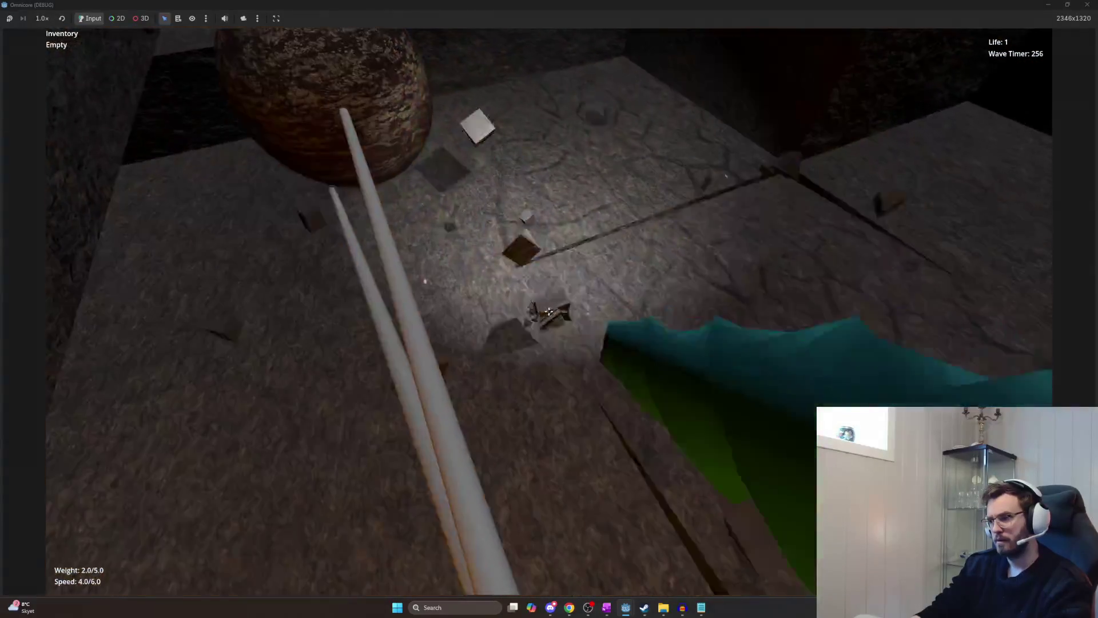
pyautogui.click(550, 312)
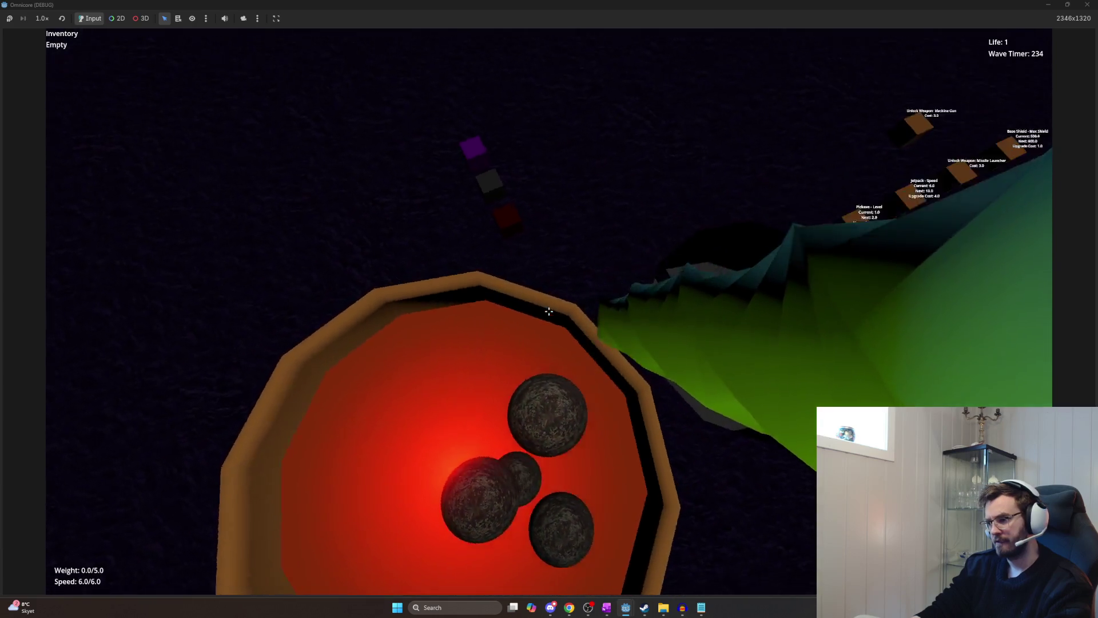
# Upgrade the pickaxe to level 2 at the crate and start mining down the shaft.
pyautogui.press('w')
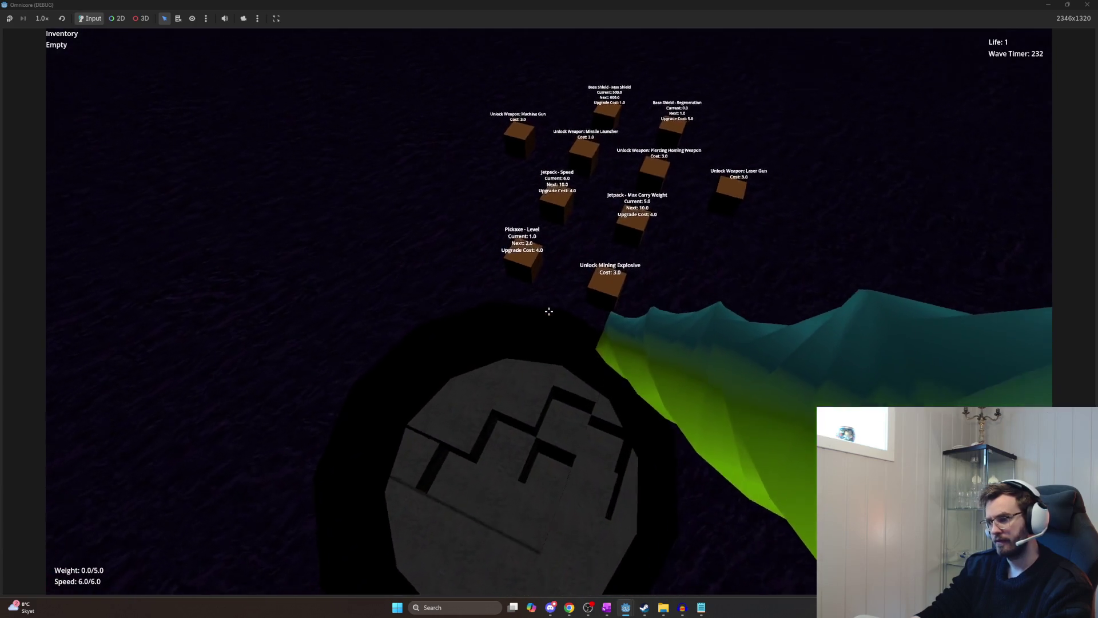
pyautogui.press('w')
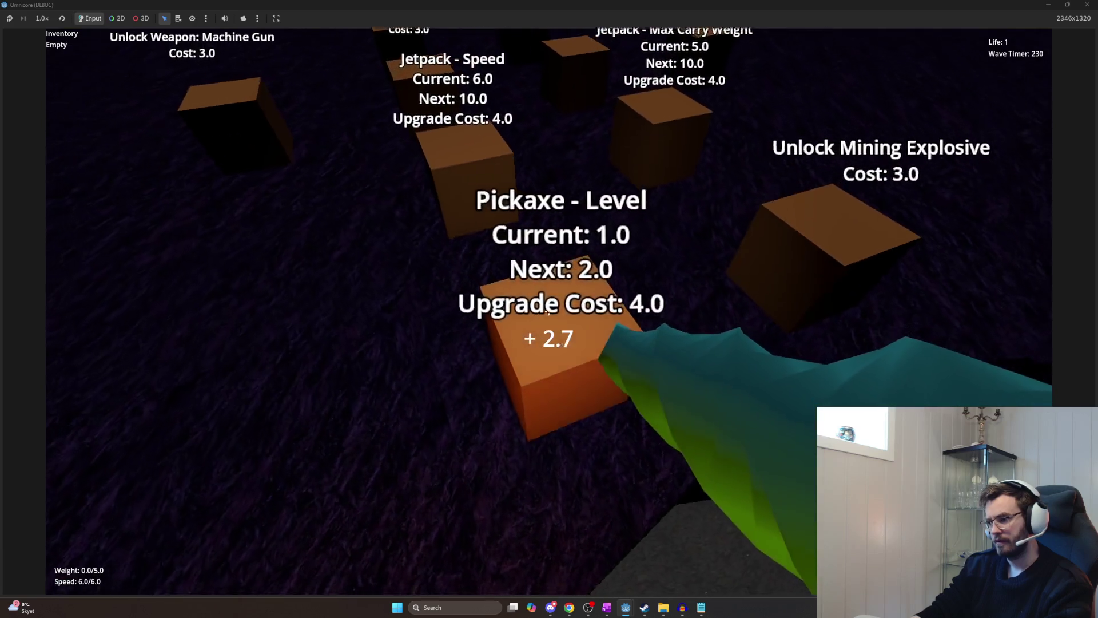
pyautogui.press('w')
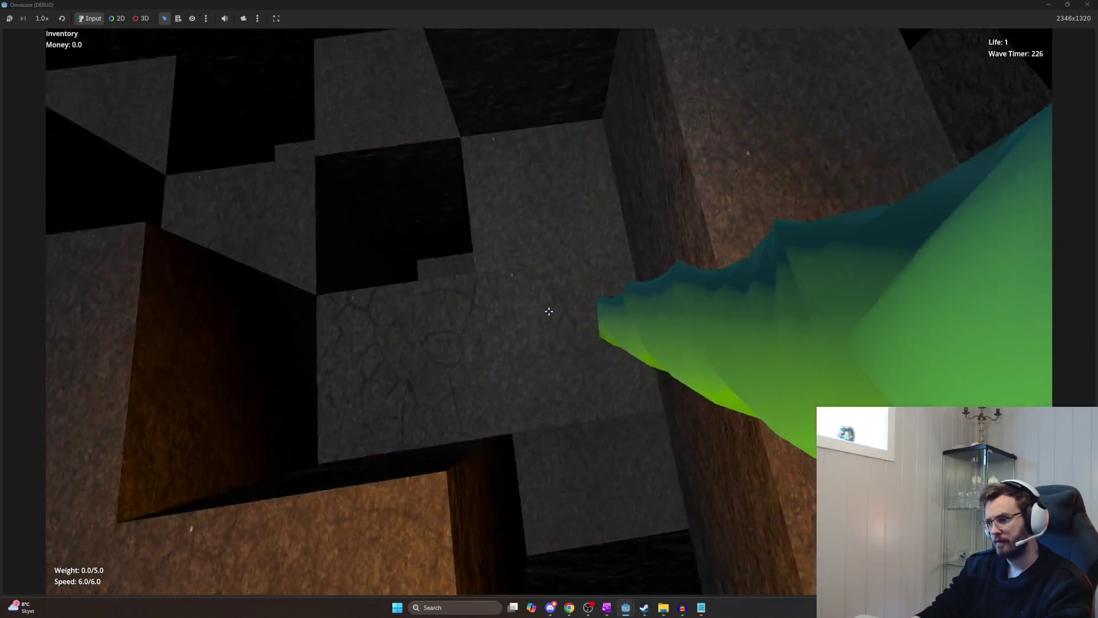
pyautogui.click(549, 311)
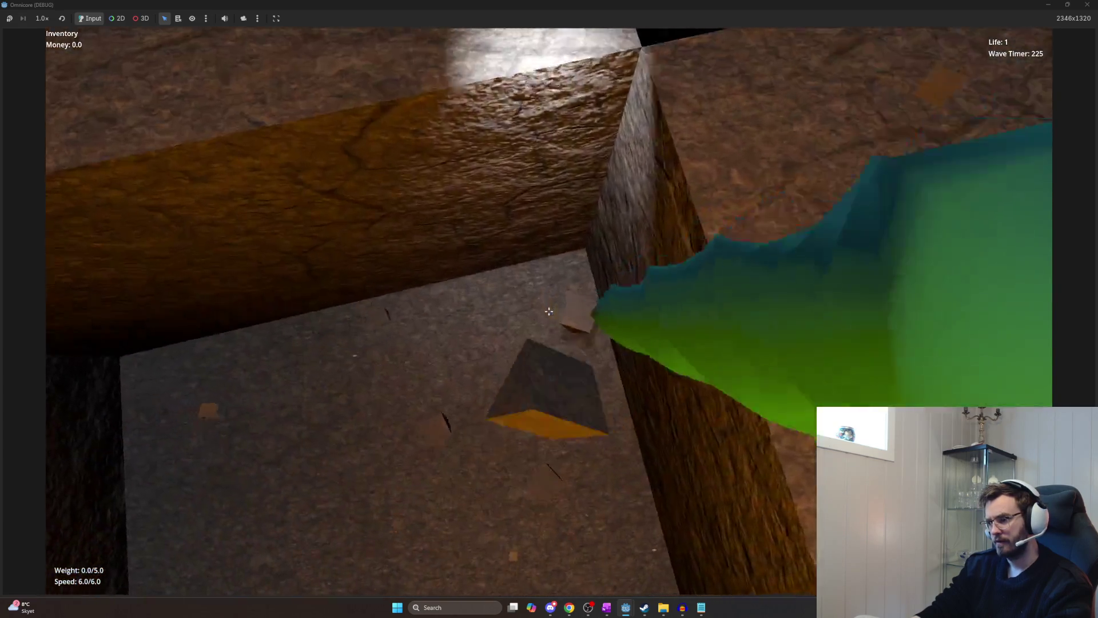
pyautogui.click(549, 311)
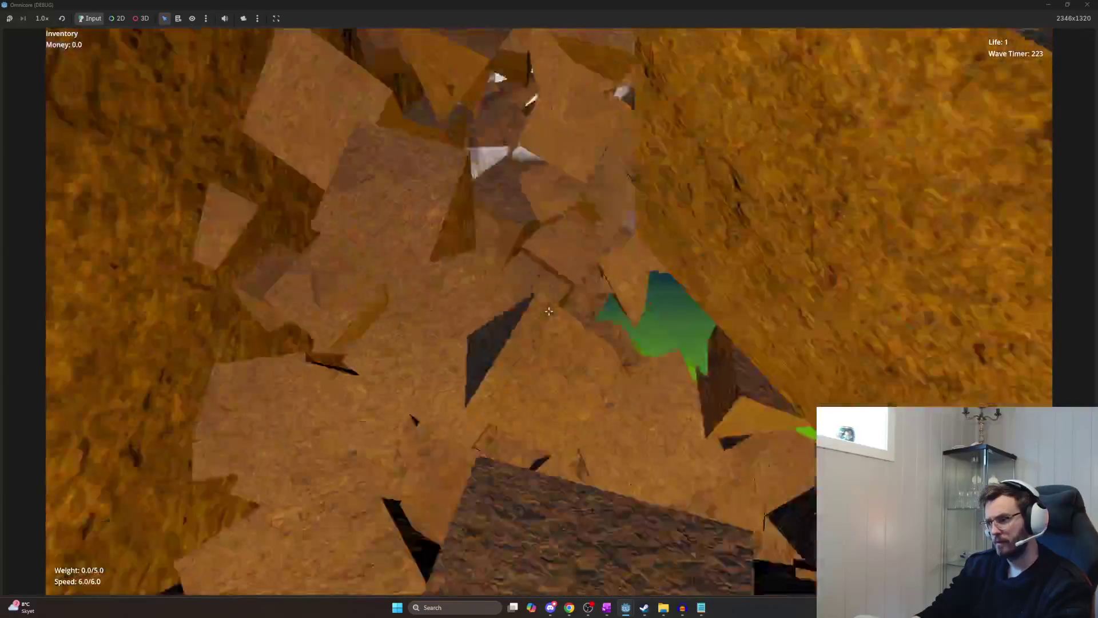
pyautogui.click(549, 311)
pyautogui.click(549, 312)
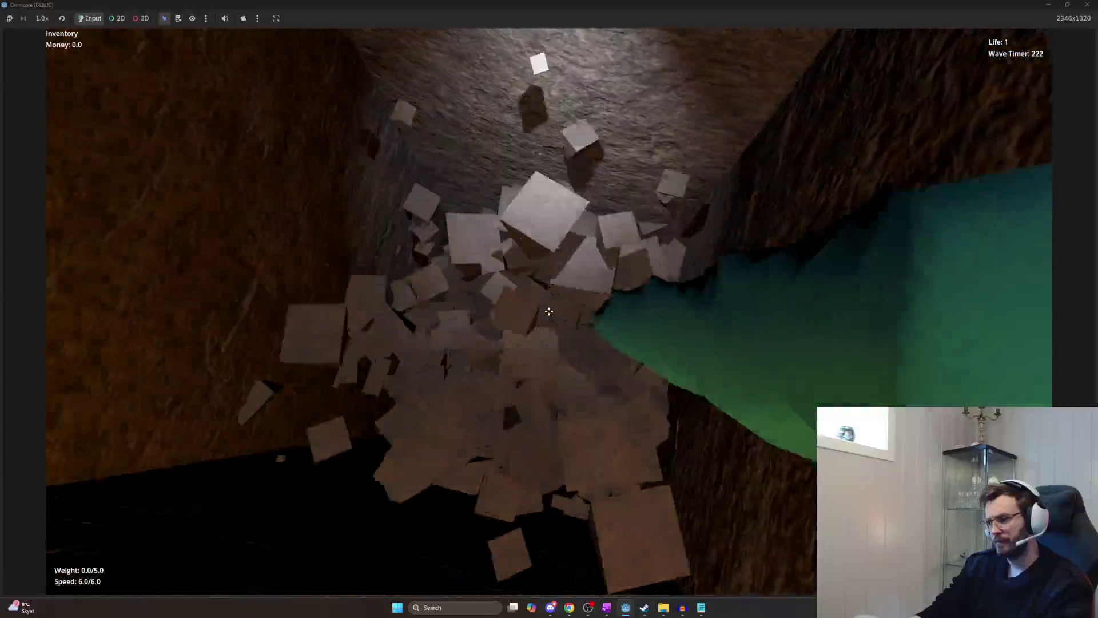
pyautogui.click(548, 311)
# Dig deeper into the pebble chamber collecting pebbles to 4.0 weight, then return to block_pebble.gd.
pyautogui.click(549, 311)
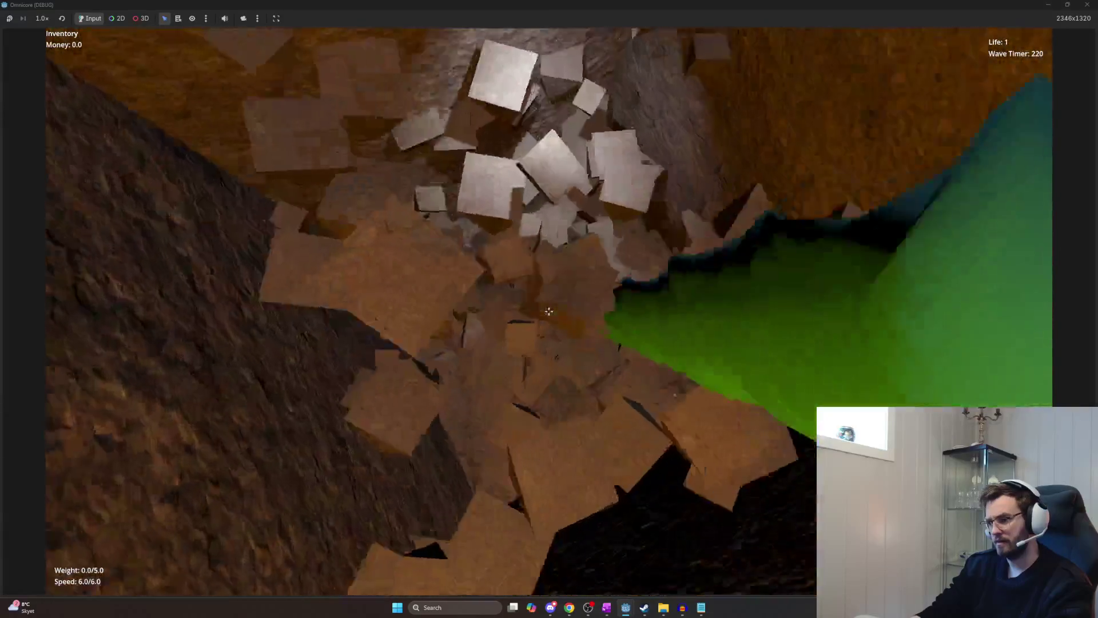
pyautogui.click(549, 311)
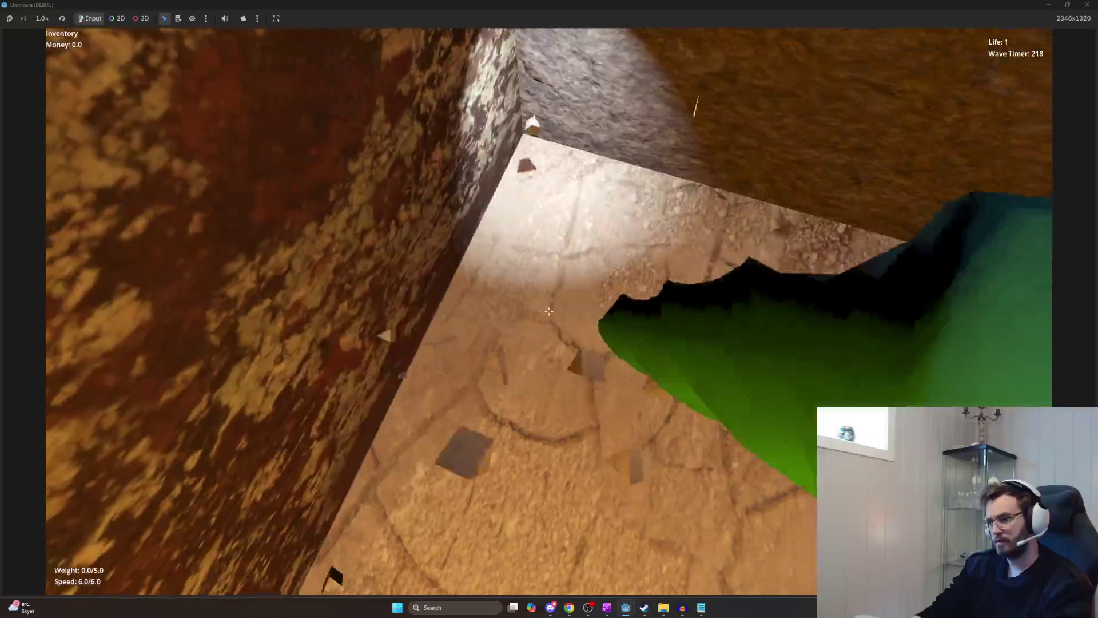
pyautogui.click(549, 311)
pyautogui.click(549, 311)
pyautogui.click(549, 311)
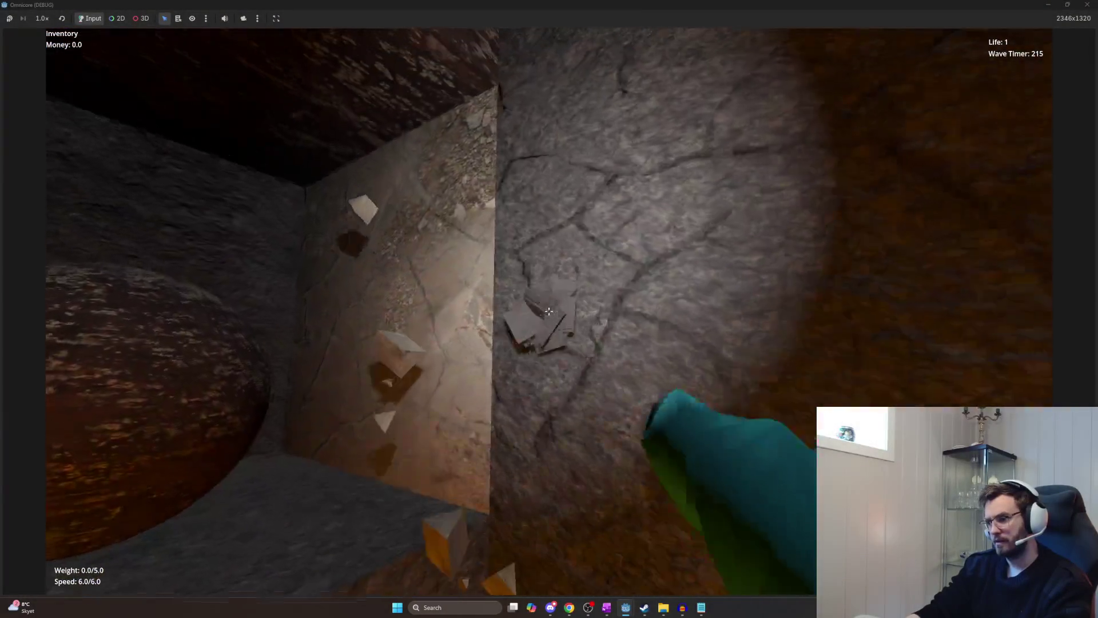
pyautogui.click(549, 312)
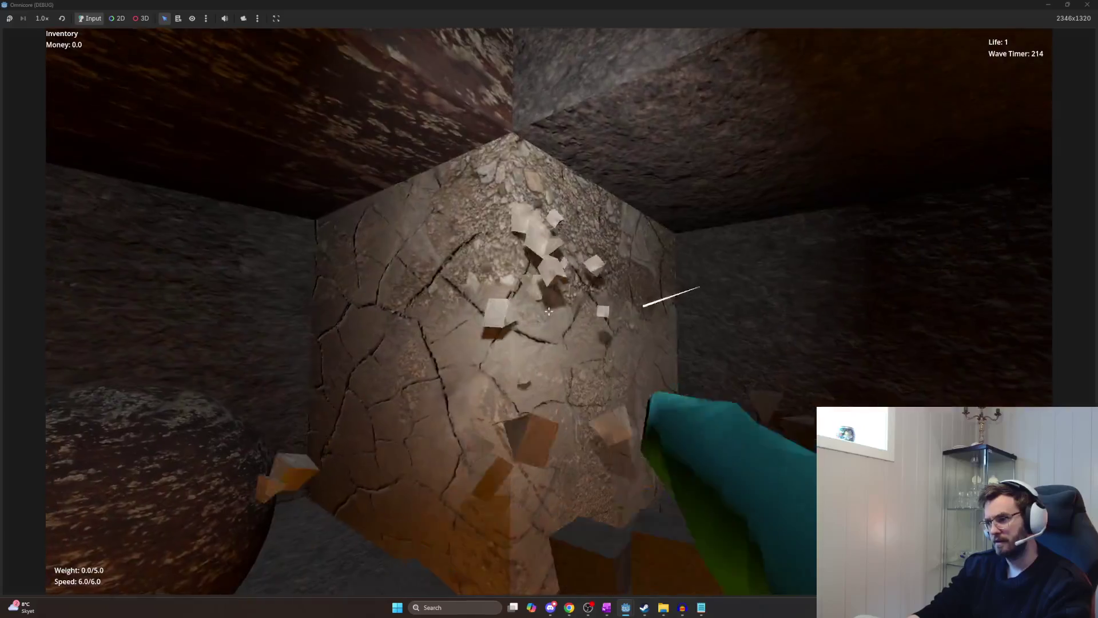
pyautogui.click(549, 311)
pyautogui.click(548, 311)
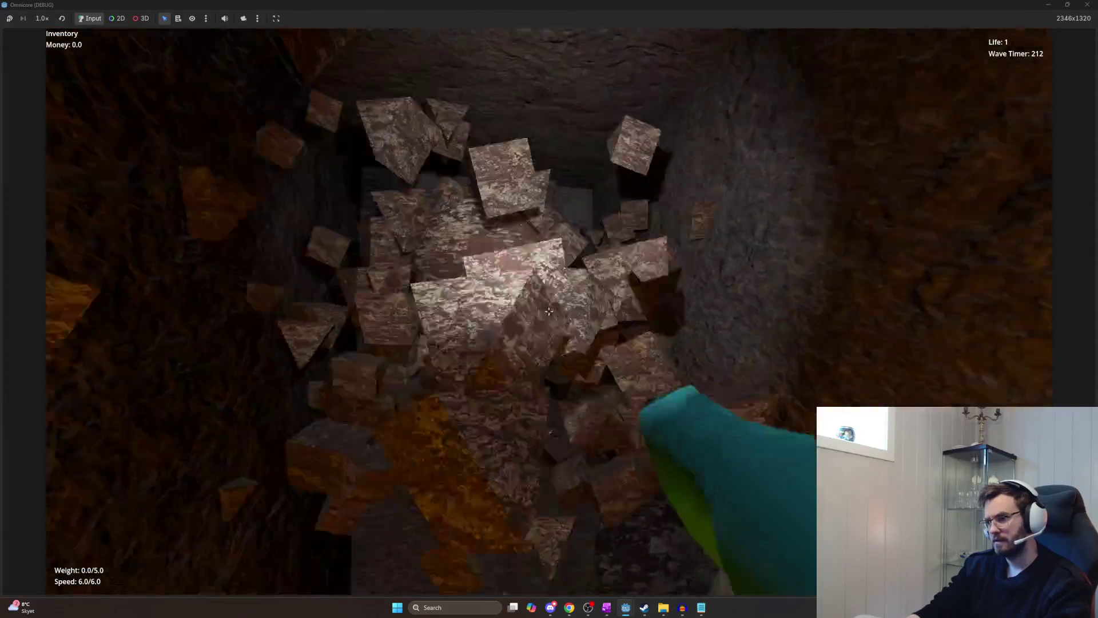
pyautogui.click(549, 311)
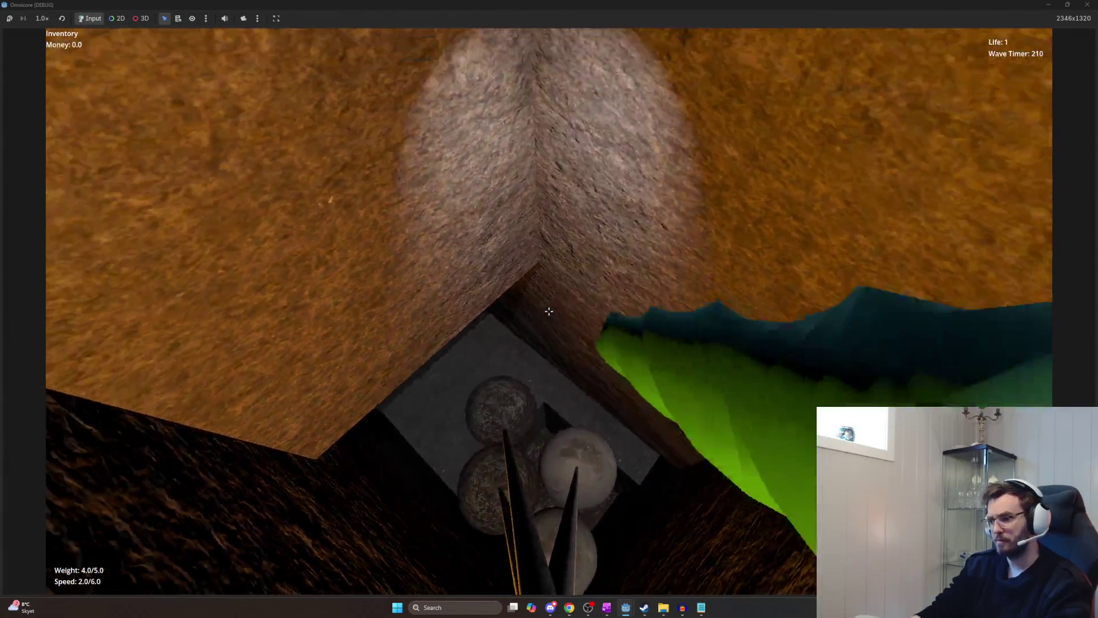
pyautogui.press('F8')
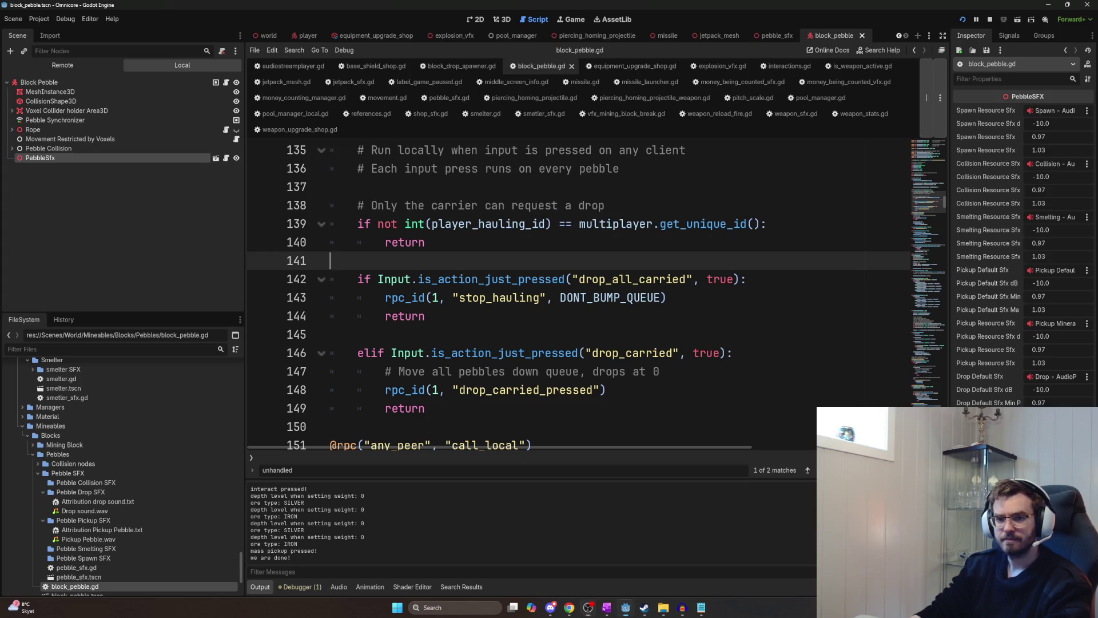
# Switch back to the running Omnicore game and mine another cave wall block while carrying four pebbles.
pyautogui.hotkey('alt', 'Tab')
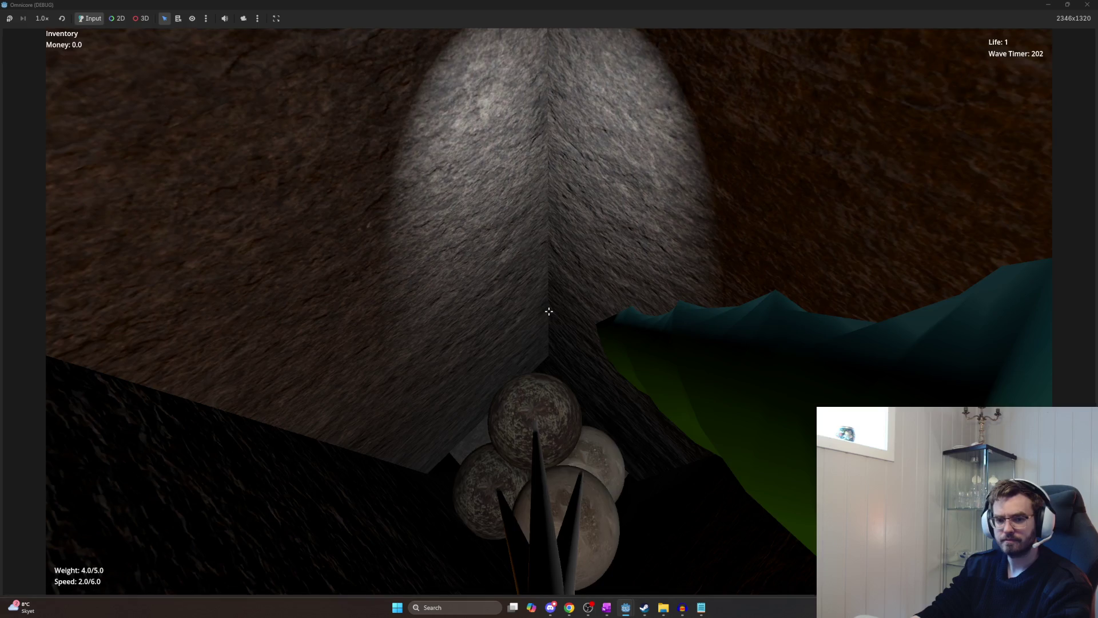
pyautogui.hotkey('alt', 'Tab')
pyautogui.press('Tab')
pyautogui.press('Tab')
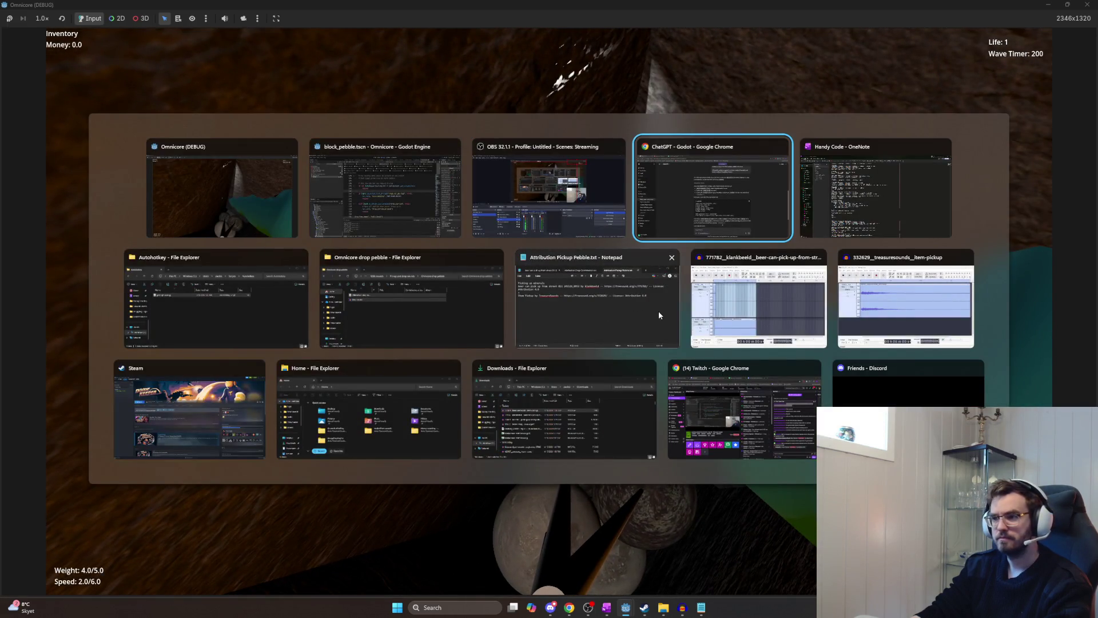
pyautogui.hotkey('shift', 'Tab')
pyautogui.hotkey('shift', 'Tab')
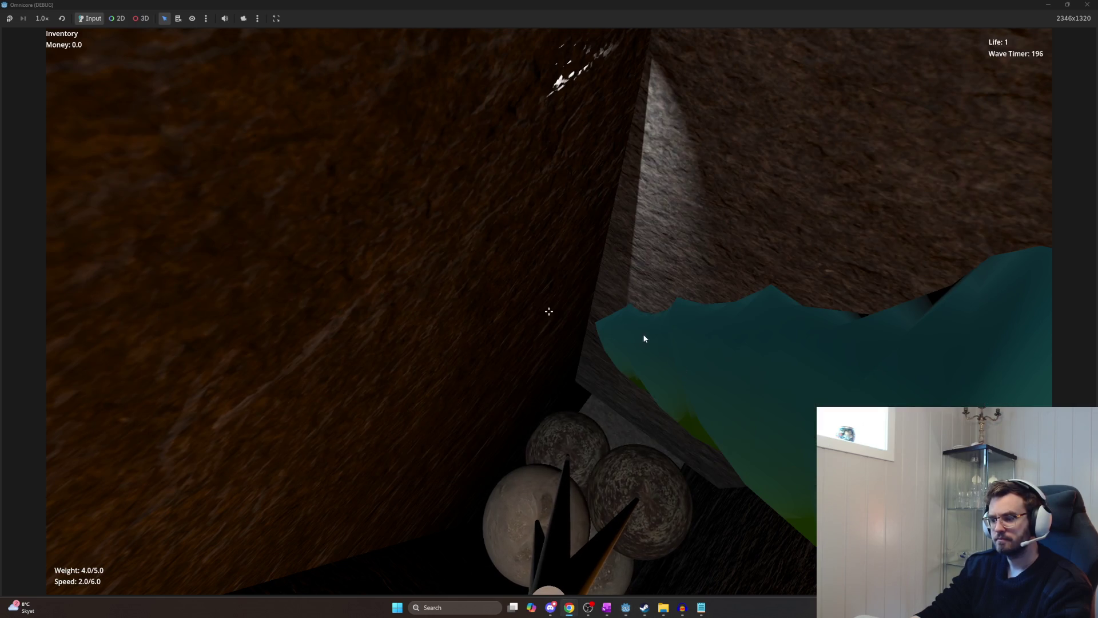
pyautogui.click(643, 339)
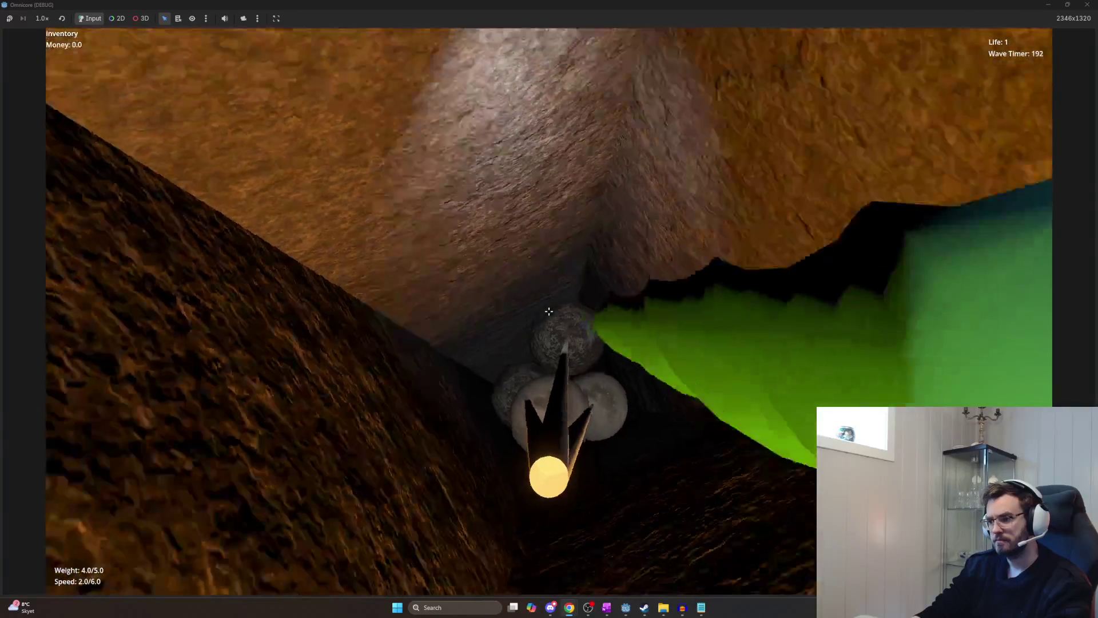
pyautogui.click(549, 311)
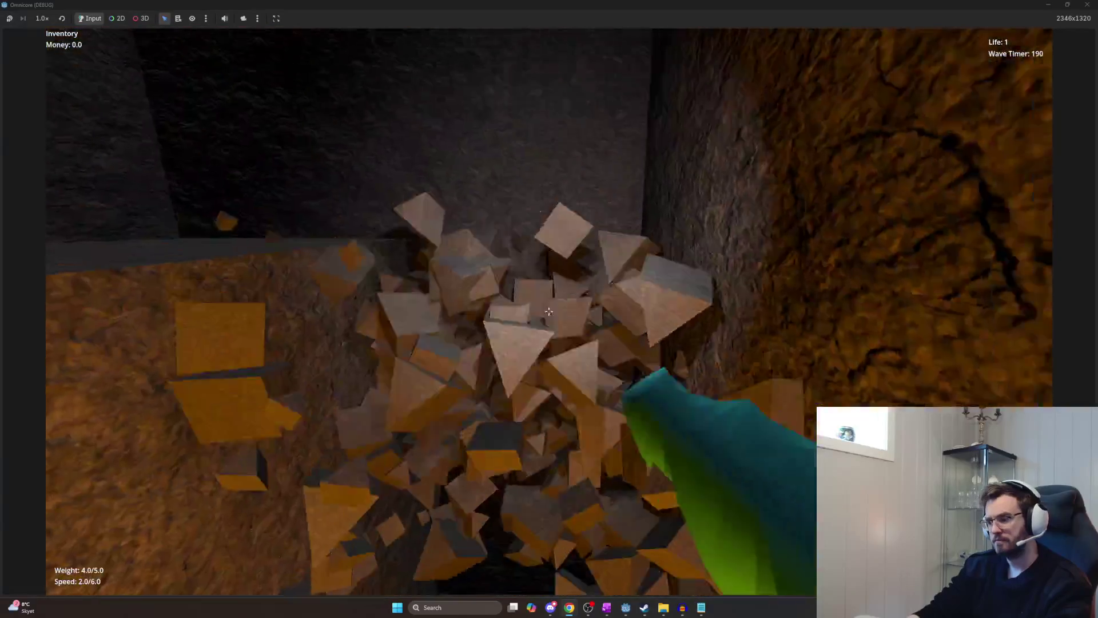
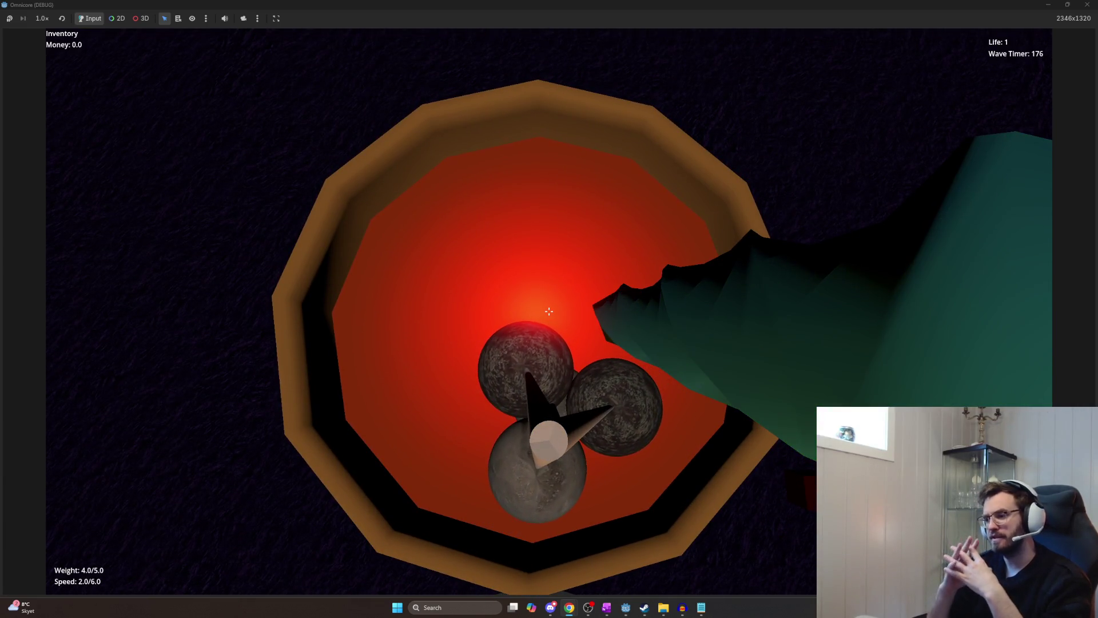
# Drop all carried pebbles into the smelter bowl and step back from it.
pyautogui.click(549, 311)
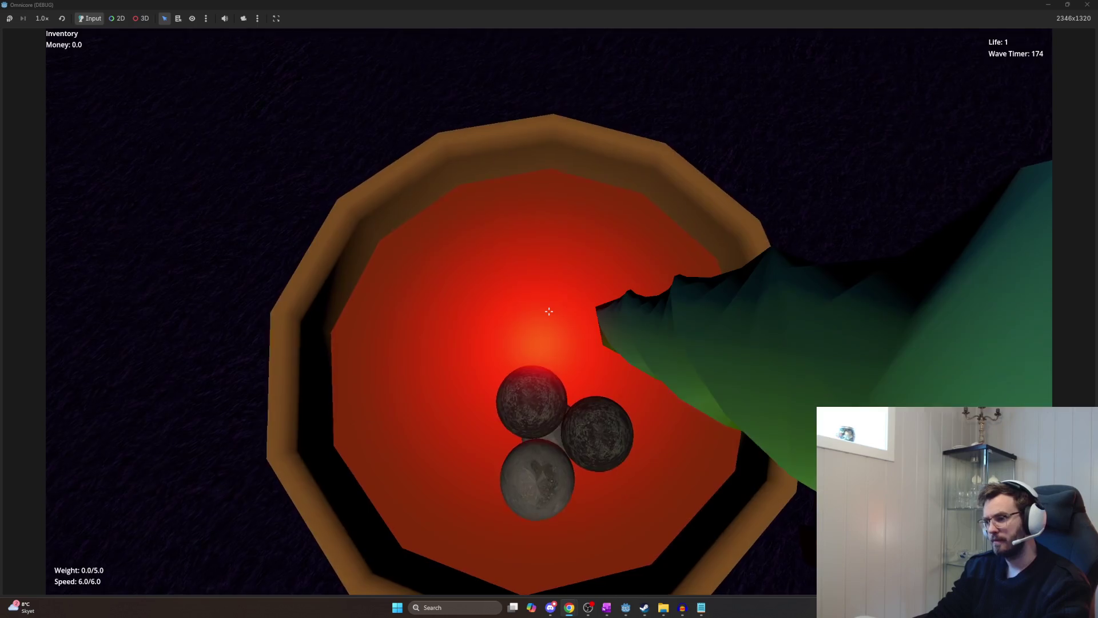
pyautogui.press('s')
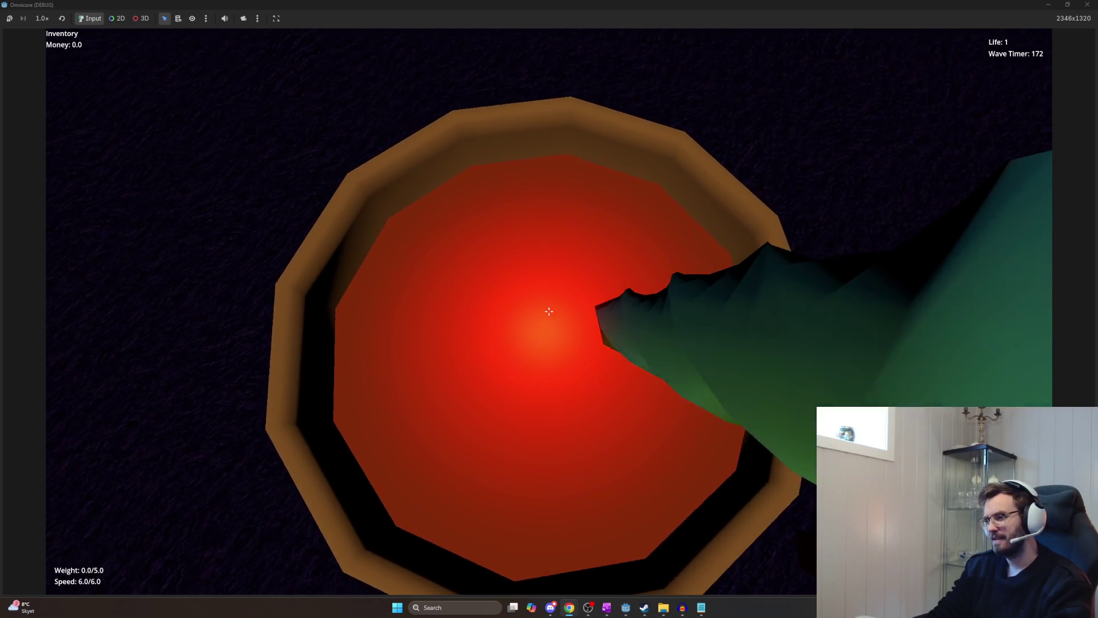
pyautogui.press('s')
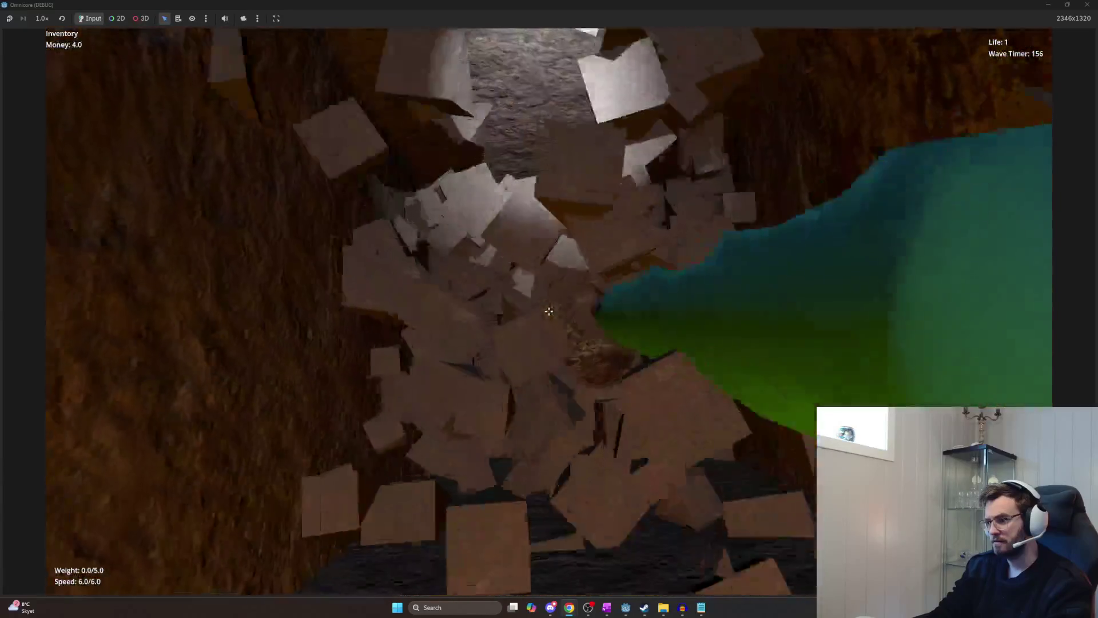
# Switch from the Omnicore game back to the Godot editor window.
pyautogui.hotkey('alt', 'Tab')
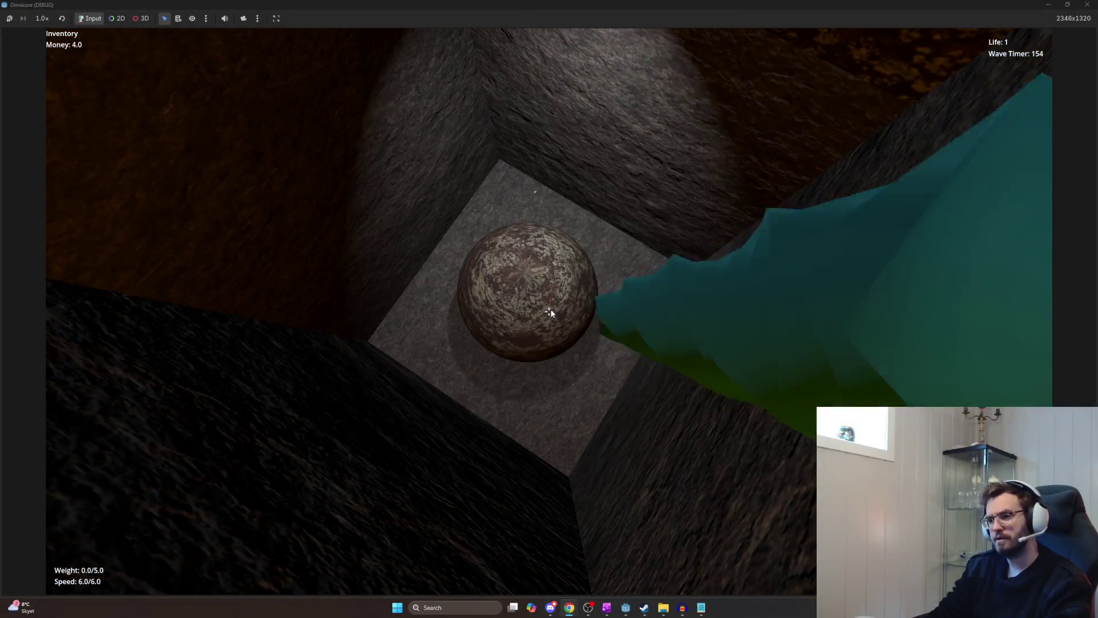
pyautogui.hotkey('alt', 'Tab')
pyautogui.press('Tab')
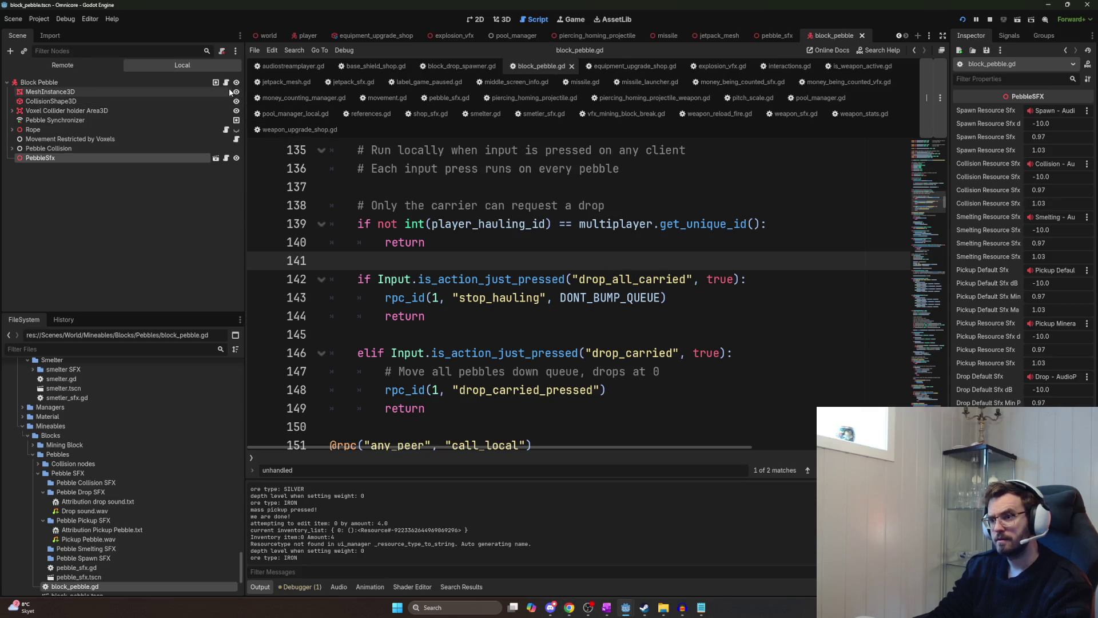
# Search block_pebble.gd for 'silver' to review the SILVER ore handling.
pyautogui.click(425, 242)
pyautogui.hotkey('ctrl', 'f')
pyautogui.write('silver')
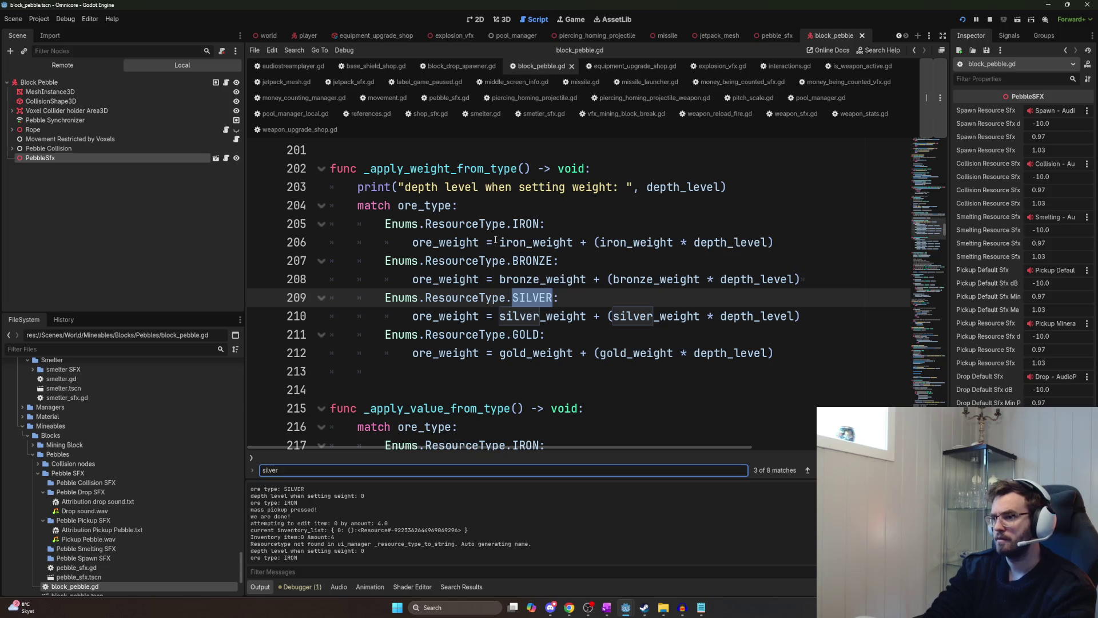
# Inspect the Block Pebble root node's properties, then switch to smelter.gd.
pyautogui.click(114, 83)
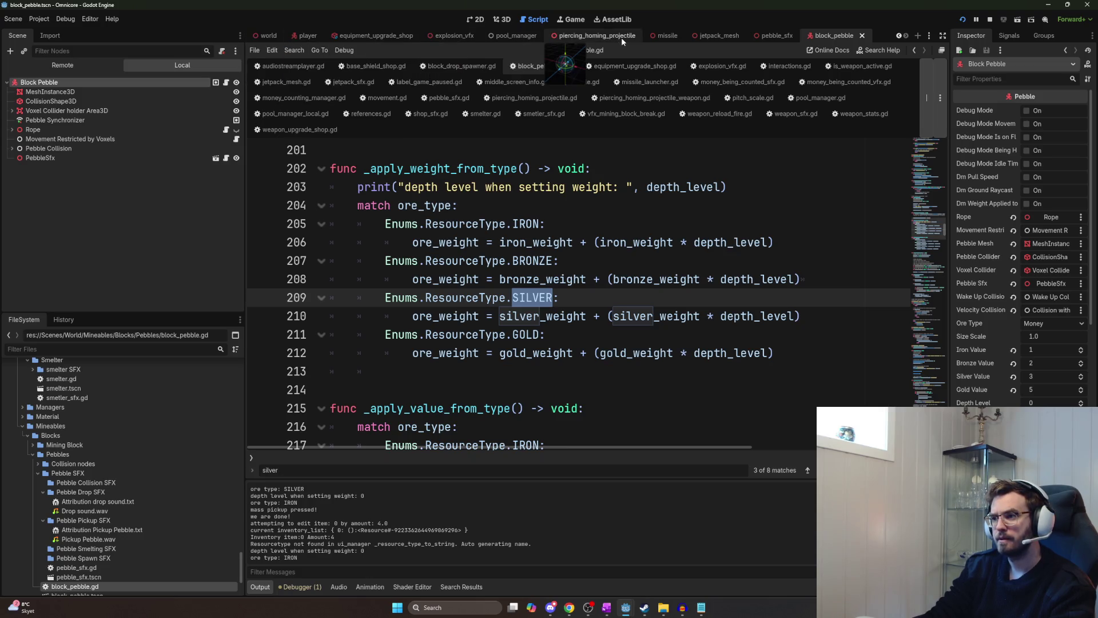
pyautogui.click(600, 266)
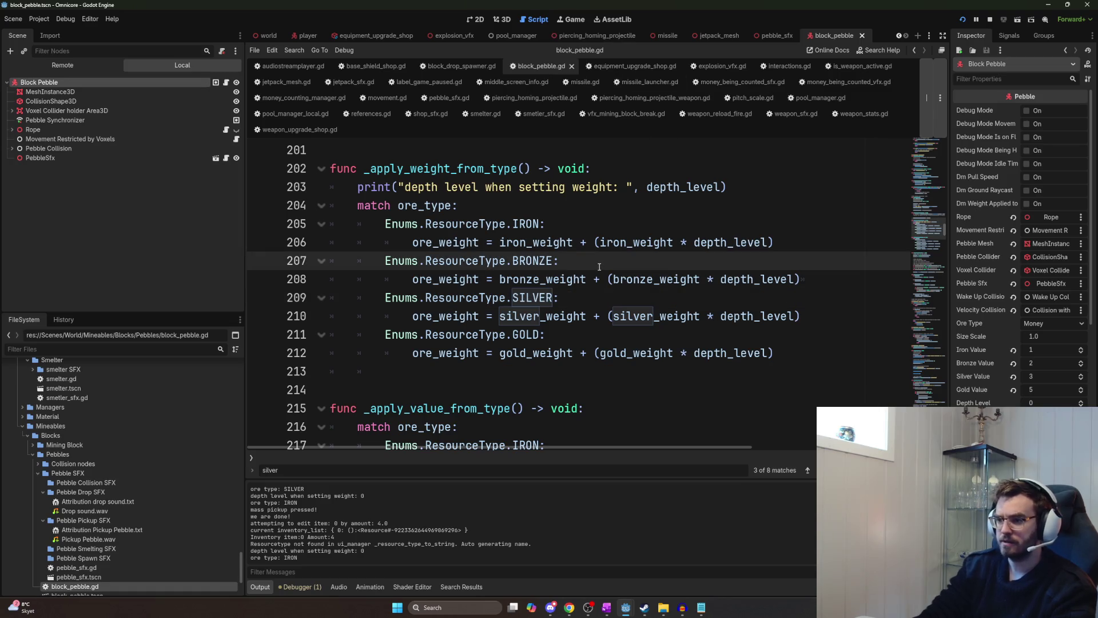
pyautogui.hotkey('alt', 'Left')
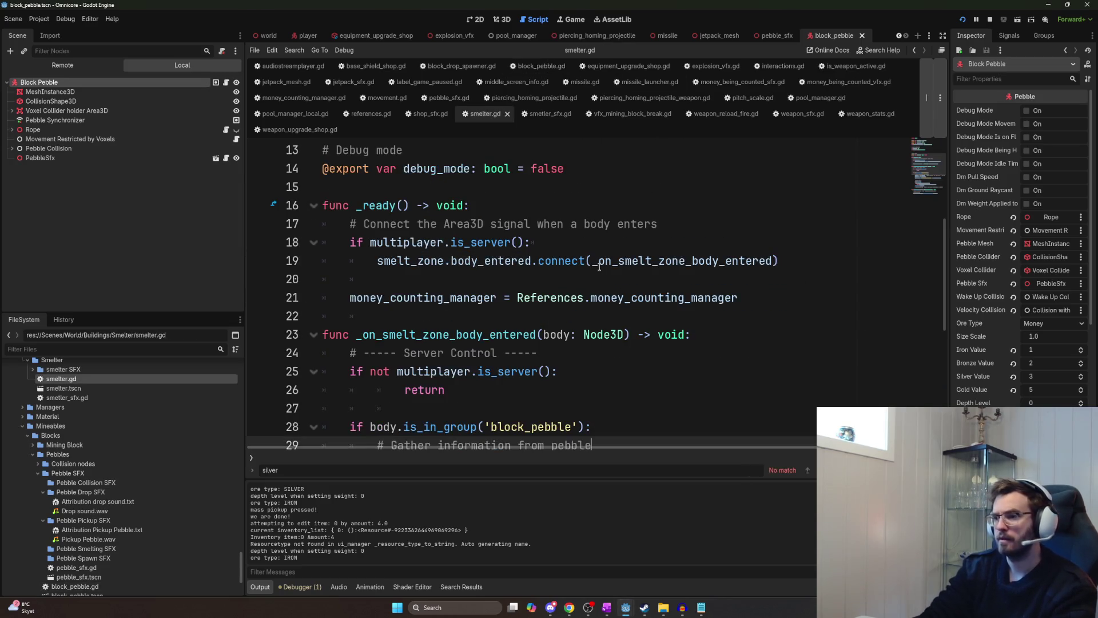
pyautogui.scroll(-5, 601, 298)
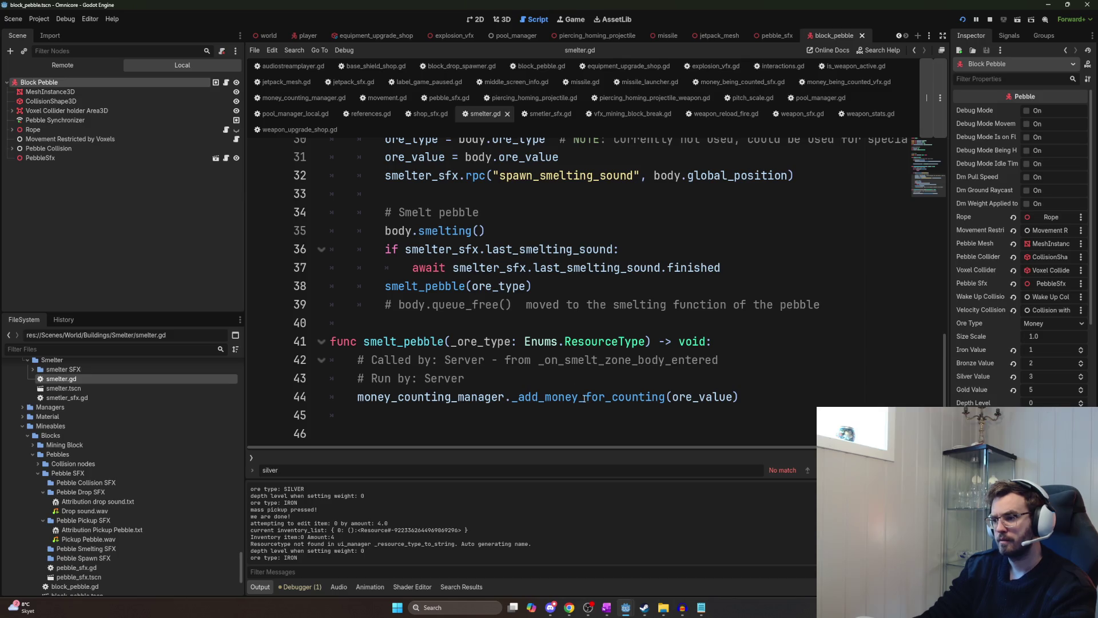
pyautogui.doubleClick(689, 399)
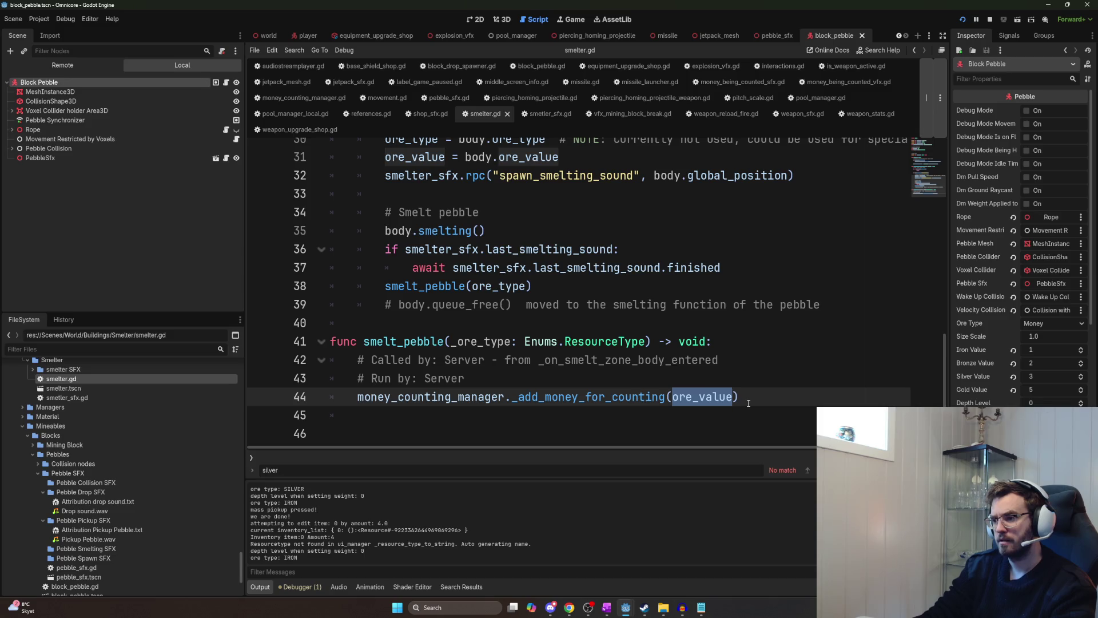
pyautogui.scroll(1, 703, 380)
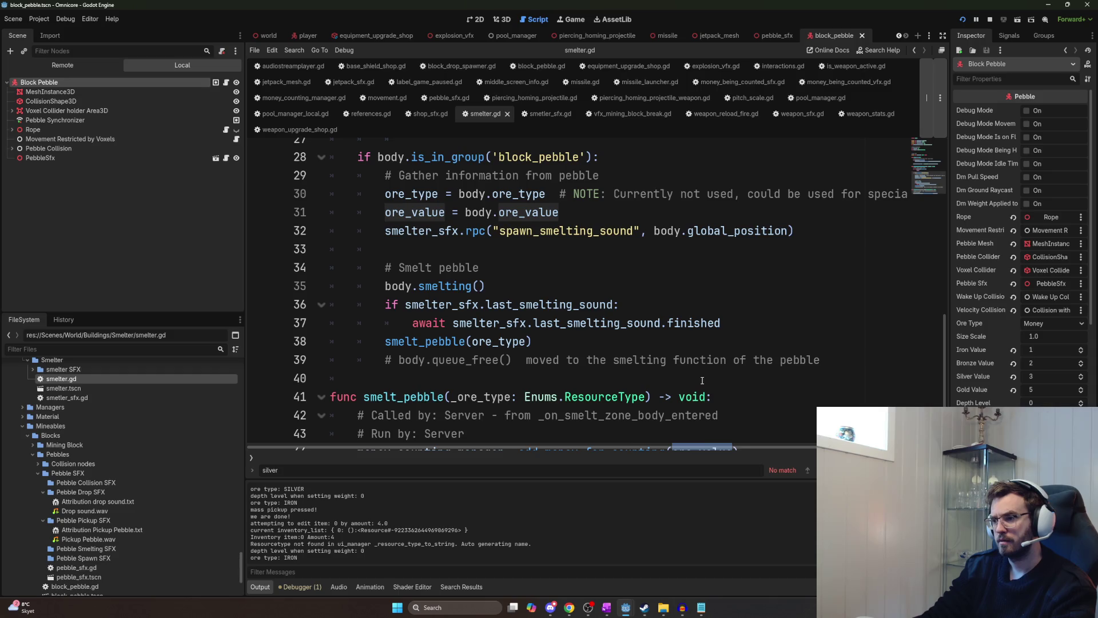
pyautogui.scroll(2, 454, 225)
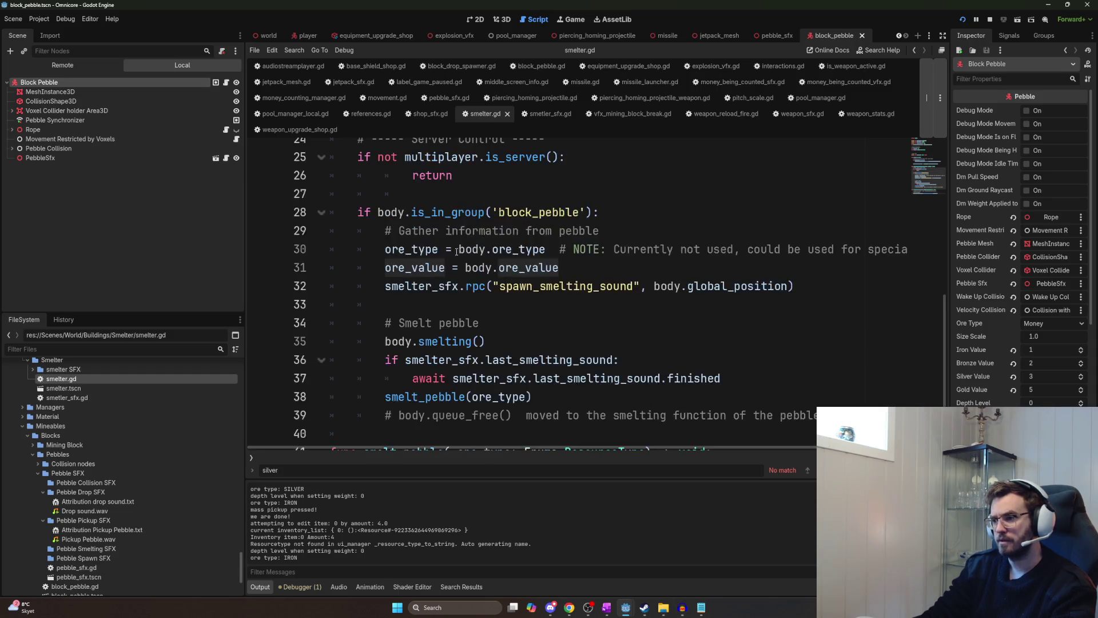
pyautogui.scroll(-1, 489, 314)
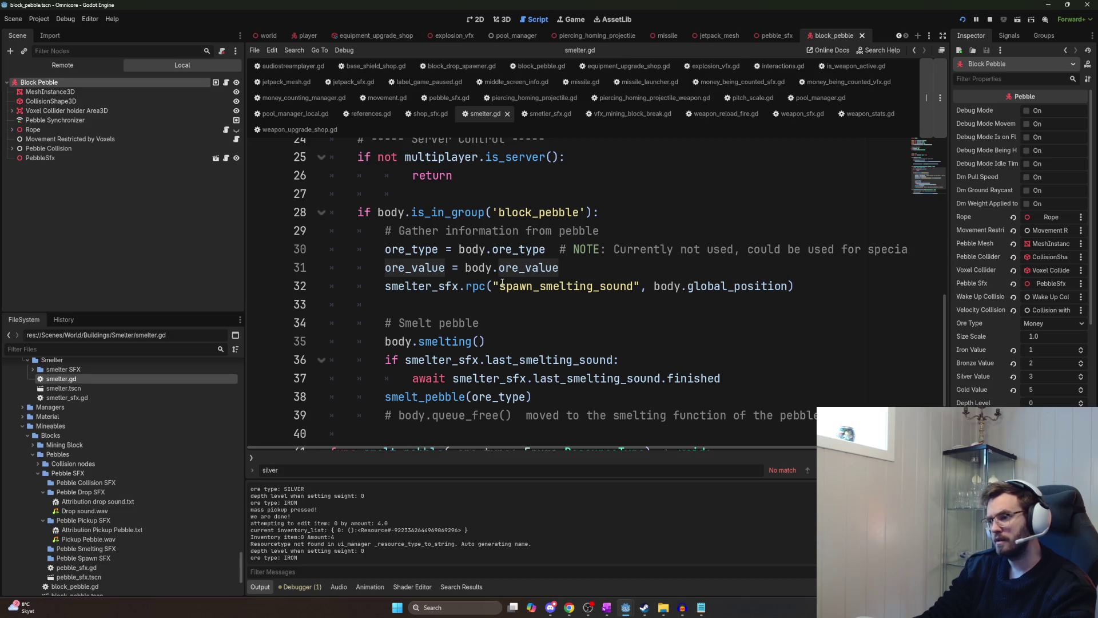
pyautogui.scroll(-1, 510, 279)
pyautogui.click(743, 326)
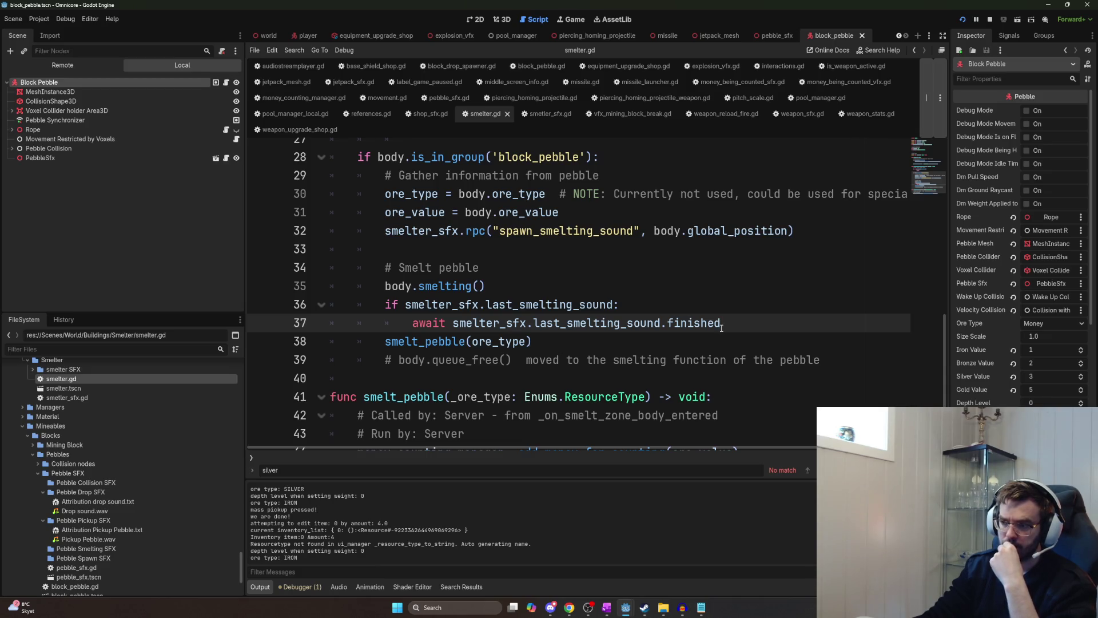
pyautogui.moveTo(721, 327)
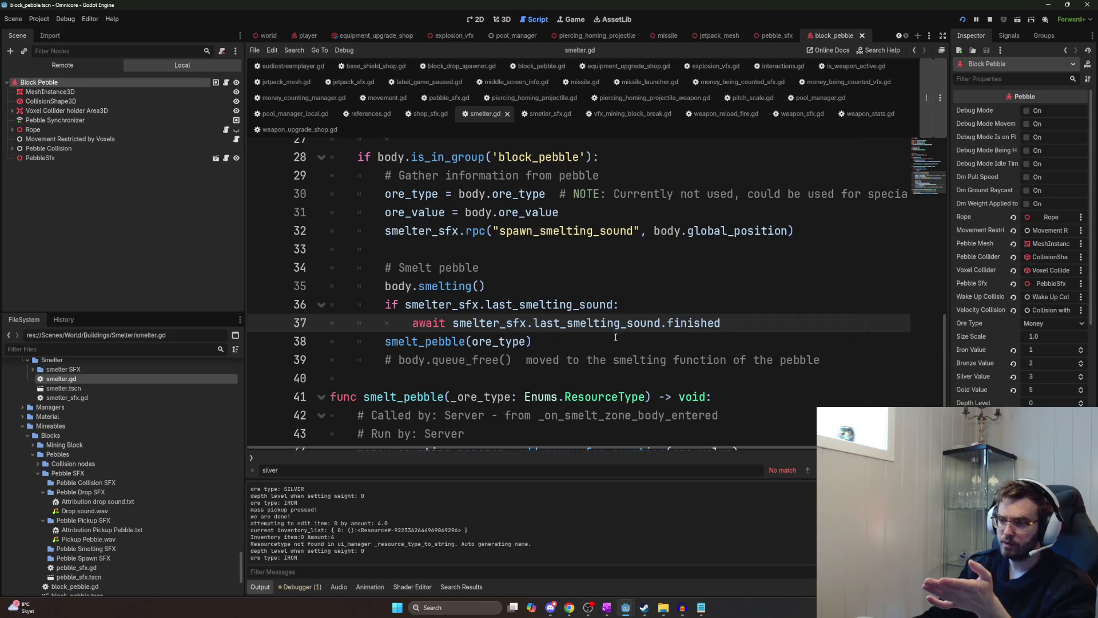
pyautogui.doubleClick(499, 342)
pyautogui.doubleClick(546, 326)
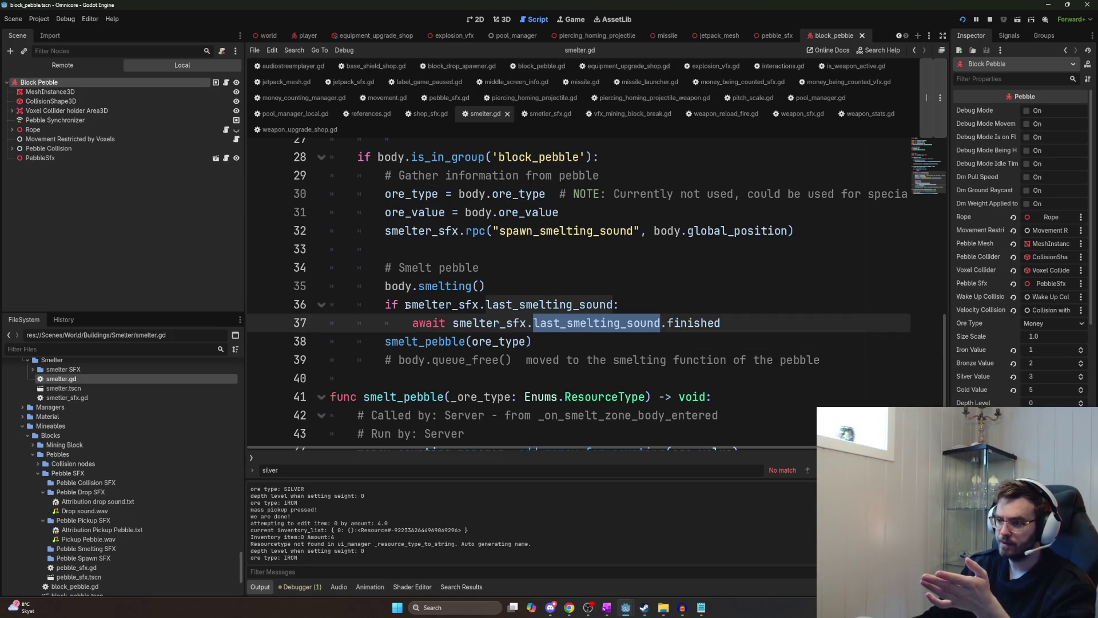
pyautogui.moveTo(406, 306); pyautogui.dragTo(633, 344)
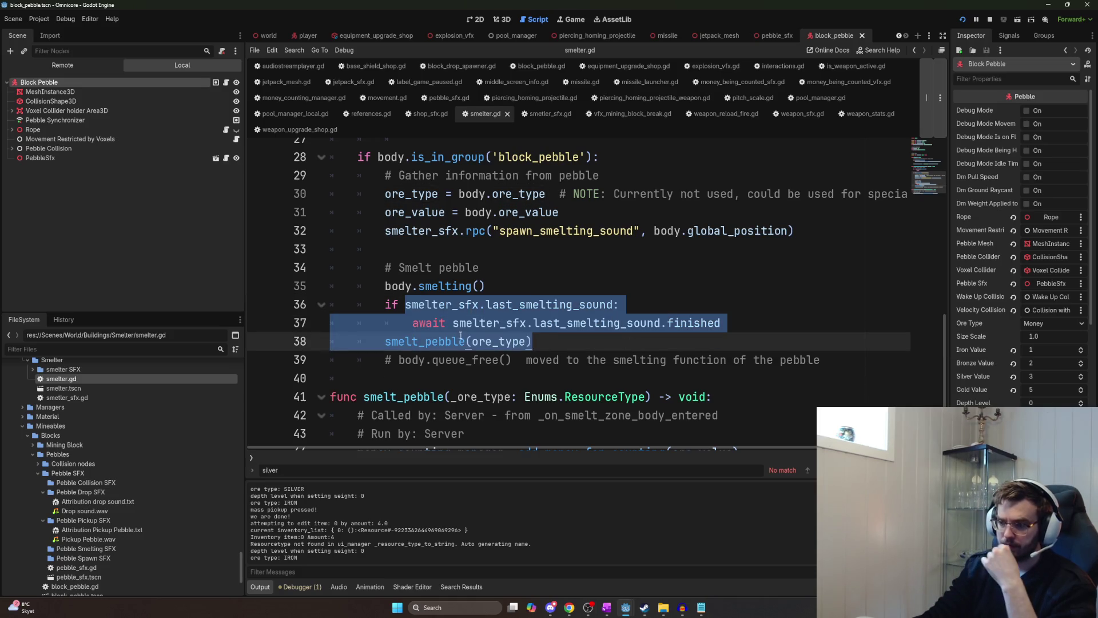
pyautogui.doubleClick(442, 342)
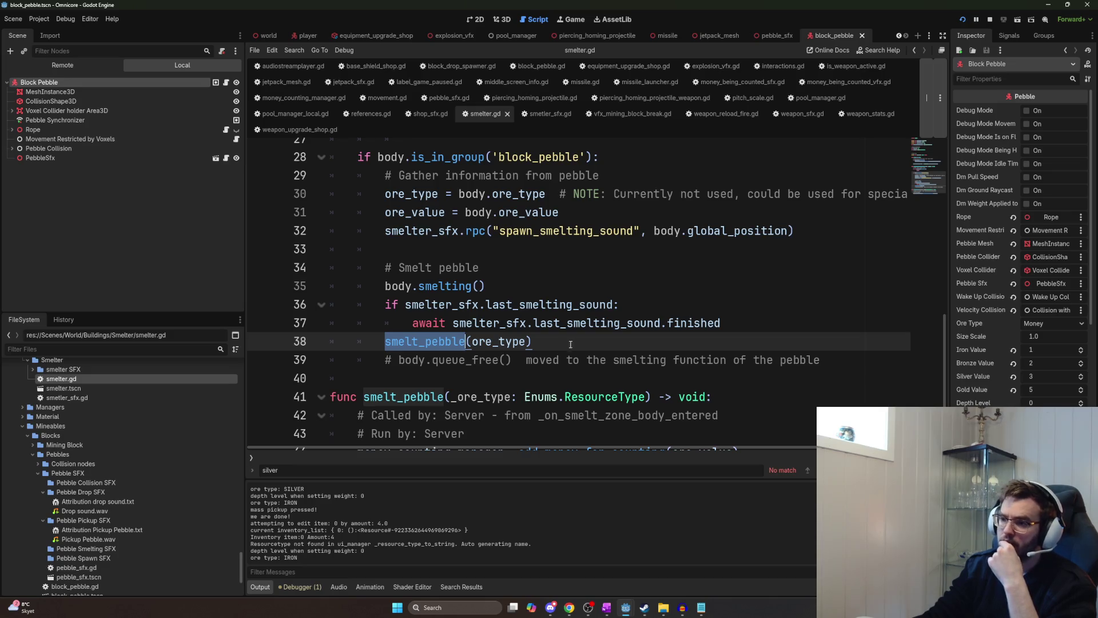
pyautogui.scroll(2, 489, 287)
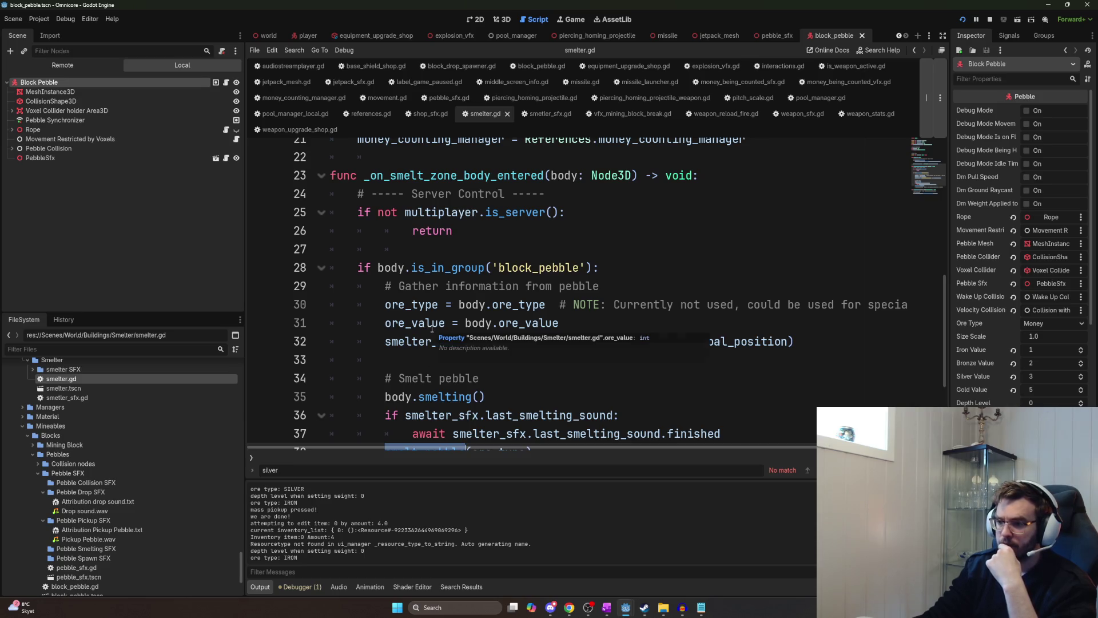
pyautogui.scroll(-1, 429, 329)
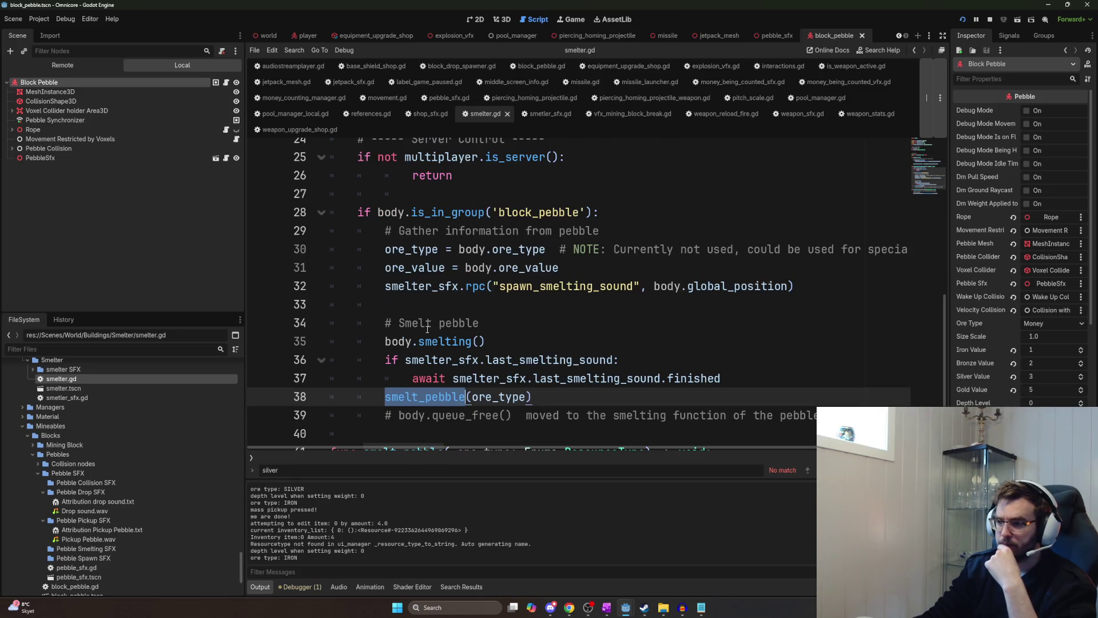
pyautogui.scroll(7, 427, 329)
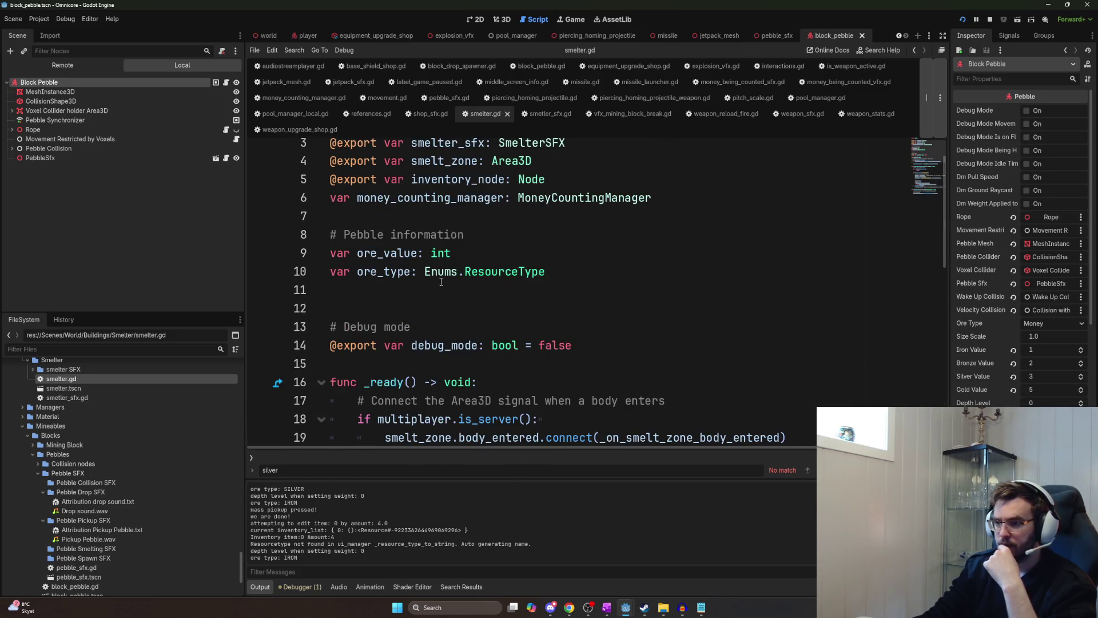
pyautogui.moveTo(452, 253); pyautogui.dragTo(327, 253)
# Delete the top-level ore_value declaration and add 'var ore_value: int' inside the pebble branch.
pyautogui.press('BackSpace')
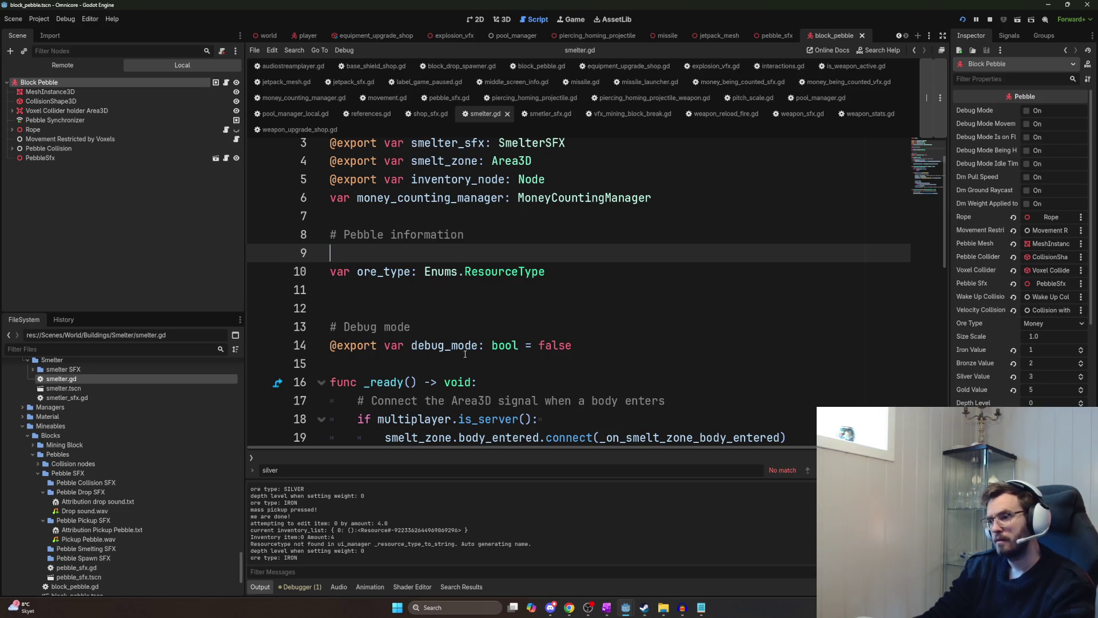
pyautogui.scroll(-6, 465, 354)
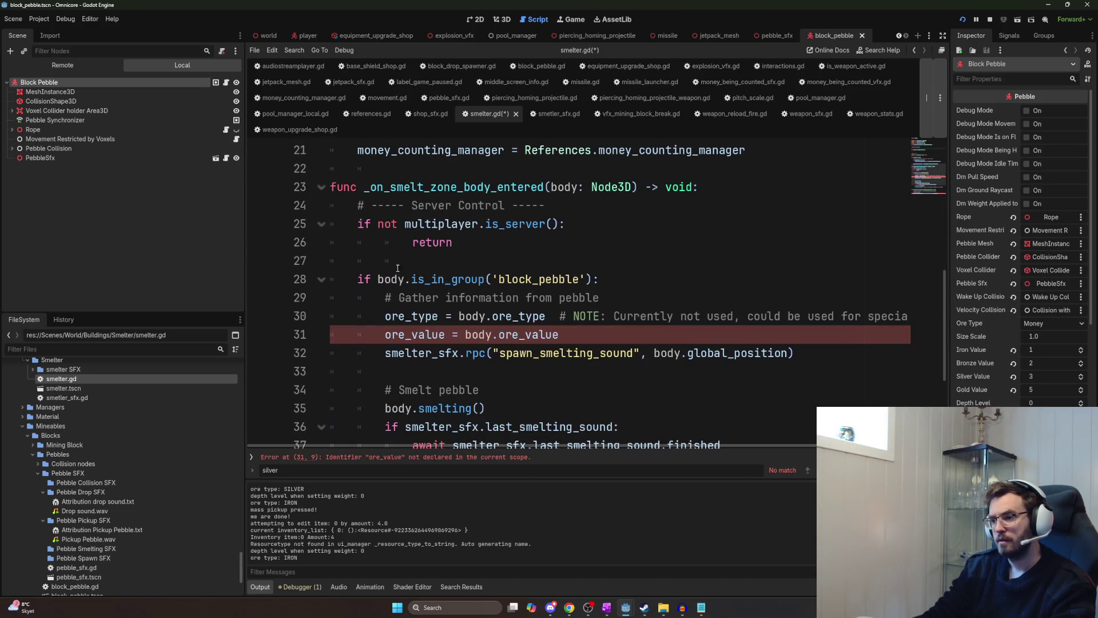
pyautogui.click(401, 265)
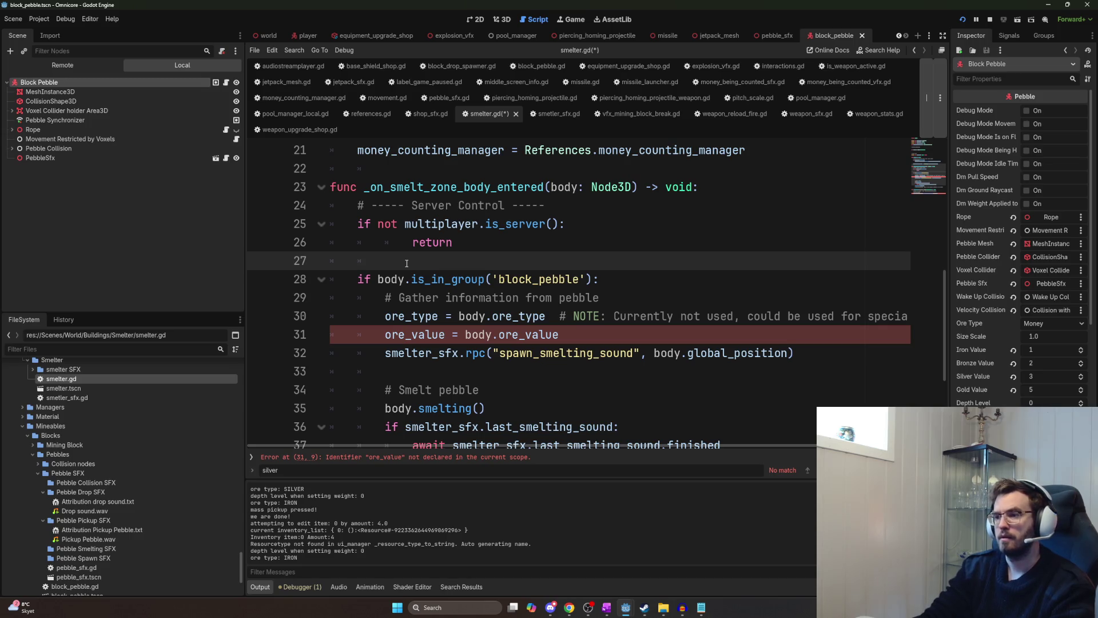
pyautogui.press('Down')
pyautogui.press('Down')
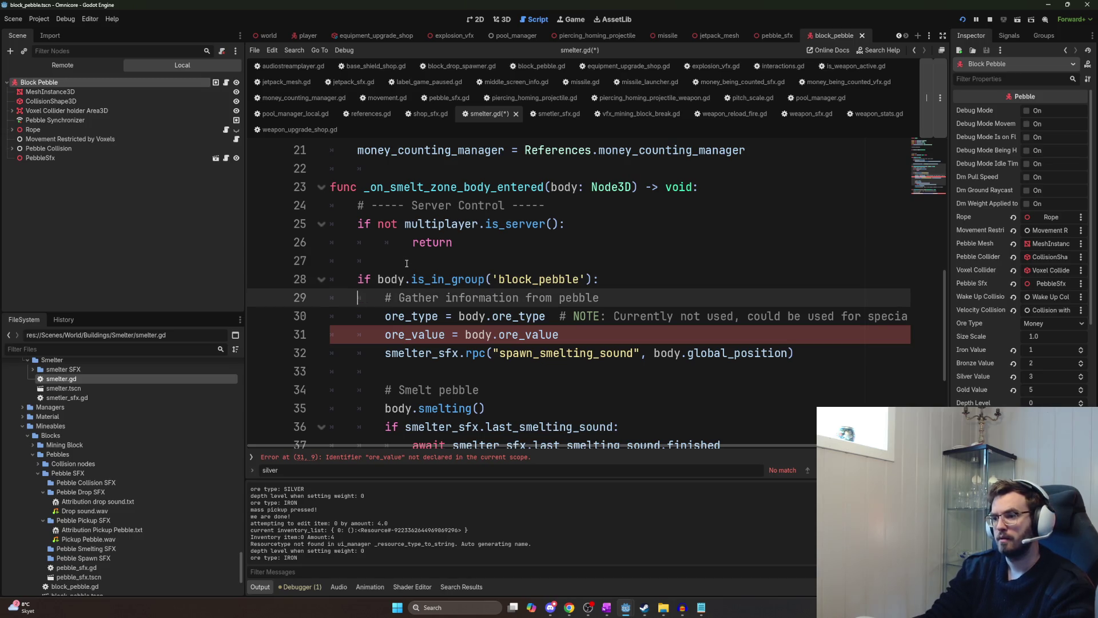
pyautogui.press('Return')
pyautogui.press('Up')
pyautogui.write('var ore_value: int')
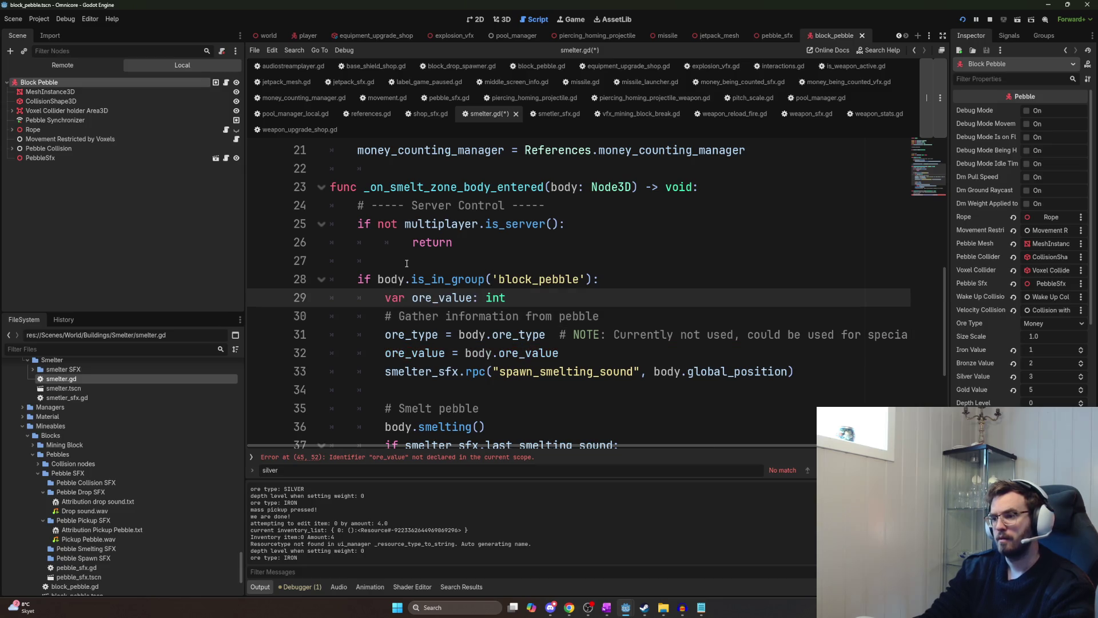
# Remove the top-level ore_type declaration and Pebble information comment, clearing leftover blank lines.
pyautogui.scroll(4, 403, 261)
pyautogui.moveTo(529, 167); pyautogui.dragTo(304, 170)
pyautogui.press('BackSpace')
pyautogui.press('Down')
pyautogui.press('BackSpace')
pyautogui.press('BackSpace')
pyautogui.press('BackSpace')
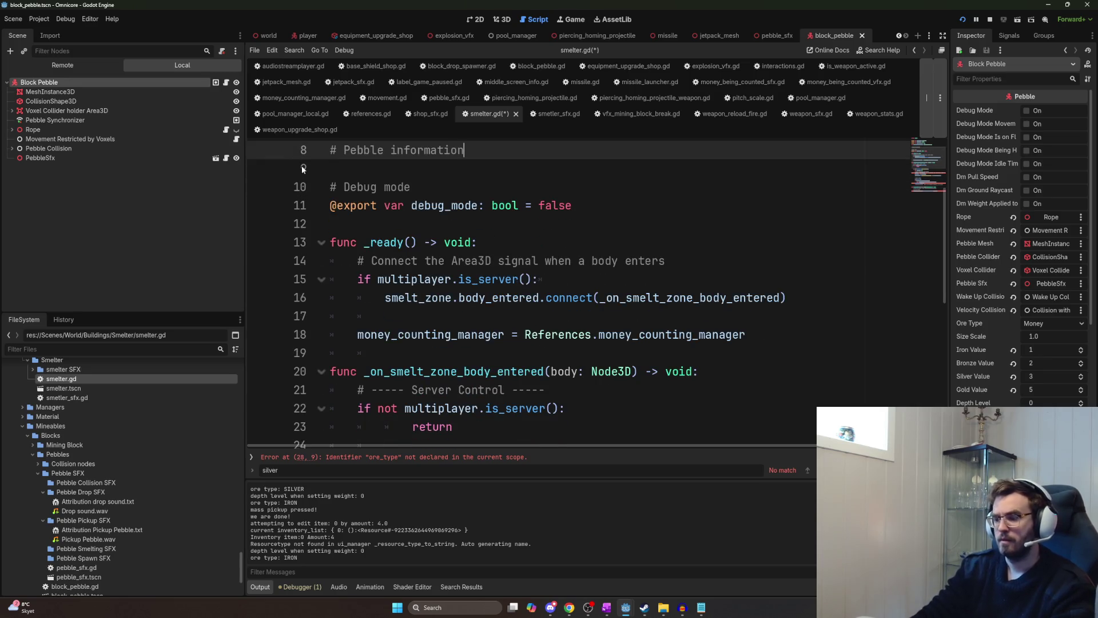
pyautogui.hotkey('shift', 'Home')
pyautogui.hotkey('ctrl', 'z')
pyautogui.hotkey('shift', 'Up')
pyautogui.press('BackSpace')
pyautogui.scroll(-4, 488, 291)
pyautogui.scroll(-1, 488, 292)
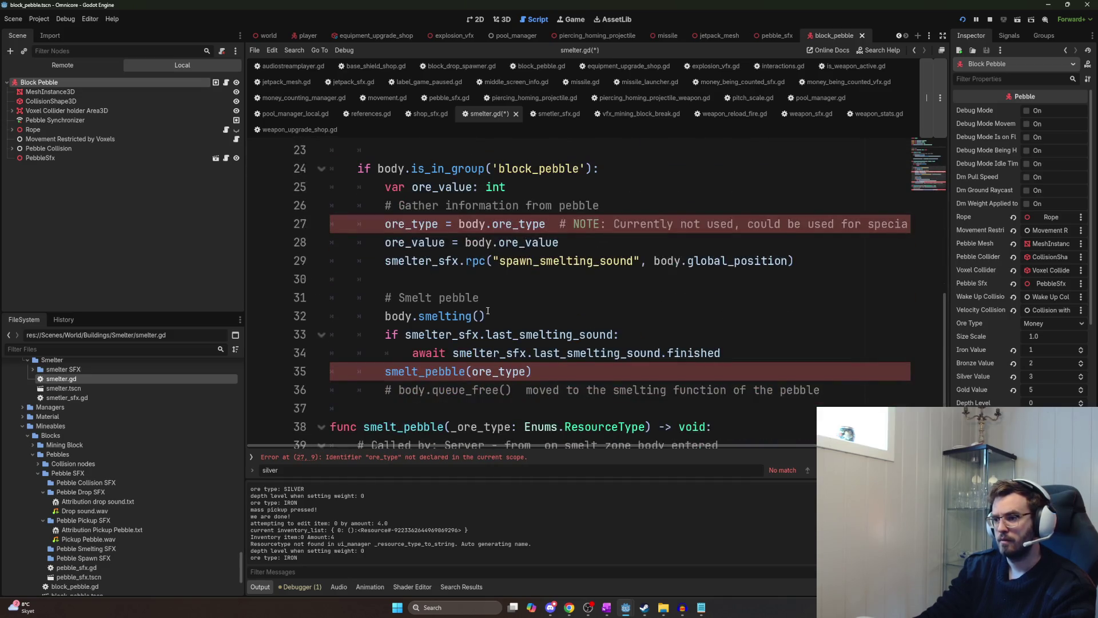
# Paste the ore_type declaration into the pebble branch, indent it, and prefix the assignment with var.
pyautogui.click(388, 216)
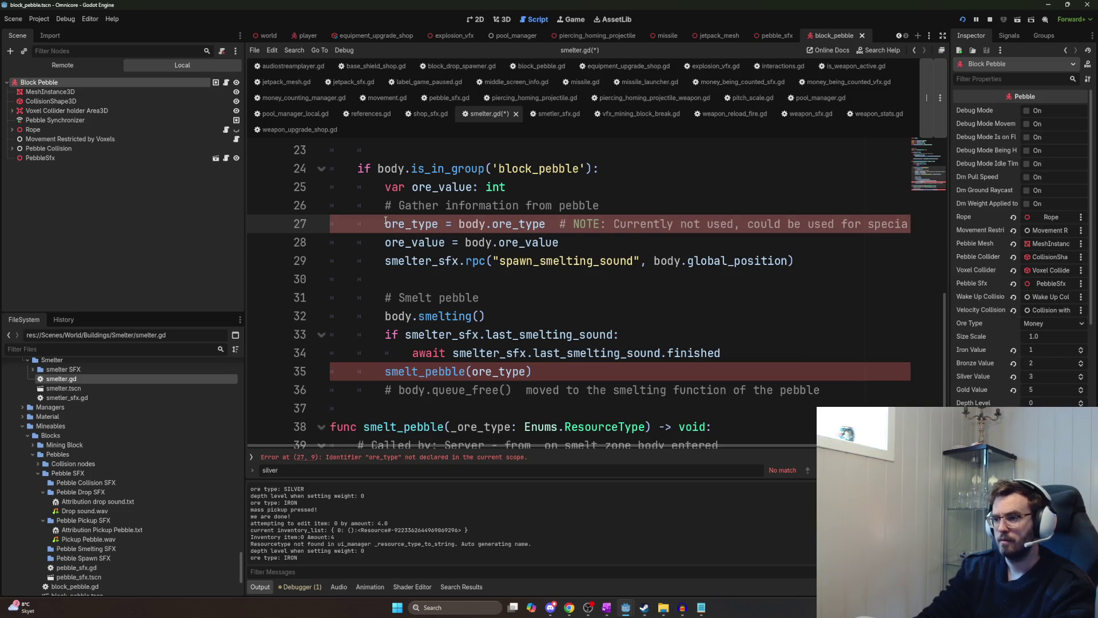
pyautogui.write('# Pebble information var ore_type: Enums.ResourceType')
pyautogui.hotkey('shift', 'Home')
pyautogui.press('Tab')
pyautogui.moveTo(518, 223); pyautogui.dragTo(385, 223)
pyautogui.press('BackSpace')
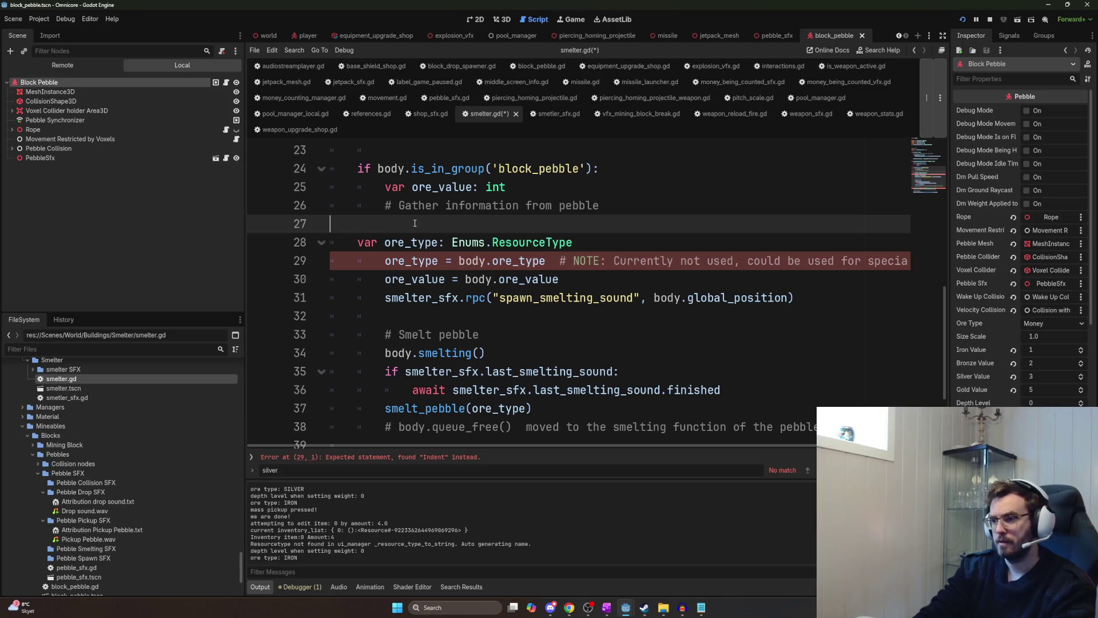
pyautogui.hotkey('ctrl', 'shift', 'k')
pyautogui.hotkey('shift', 'Home')
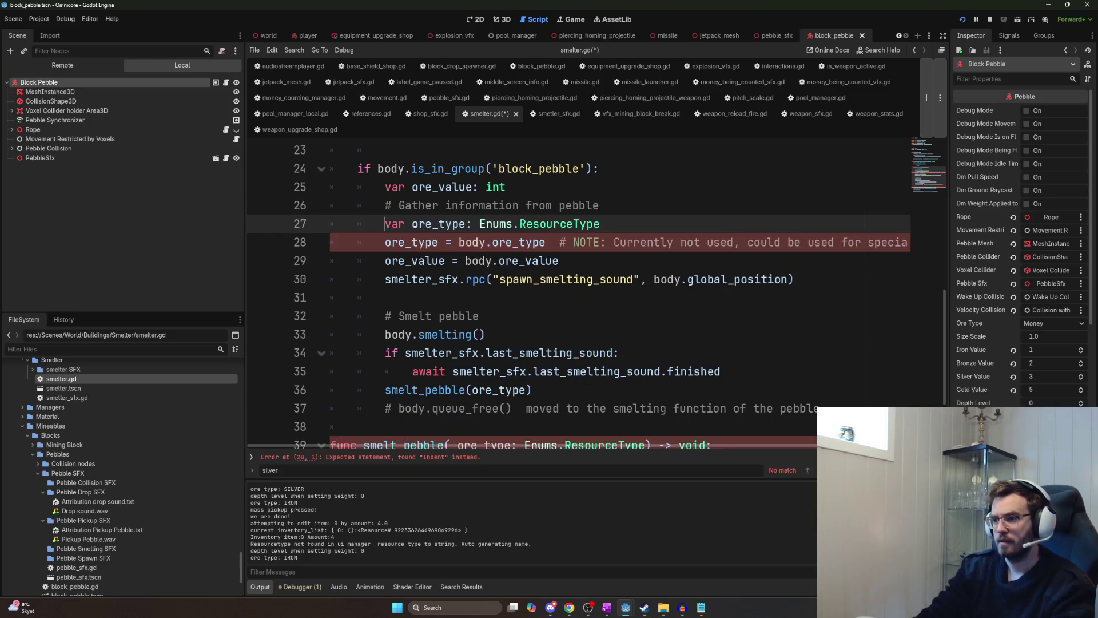
pyautogui.press('Tab')
pyautogui.press('Down')
pyautogui.press('Home')
pyautogui.write('var')
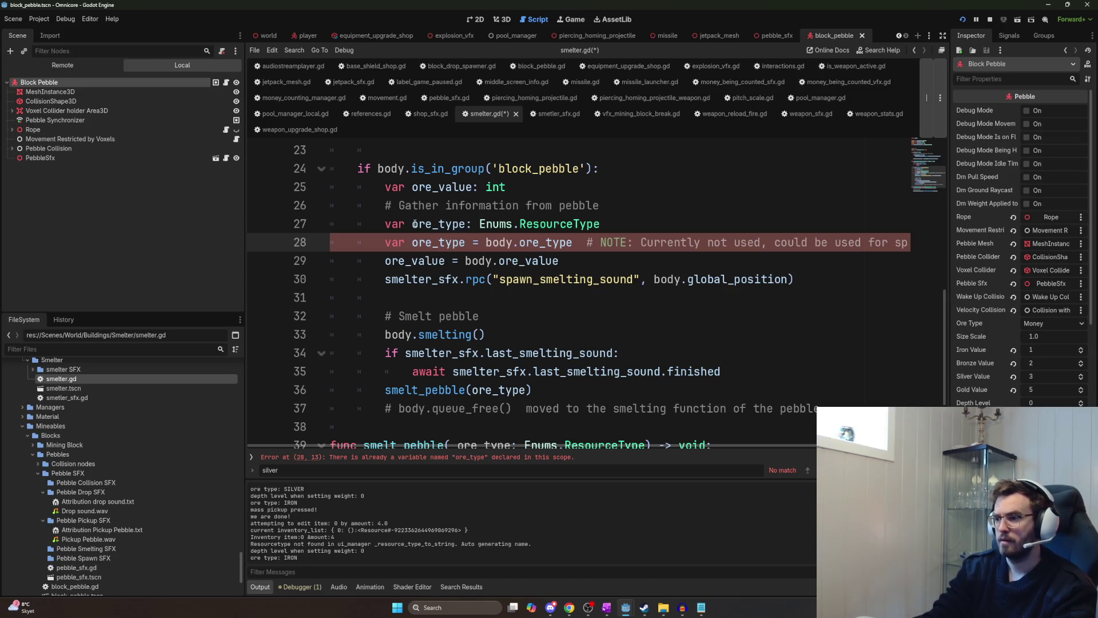
# Move the Enums.ResourceType annotation onto the ore_type assignment and delete the redundant line and NOTE comment.
pyautogui.click(635, 227)
pyautogui.hotkey('ctrl', 'shift', 'Left')
pyautogui.hotkey('ctrl', 'shift', 'Left')
pyautogui.hotkey('ctrl', 'shift', 'Left')
pyautogui.hotkey('ctrl', 'x')
pyautogui.press('Down')
pyautogui.hotkey('ctrl', 'v')
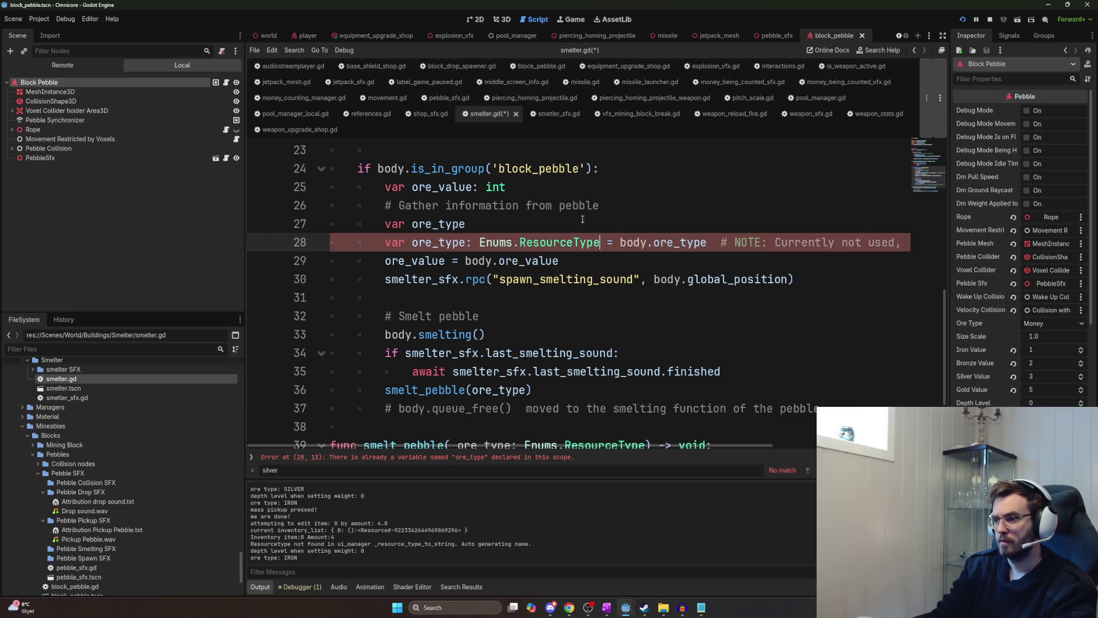
pyautogui.click(513, 220)
pyautogui.hotkey('shift', 'Home')
pyautogui.press('BackSpace')
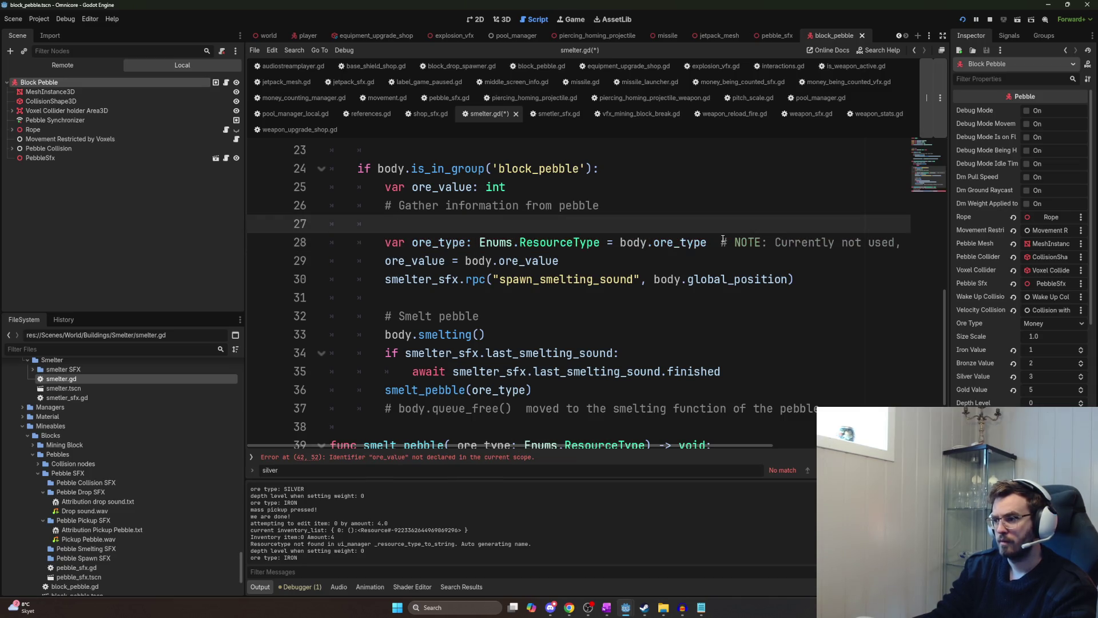
pyautogui.hotkey('shift', 'End')
pyautogui.press('BackSpace')
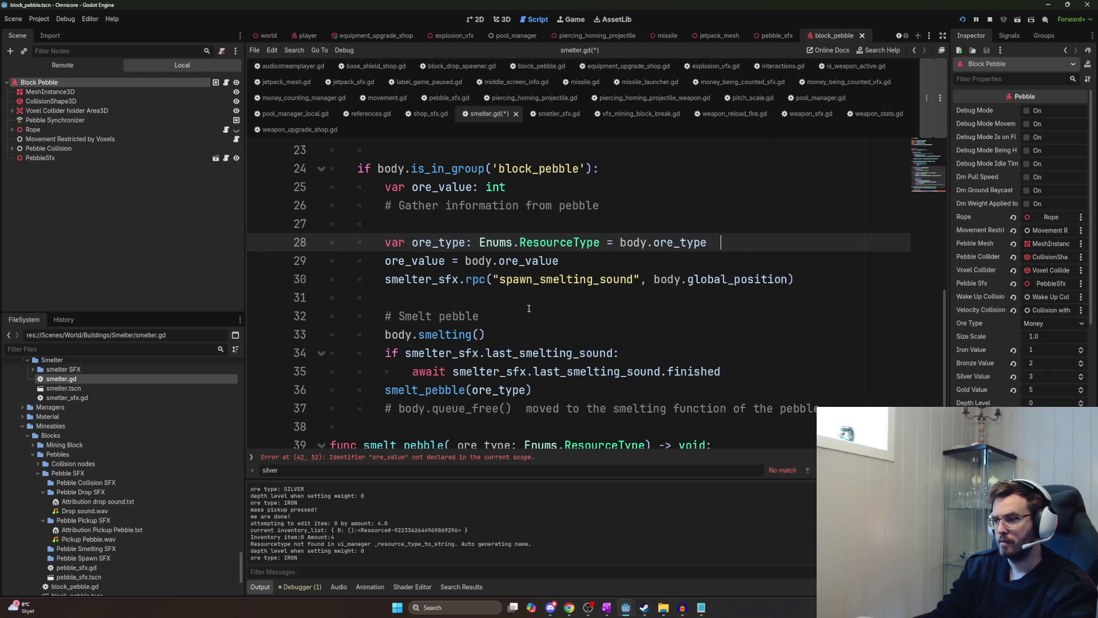
# Move the ore_value declaration directly below the ore_type declaration.
pyautogui.click(553, 182)
pyautogui.hotkey('shift', 'Home')
pyautogui.press('BackSpace')
pyautogui.click(724, 242)
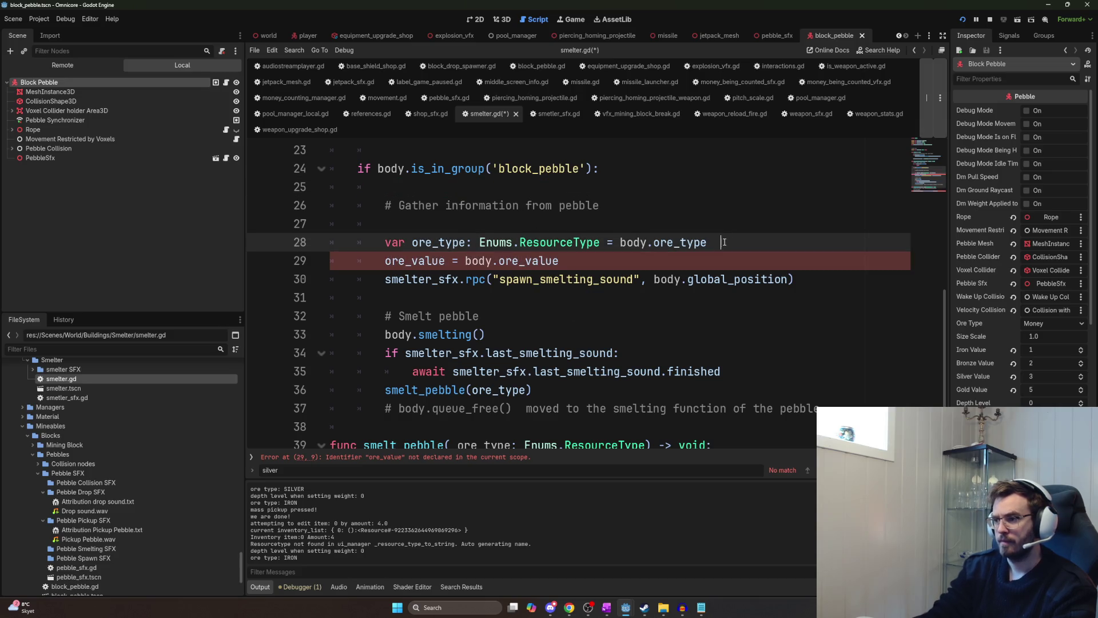
pyautogui.press('Return')
pyautogui.hotkey('ctrl', 'v')
pyautogui.press('Up')
pyautogui.press('Up')
pyautogui.press('BackSpace')
pyautogui.write('\\')
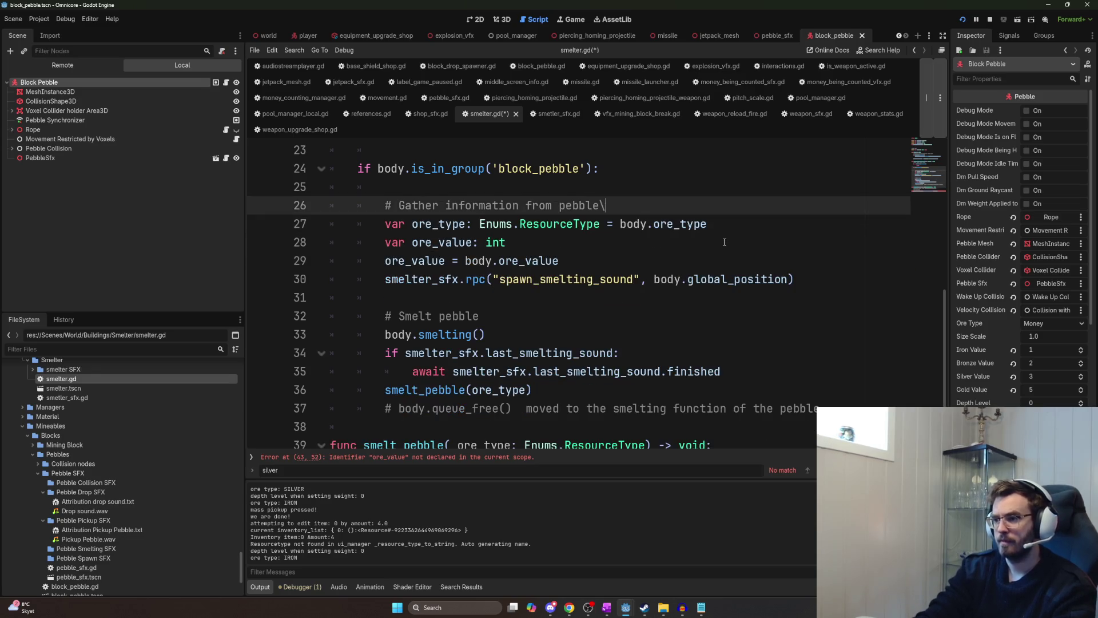
pyautogui.press('Down')
pyautogui.press('Down')
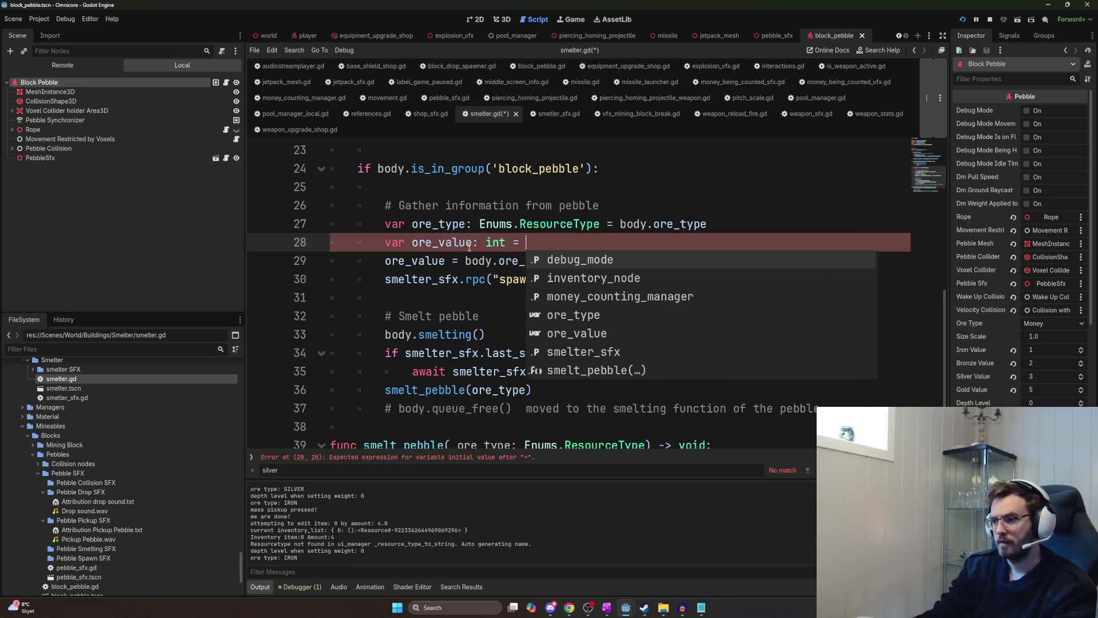
pyautogui.press('Escape')
# Initialize ore_value with body.ore_value, remove the old assignment line, and save smelter.gd.
pyautogui.moveTo(466, 260); pyautogui.dragTo(559, 261)
pyautogui.hotkey('ctrl', 'x')
pyautogui.click(572, 243)
pyautogui.hotkey('ctrl', 'v')
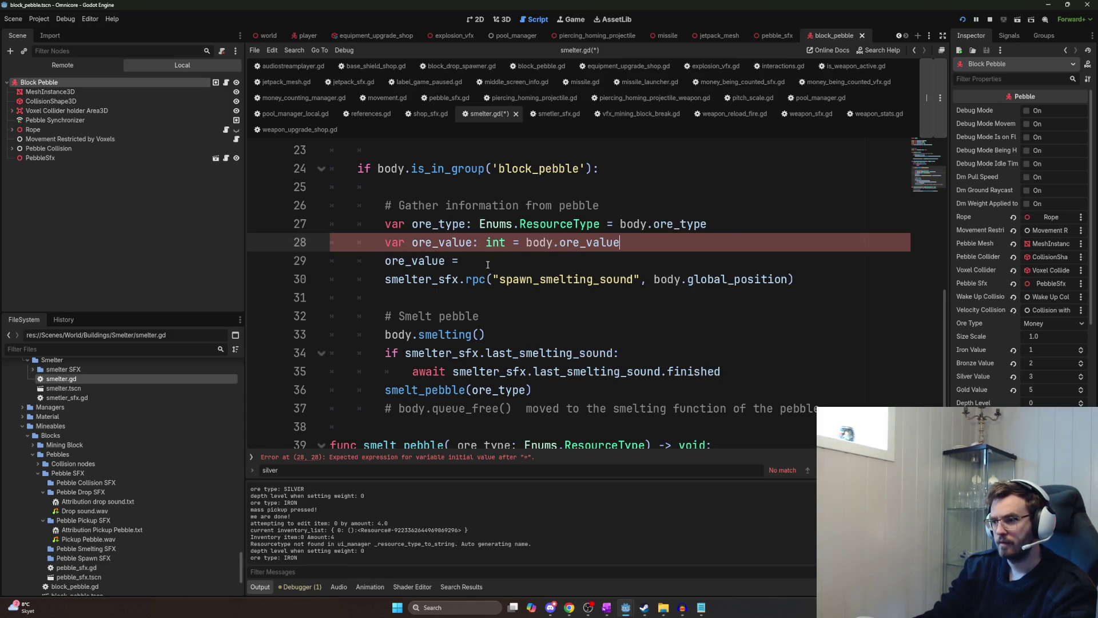
pyautogui.moveTo(467, 261); pyautogui.dragTo(374, 260)
pyautogui.press('BackSpace')
pyautogui.press('Delete')
pyautogui.press('Up')
pyautogui.press('BackSpace')
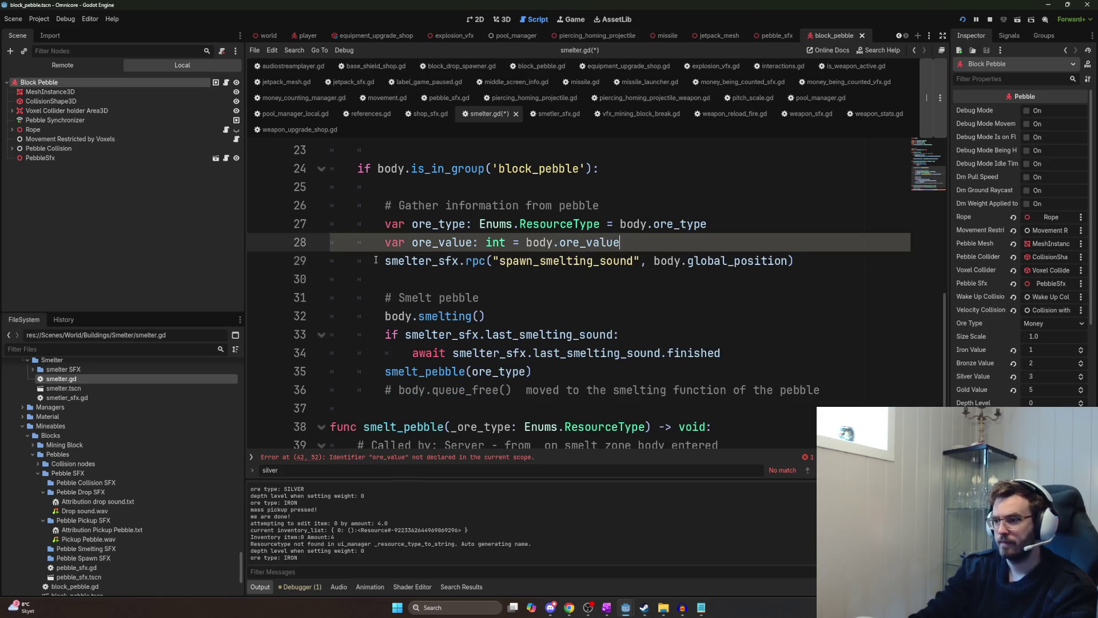
pyautogui.press('Return')
pyautogui.hotkey('ctrl', 's')
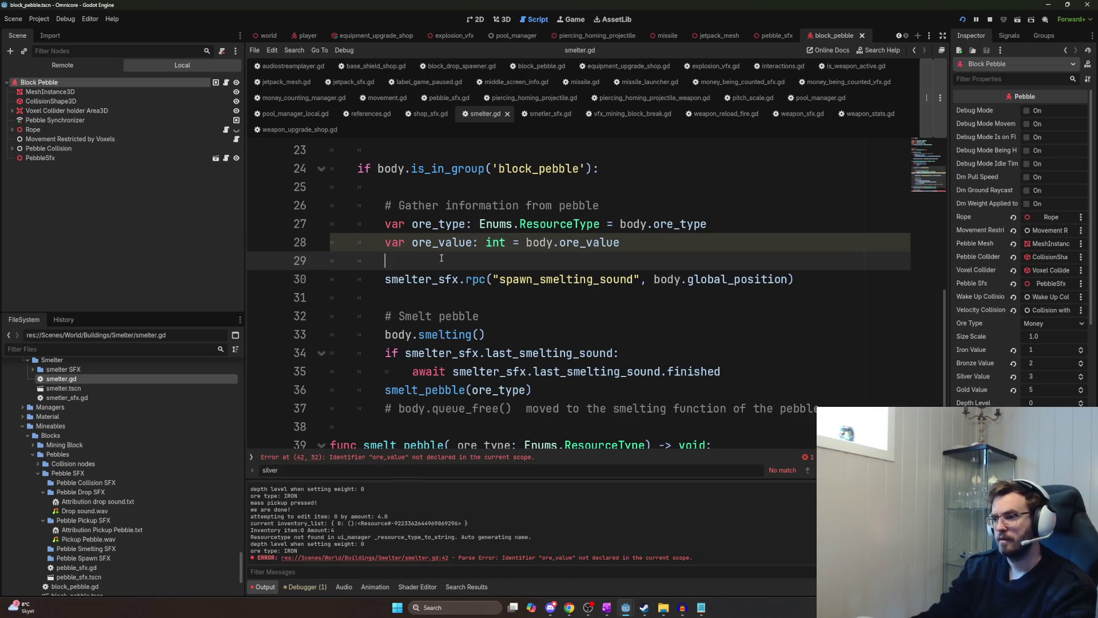
# Pass ore_value in the smelt_pebble call and add an ore_value parameter on its own line.
pyautogui.scroll(-2, 485, 312)
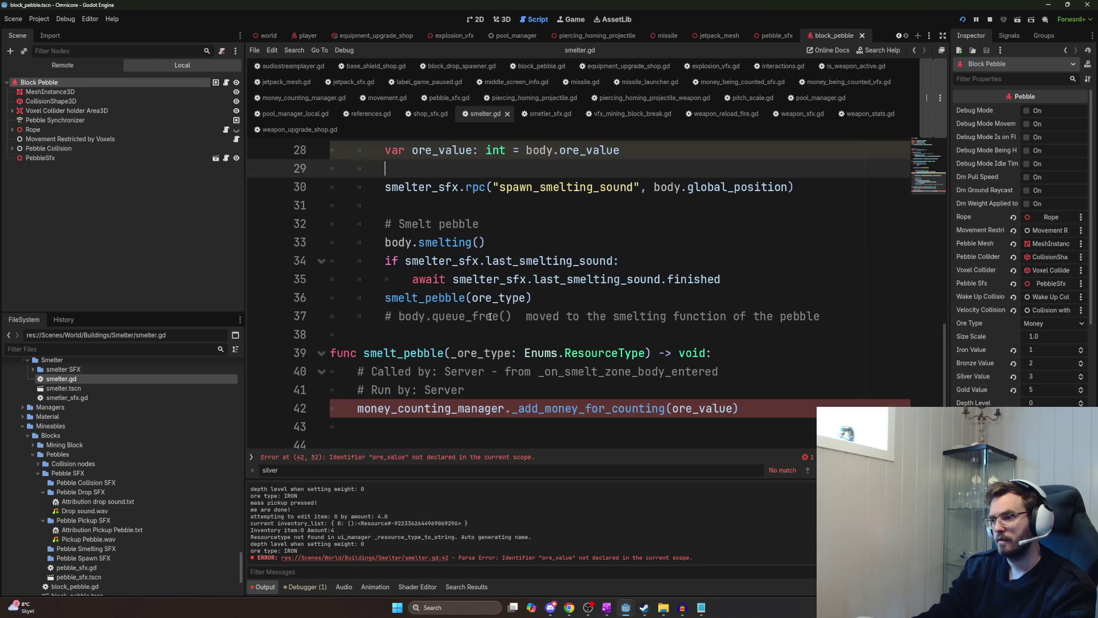
pyautogui.click(524, 297)
pyautogui.write(', ore_value')
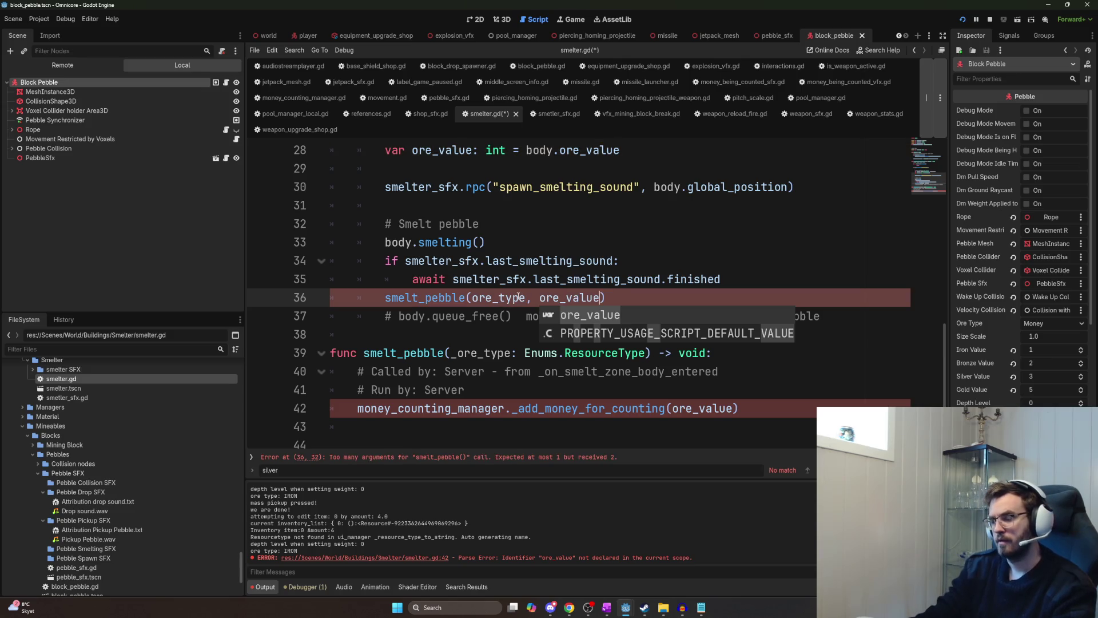
pyautogui.click(647, 352)
pyautogui.click(452, 350)
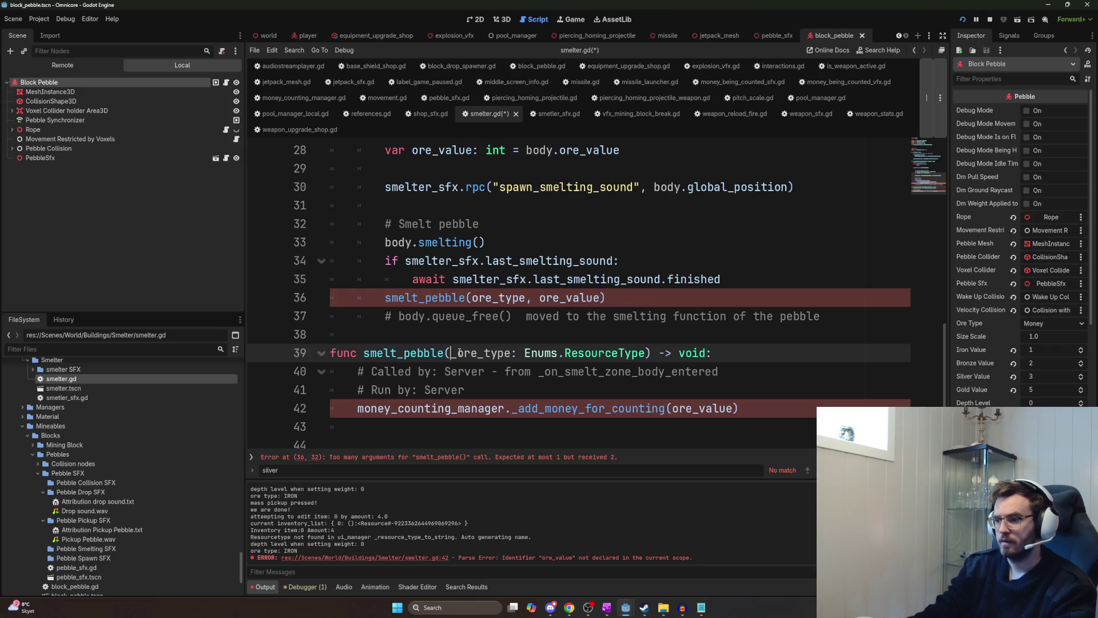
pyautogui.press('Return')
pyautogui.press('Return')
pyautogui.write('_ore_value:')
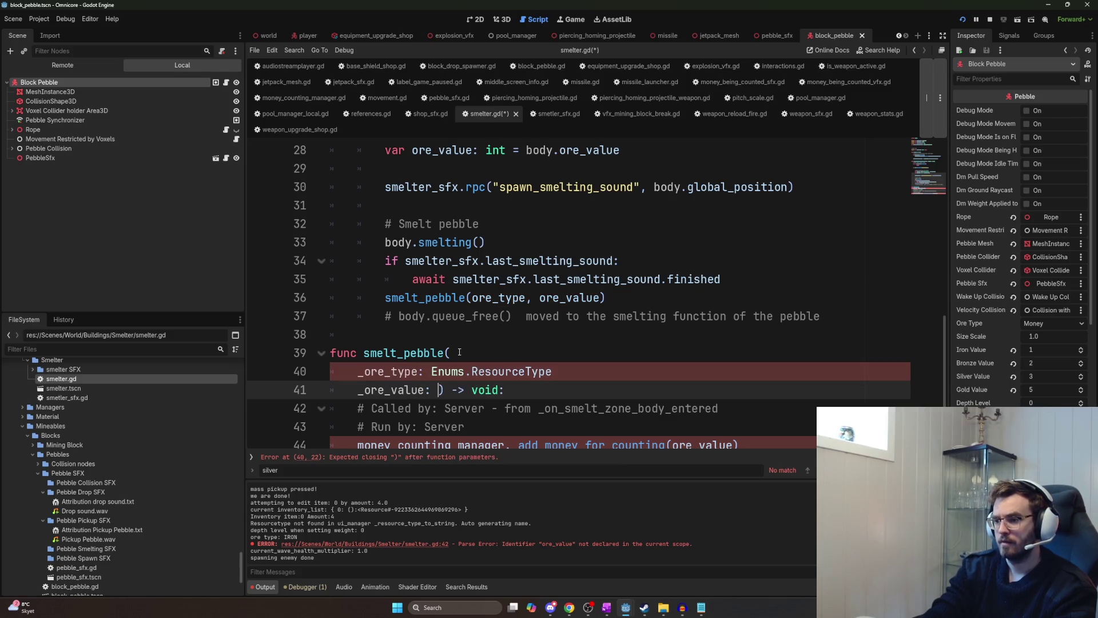
pyautogui.click(364, 371)
pyautogui.hotkey('shift', 'alt', 'Down')
pyautogui.press('BackSpace')
pyautogui.click(439, 390)
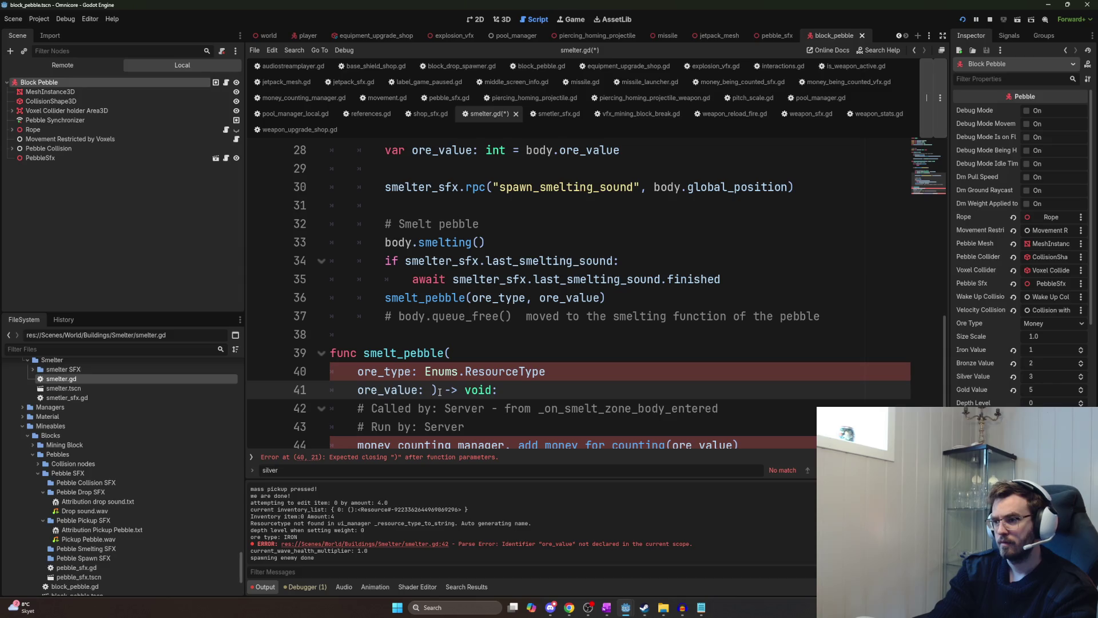
pyautogui.write('int')
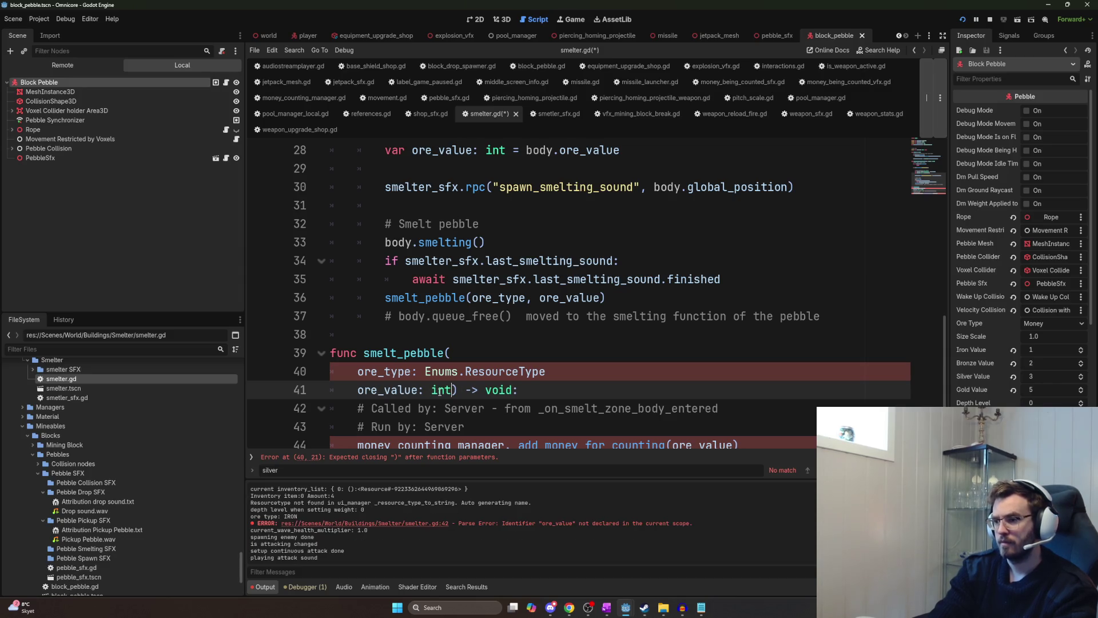
pyautogui.write(' = bo')
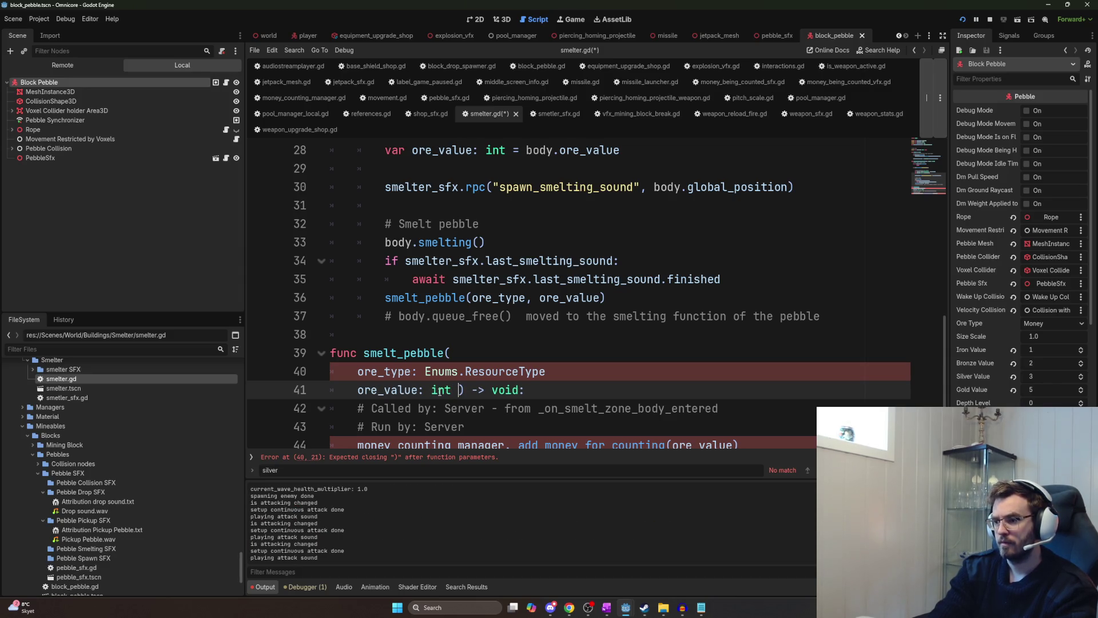
pyautogui.write('dy.ore')
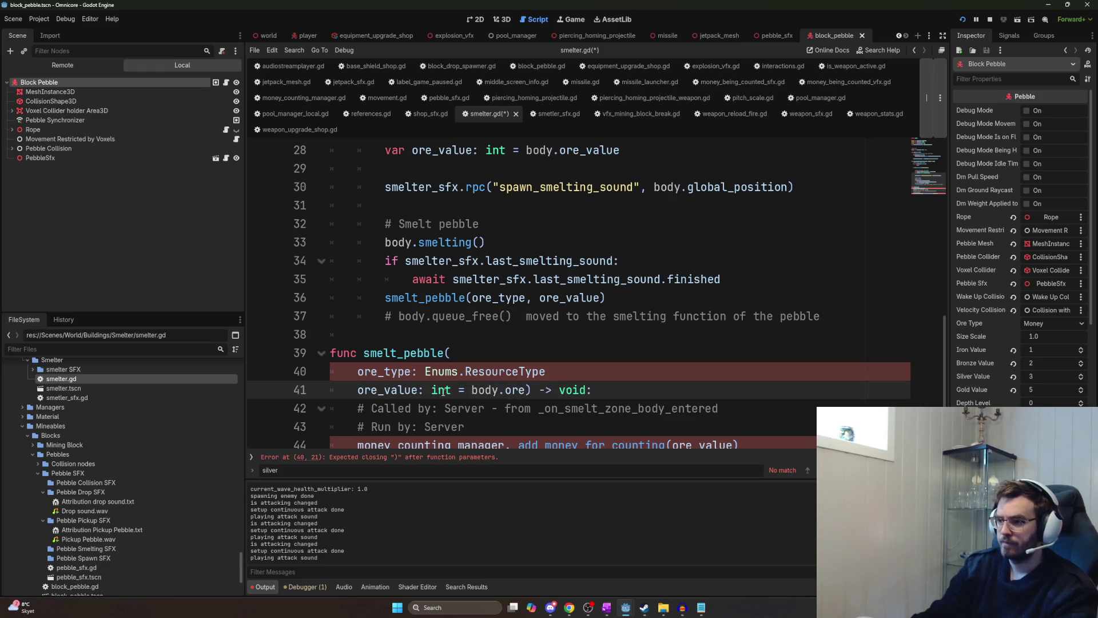
# Change ore_value's type to float in both the local variable and parameter, then save.
pyautogui.doubleClick(487, 150)
pyautogui.write('float')
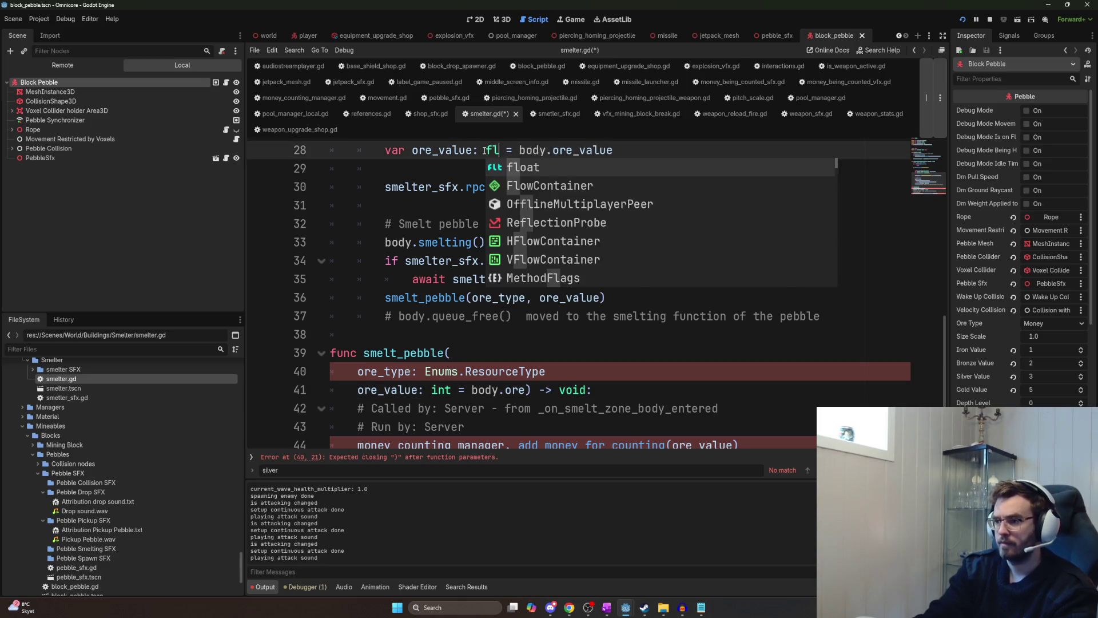
pyautogui.press('Escape')
pyautogui.doubleClick(498, 145)
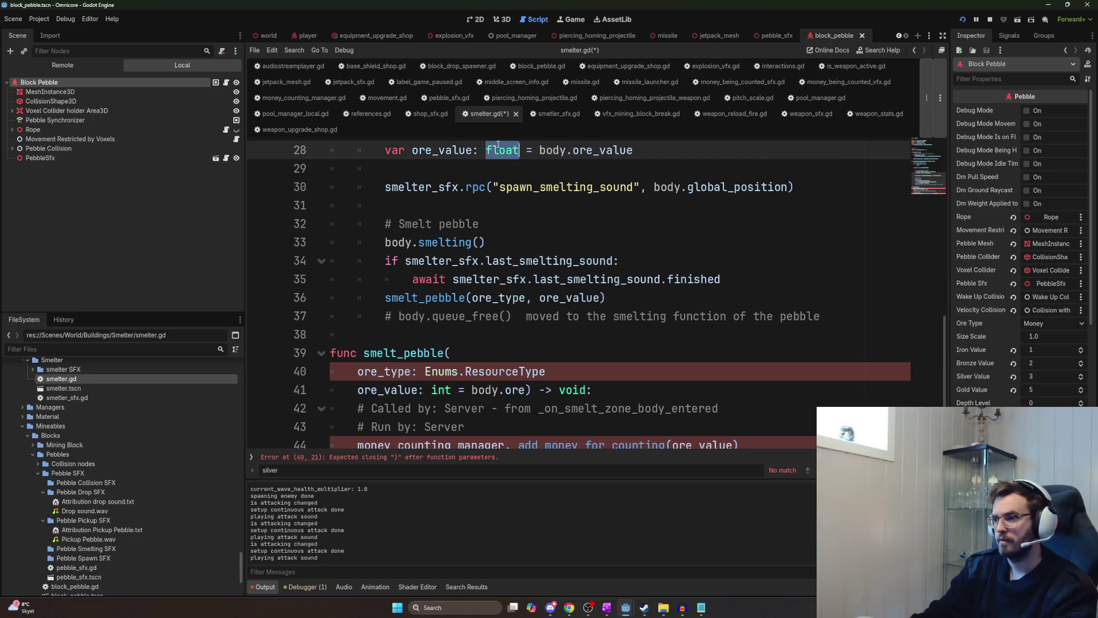
pyautogui.doubleClick(441, 389)
pyautogui.hotkey('ctrl', 'v')
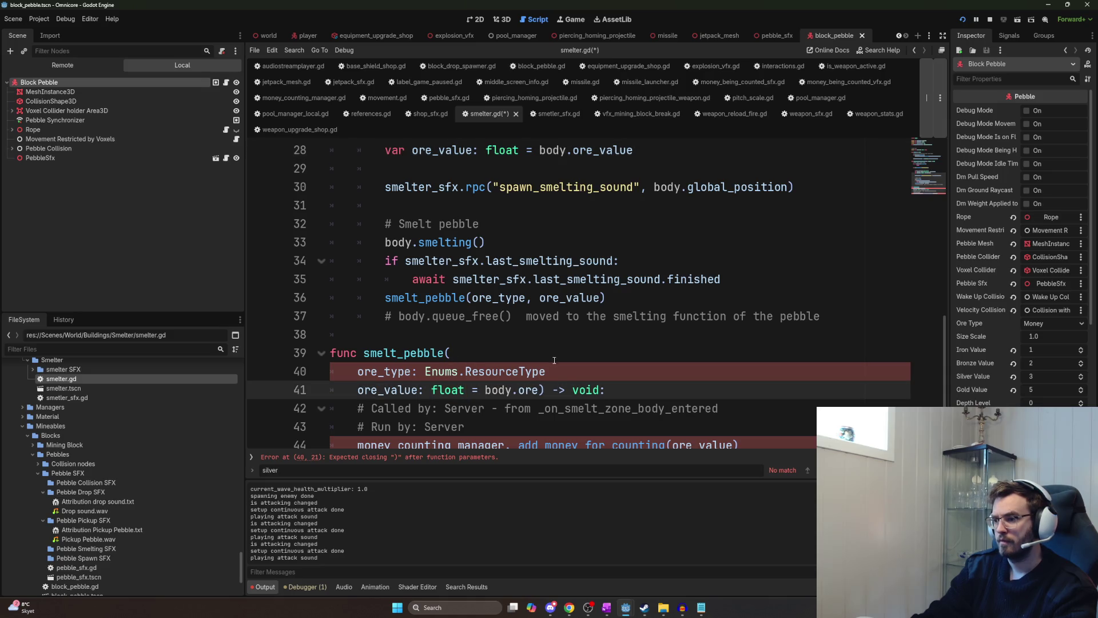
pyautogui.scroll(3, 554, 360)
pyautogui.hotkey('ctrl', 's')
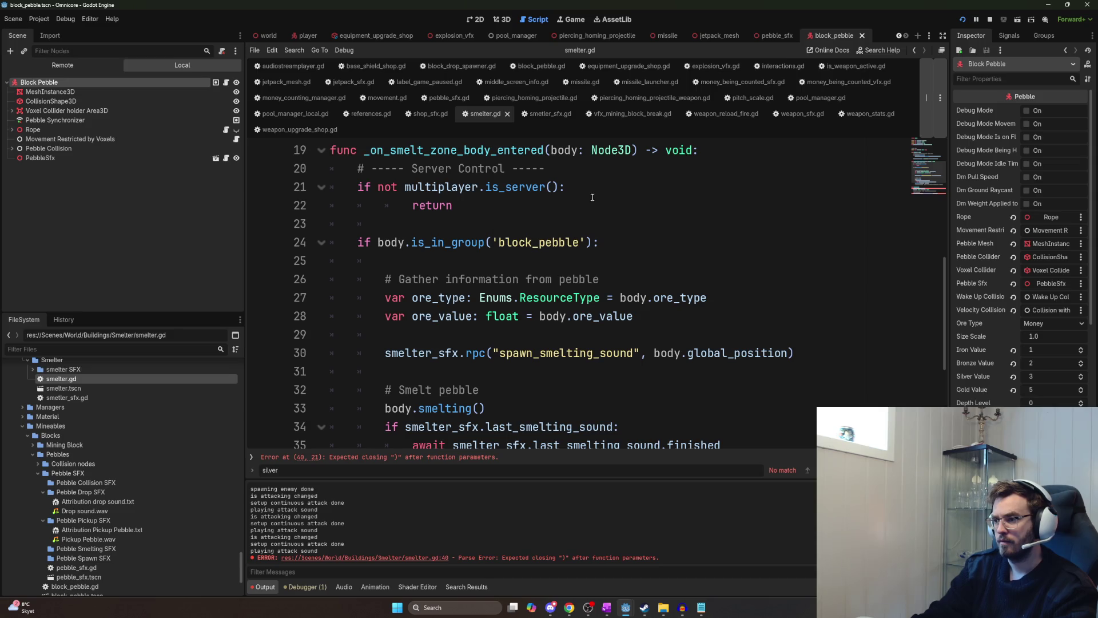
# Drop the stray default, put ') -> void:' on its own line, add a trailing comma after Enums.ResourceType, and save.
pyautogui.scroll(-4, 607, 204)
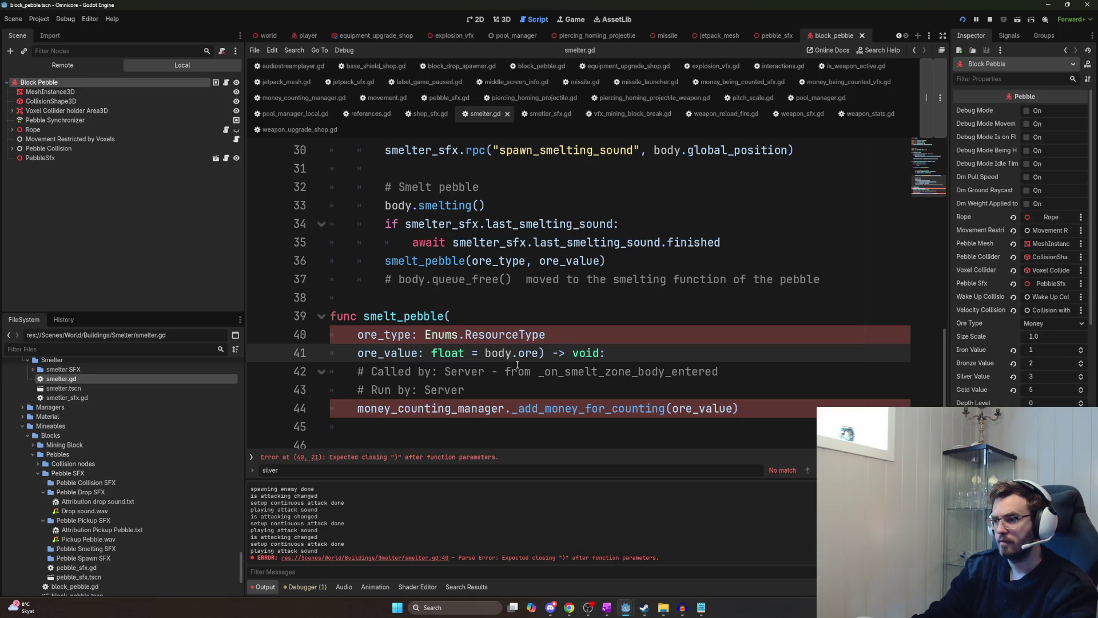
pyautogui.moveTo(541, 353); pyautogui.dragTo(464, 353)
pyautogui.press('BackSpace')
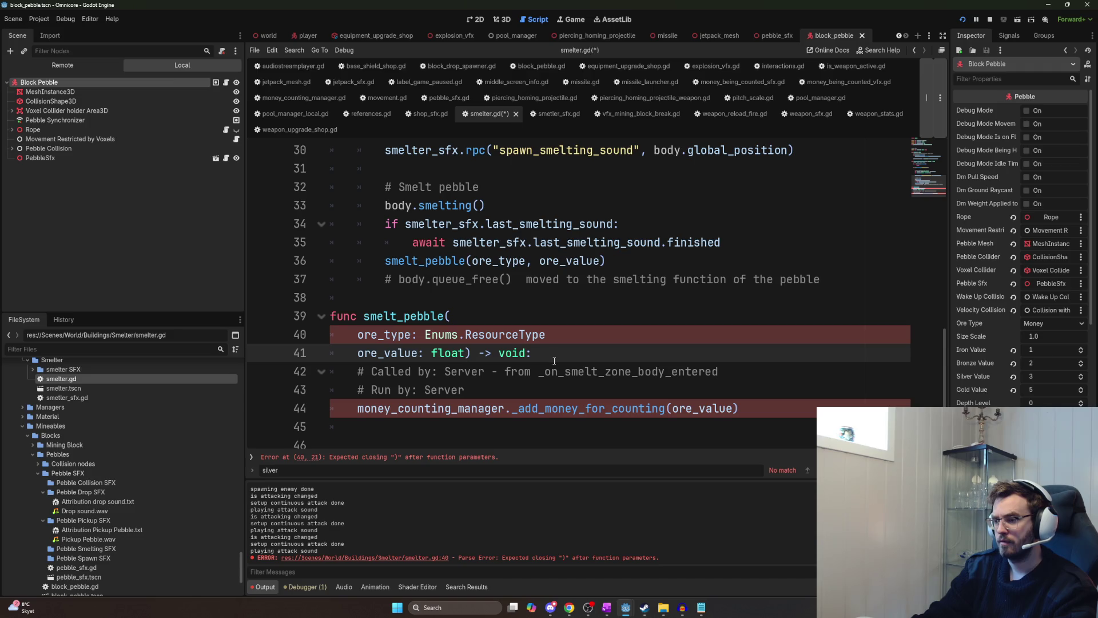
pyautogui.press('Return')
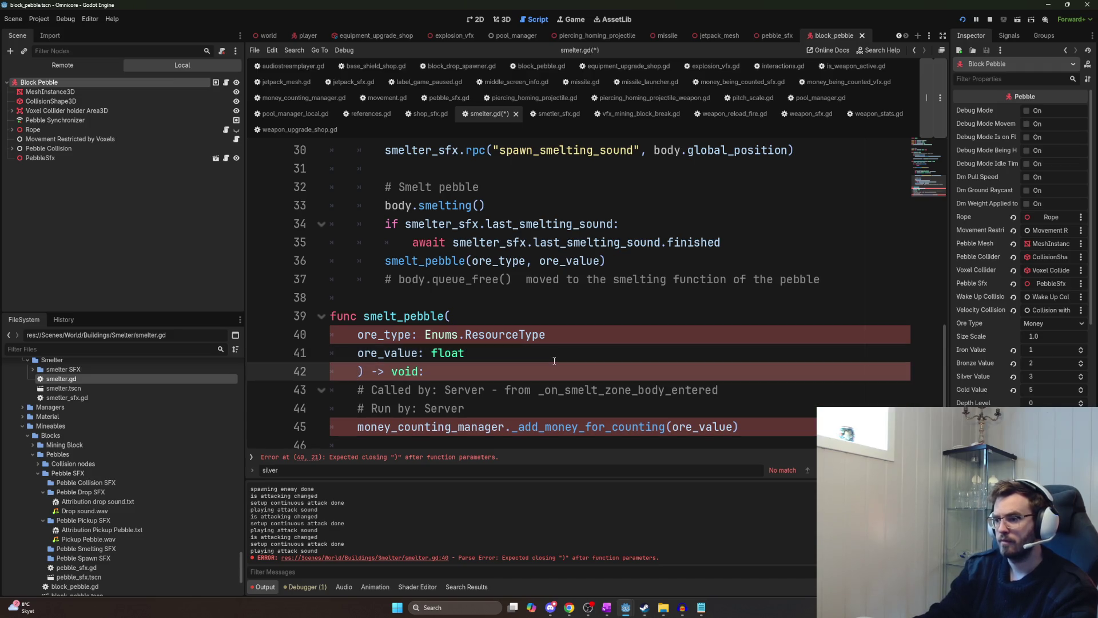
pyautogui.scroll(-1, 547, 366)
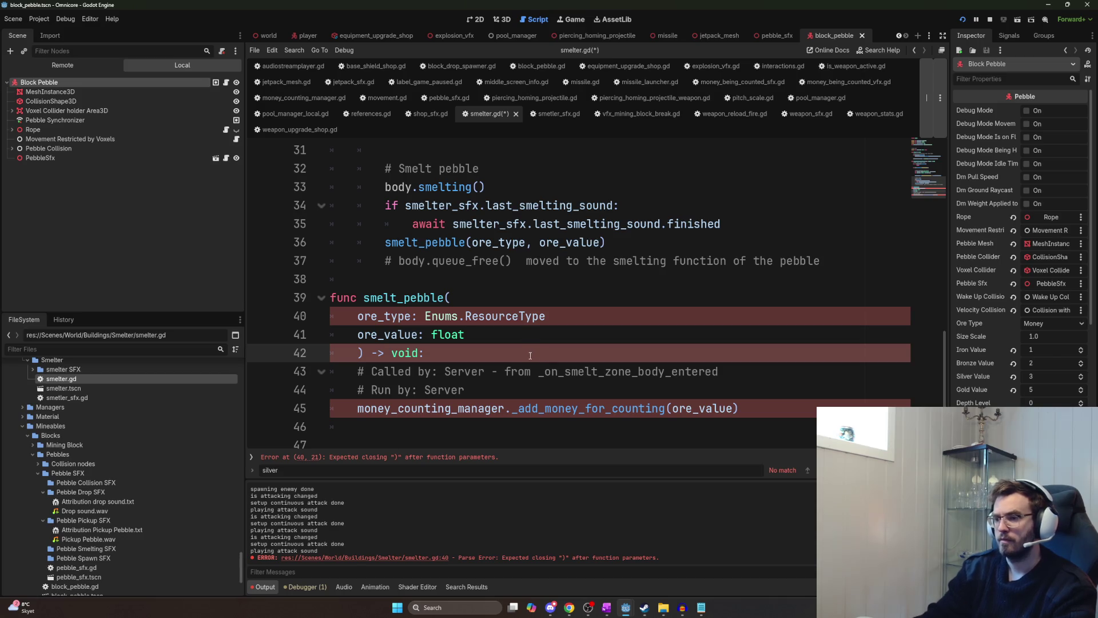
pyautogui.press('Return')
pyautogui.click(549, 313)
pyautogui.write(',')
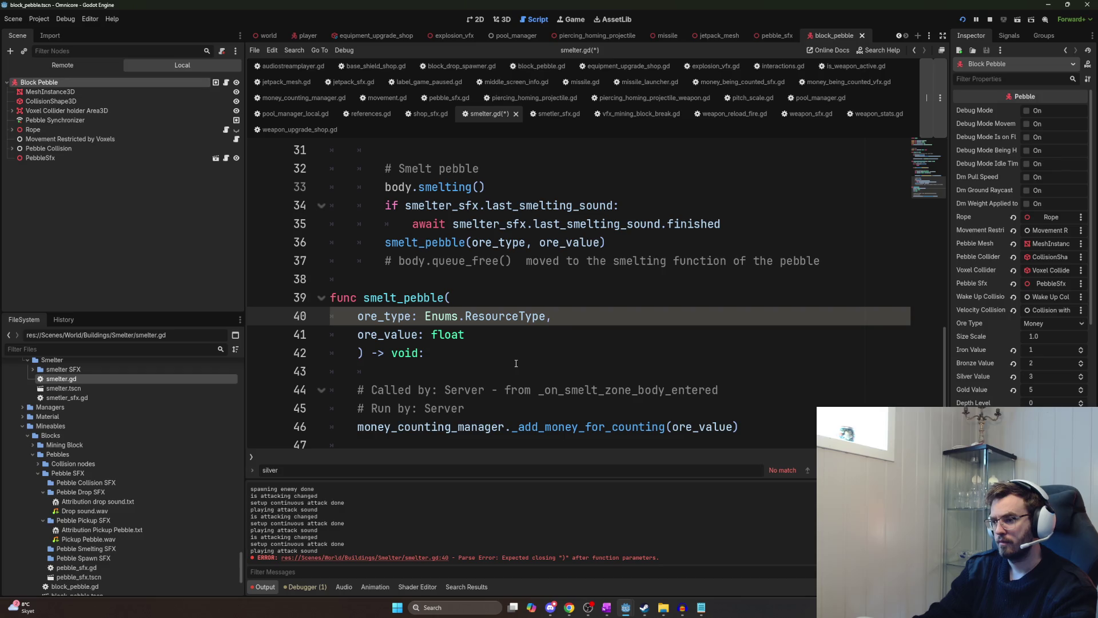
pyautogui.hotkey('ctrl', 's')
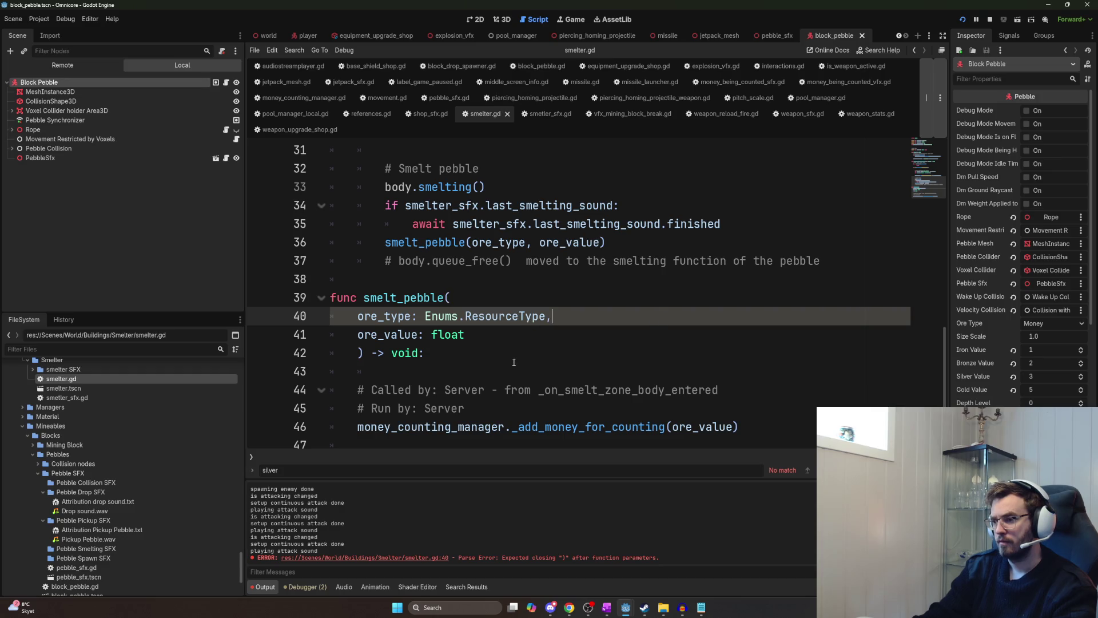
# Delete the ore_type parameter and join the smelt_pebble signature onto one line, then run the game.
pyautogui.hotkey('shift', 'Home')
pyautogui.hotkey('shift', 'Home')
pyautogui.press('BackSpace')
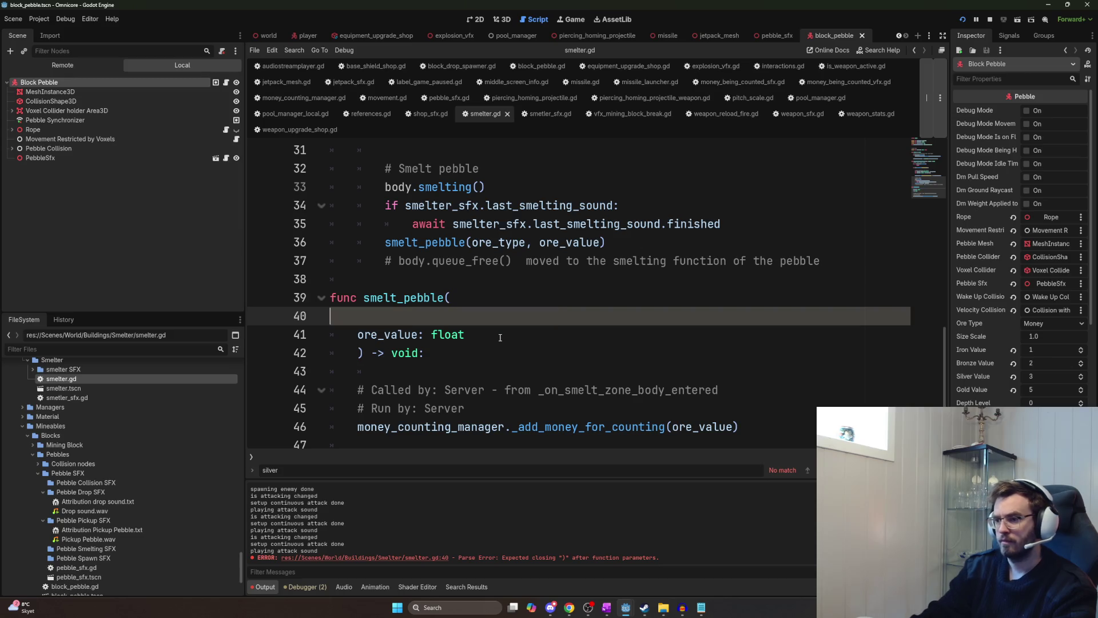
pyautogui.press('BackSpace')
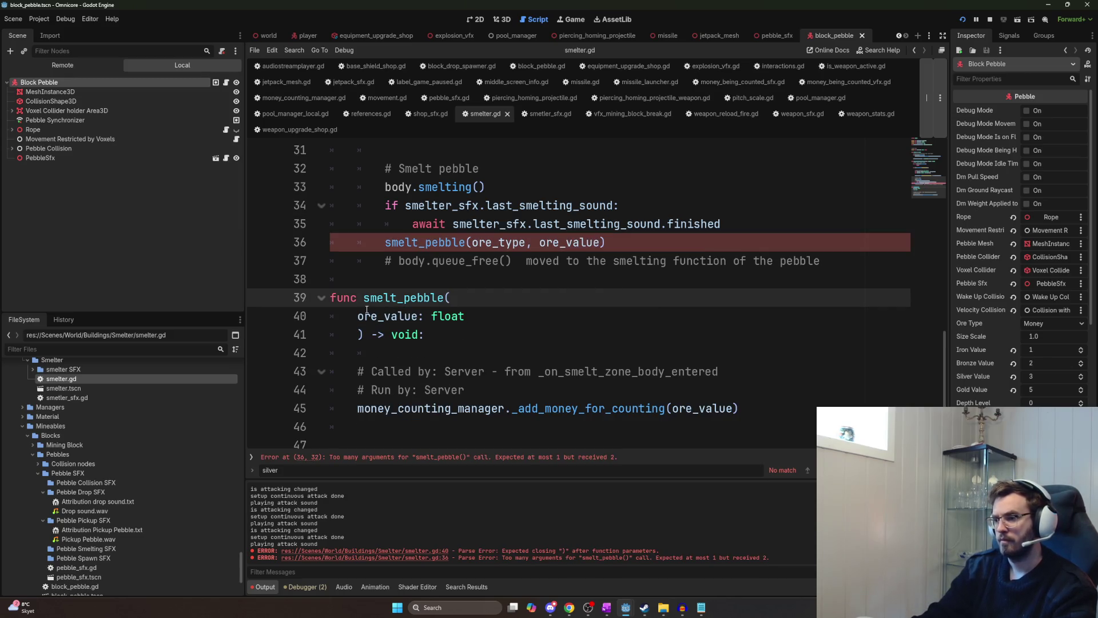
pyautogui.click(364, 317)
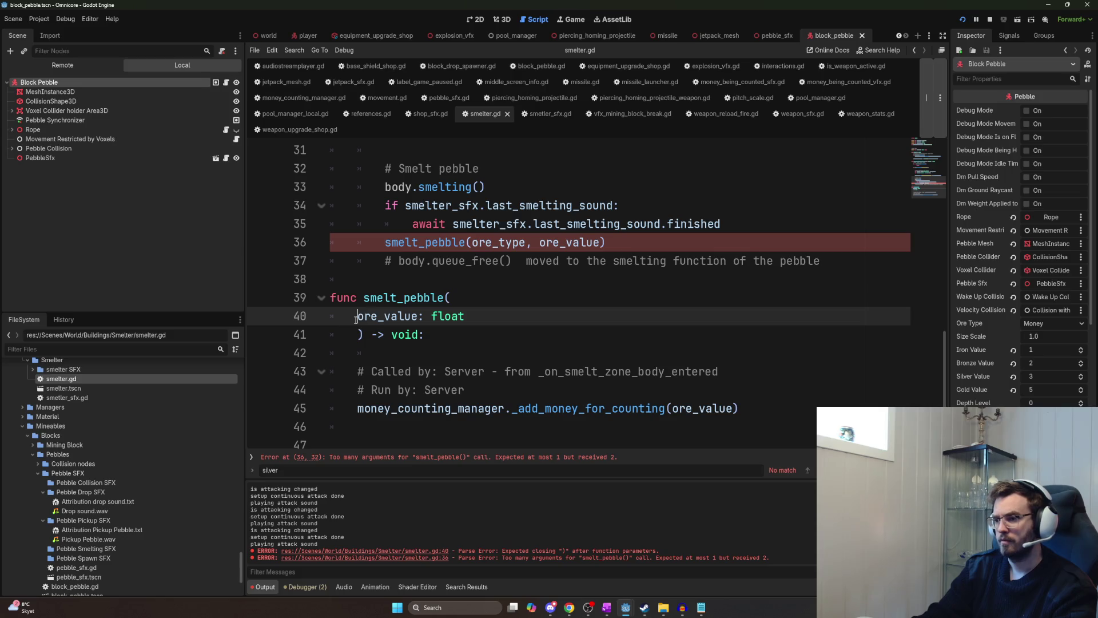
pyautogui.press('BackSpace')
pyautogui.press('BackSpace')
pyautogui.press('Down')
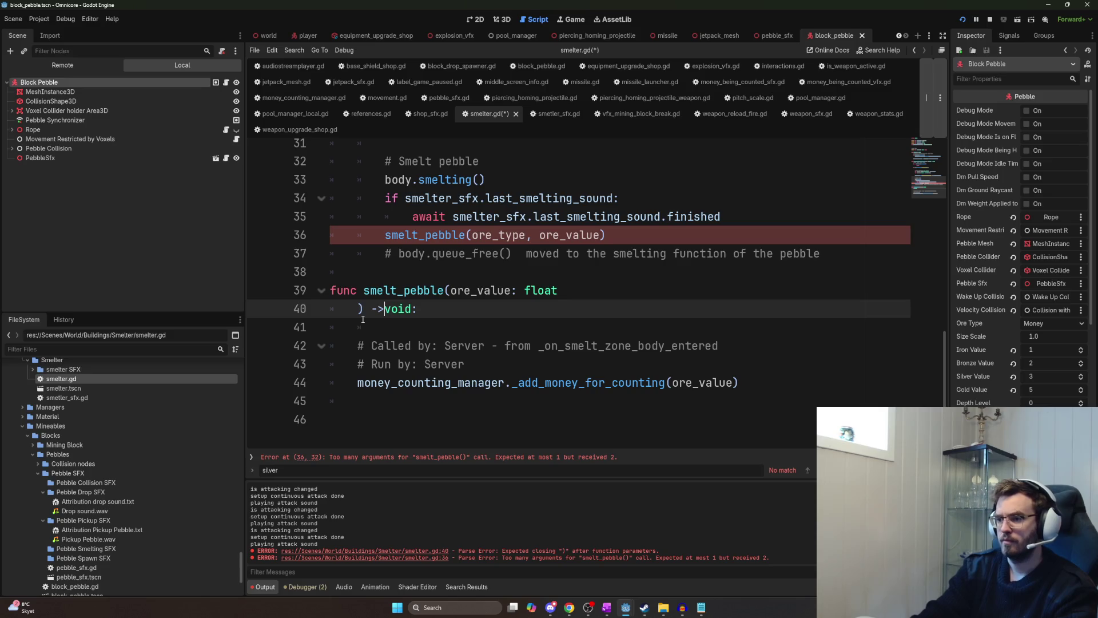
pyautogui.press('BackSpace')
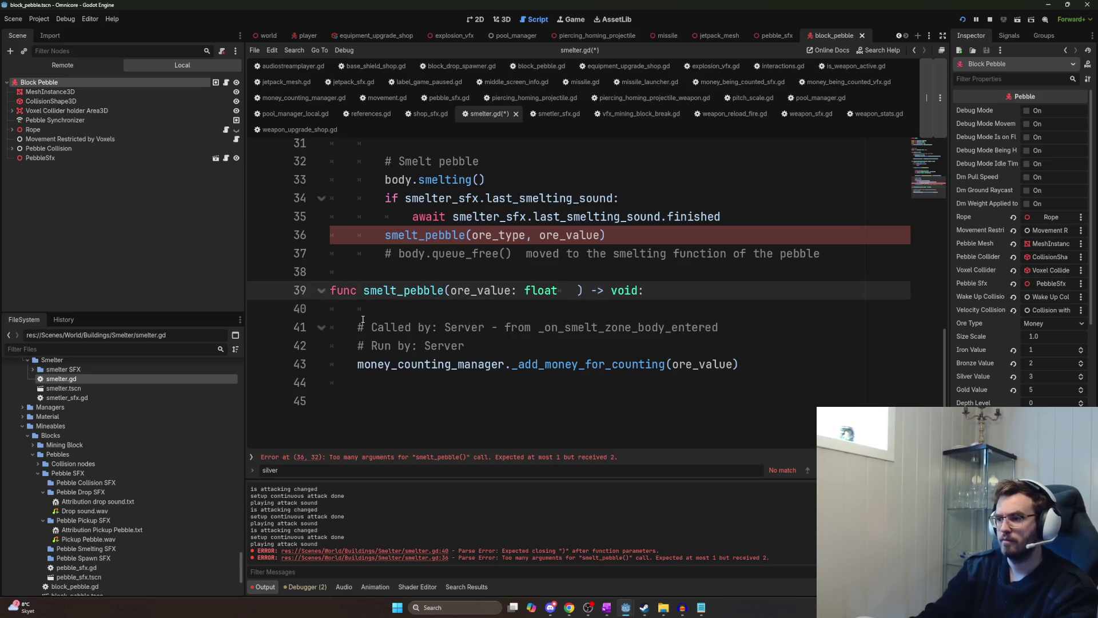
pyautogui.press('BackSpace')
pyautogui.press('BackSpace')
pyautogui.press('F5')
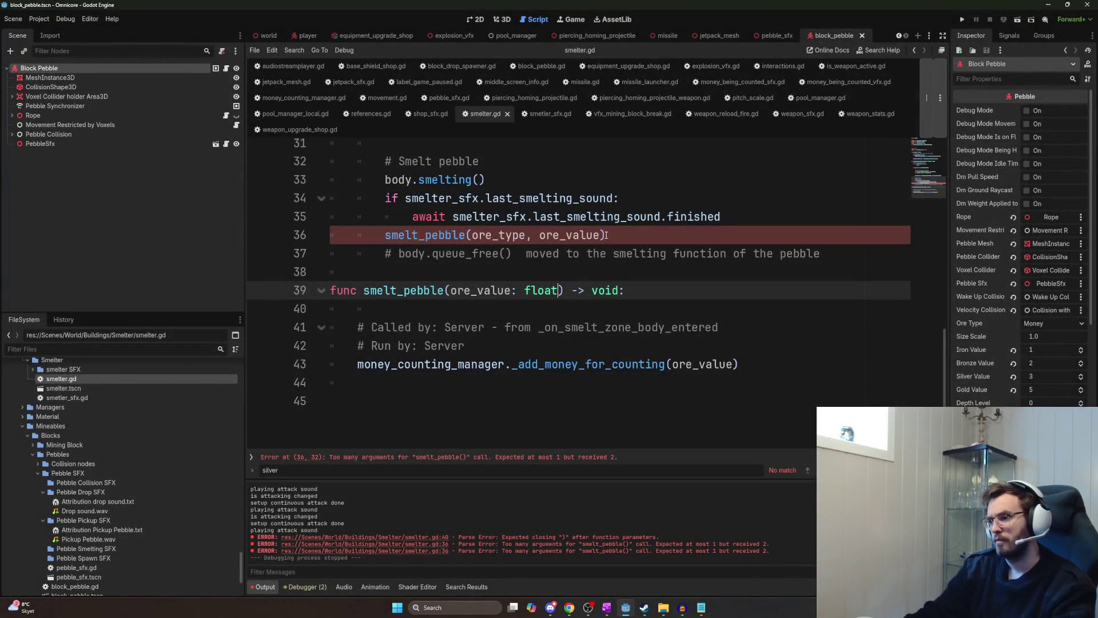
# Remove the ore_type argument from the line 36 call and the empty line under the signature.
pyautogui.click(608, 234)
pyautogui.moveTo(539, 234); pyautogui.dragTo(472, 234)
pyautogui.press('BackSpace')
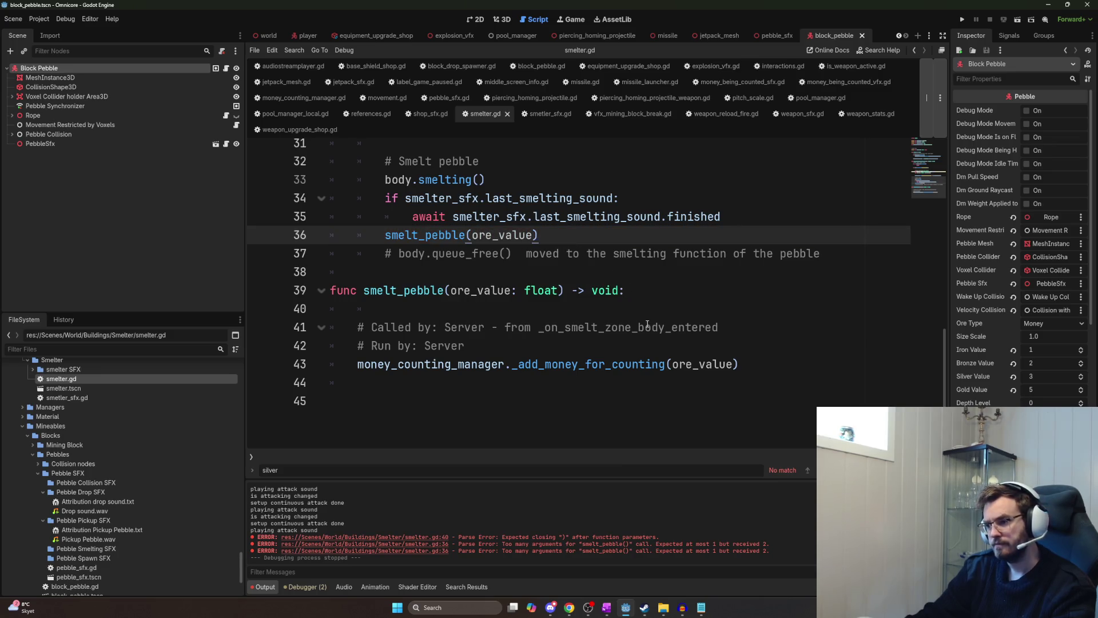
pyautogui.click(518, 312)
pyautogui.press('BackSpace')
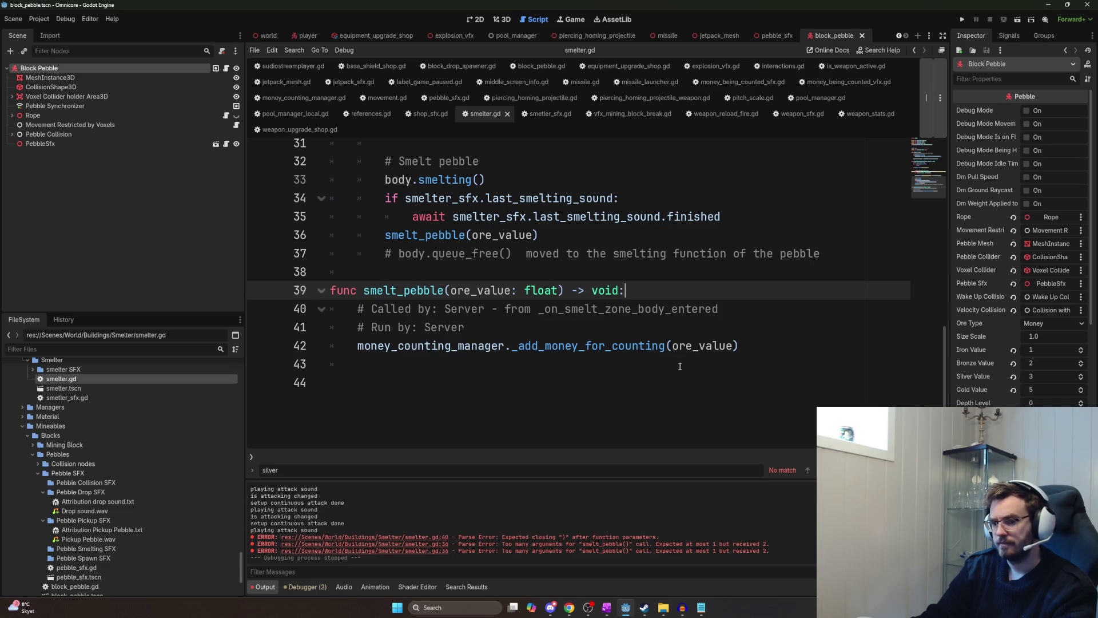
# Rename the line 27 local to _ore_type and relaunch the game with F5.
pyautogui.press('pageup')
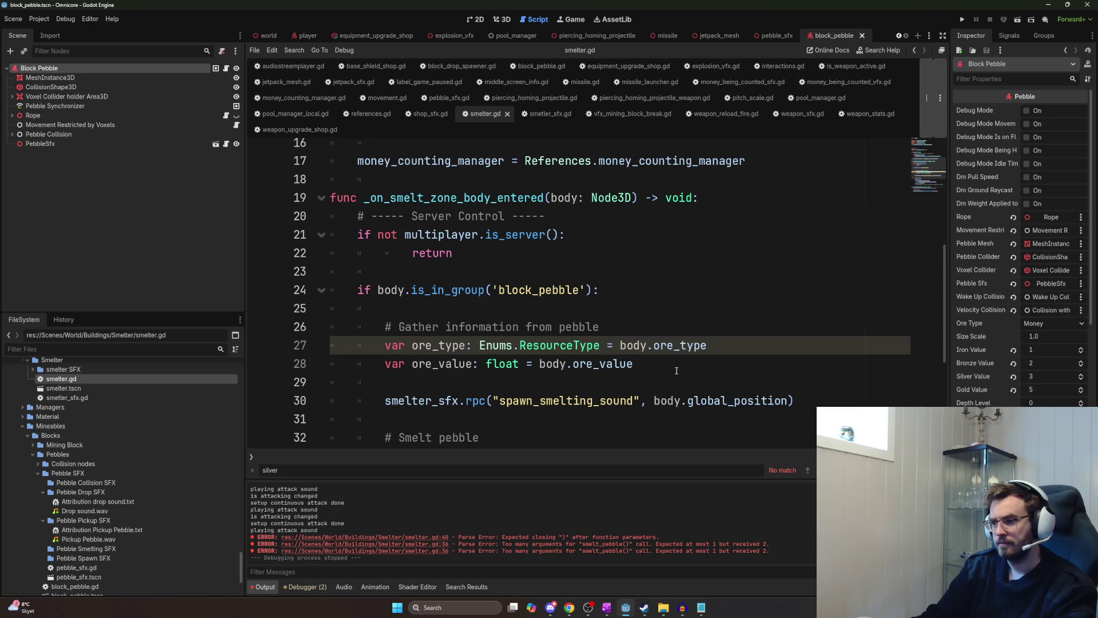
pyautogui.scroll(-2, 697, 369)
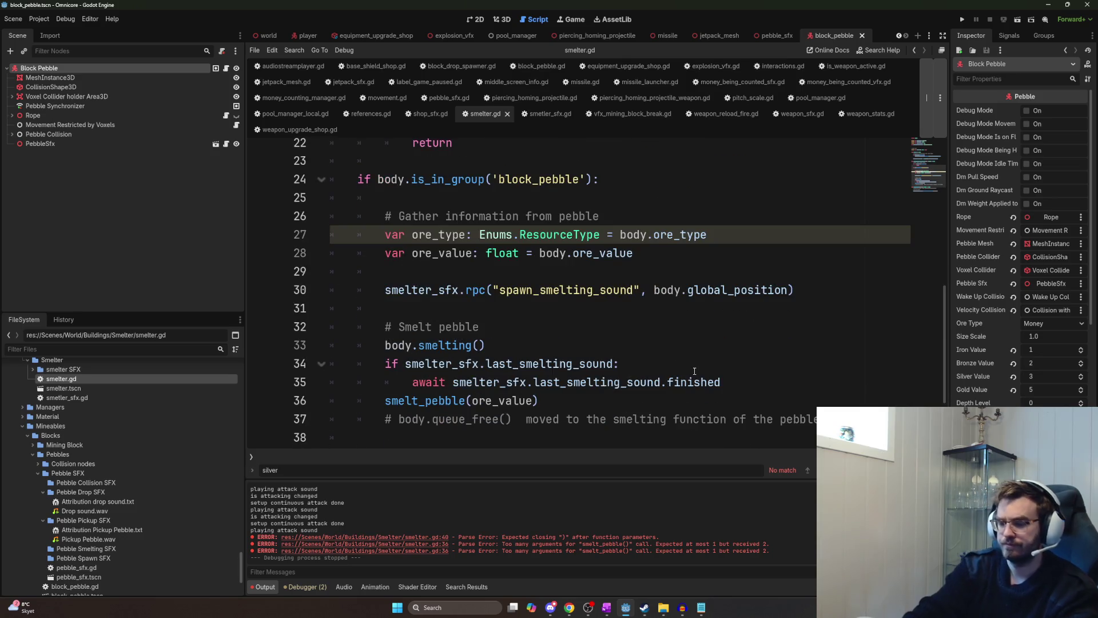
pyautogui.click(414, 235)
pyautogui.write('_')
pyautogui.click(492, 292)
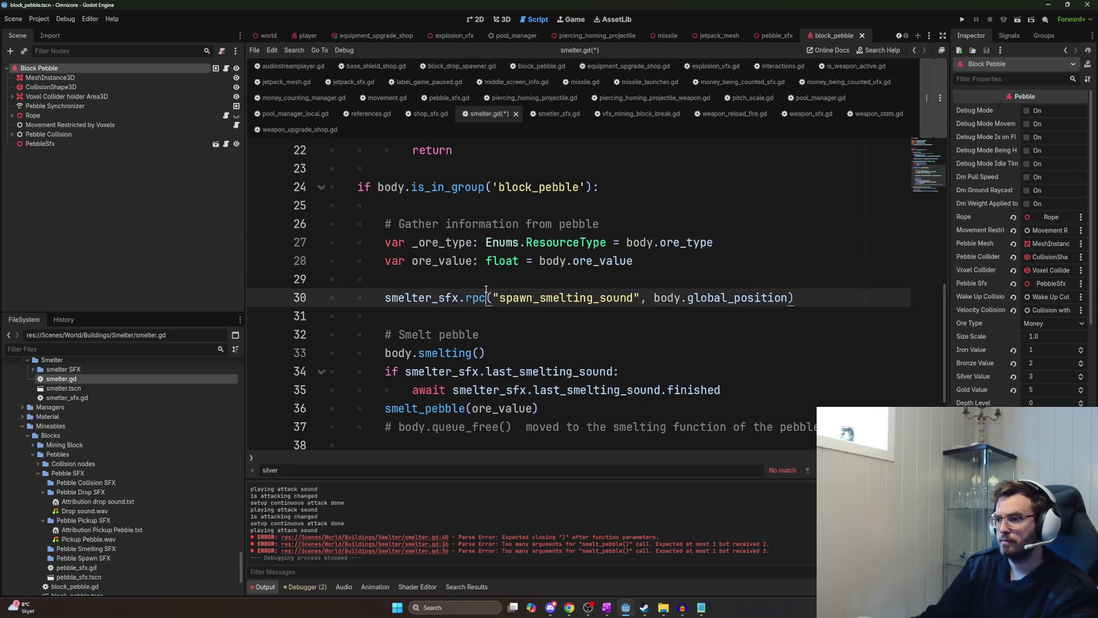
pyautogui.press('F5')
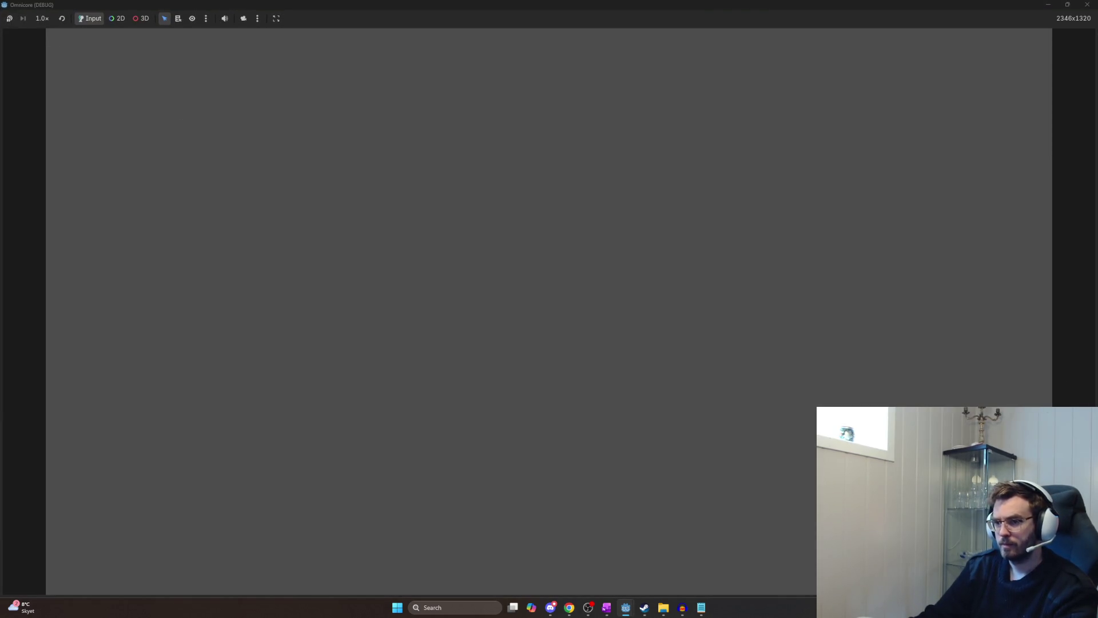
# Mine the brown rock, collect the ore and drop it into the red smelter.
pyautogui.press('w')
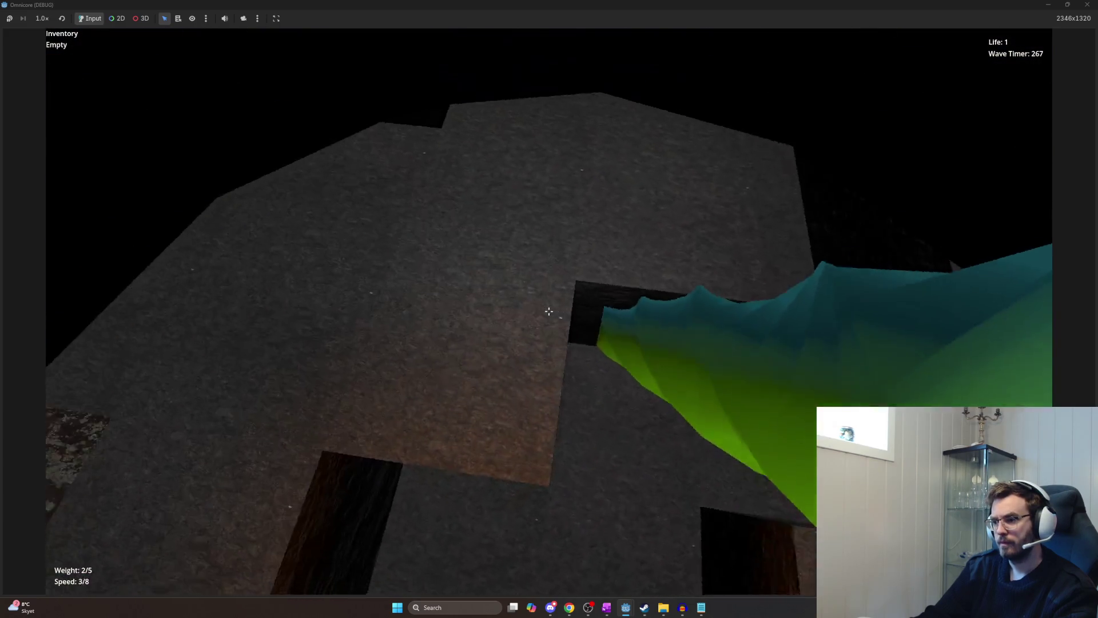
pyautogui.click(549, 312)
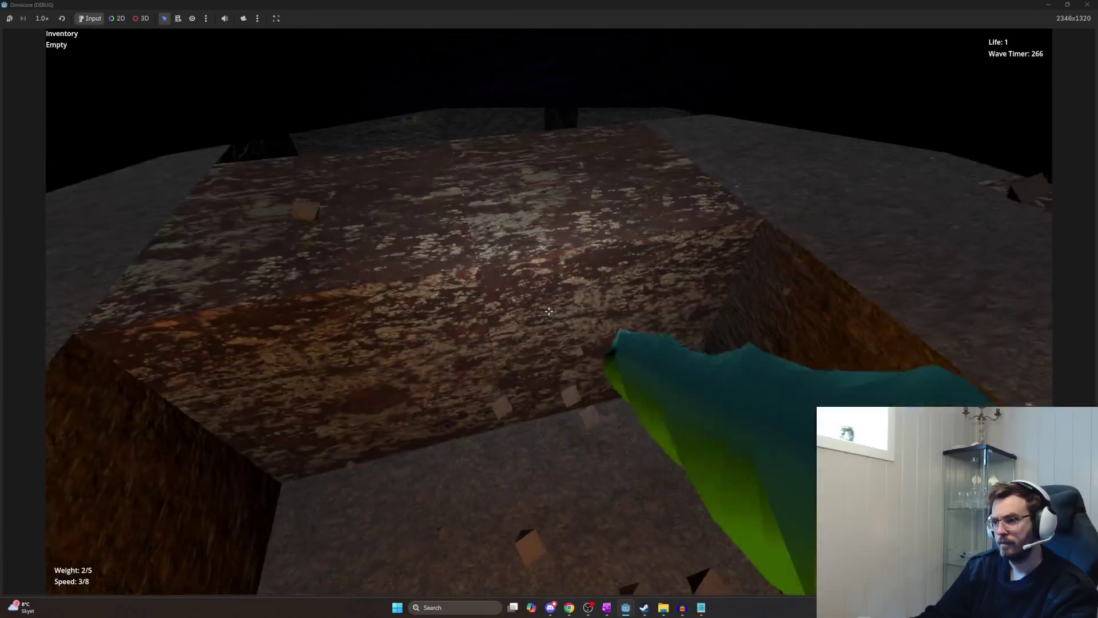
pyautogui.click(549, 311)
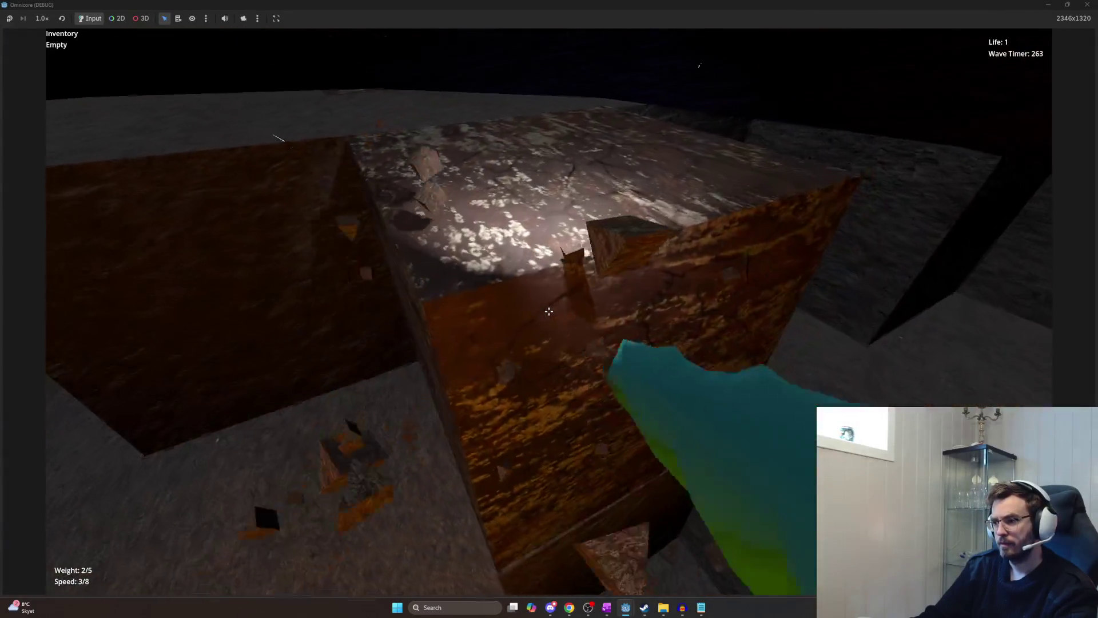
pyautogui.click(549, 312)
pyautogui.click(549, 311)
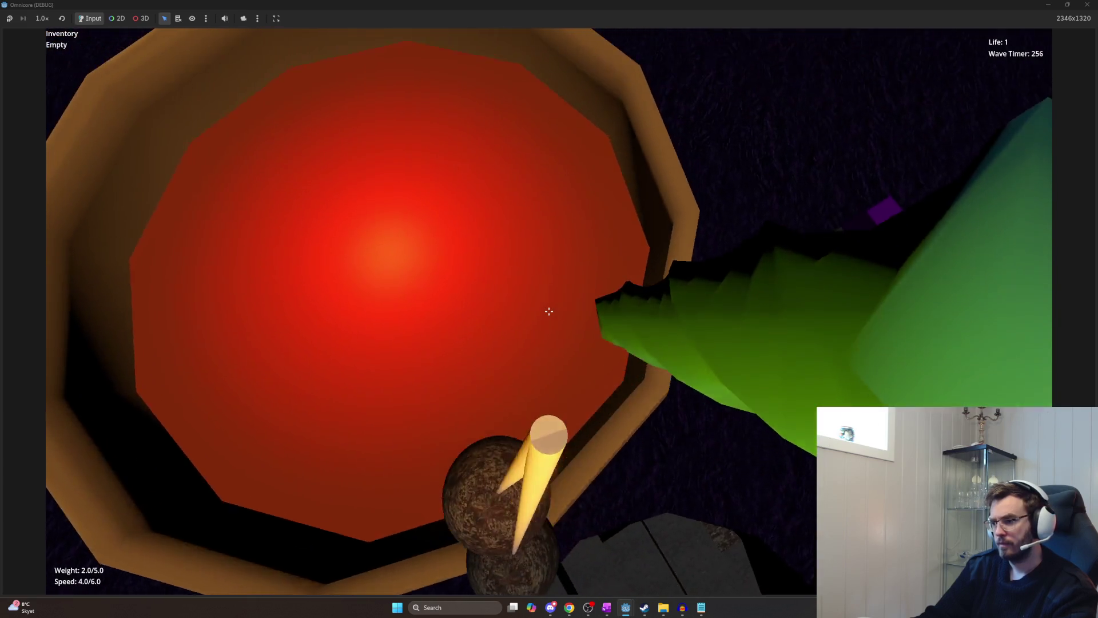
pyautogui.click(550, 311)
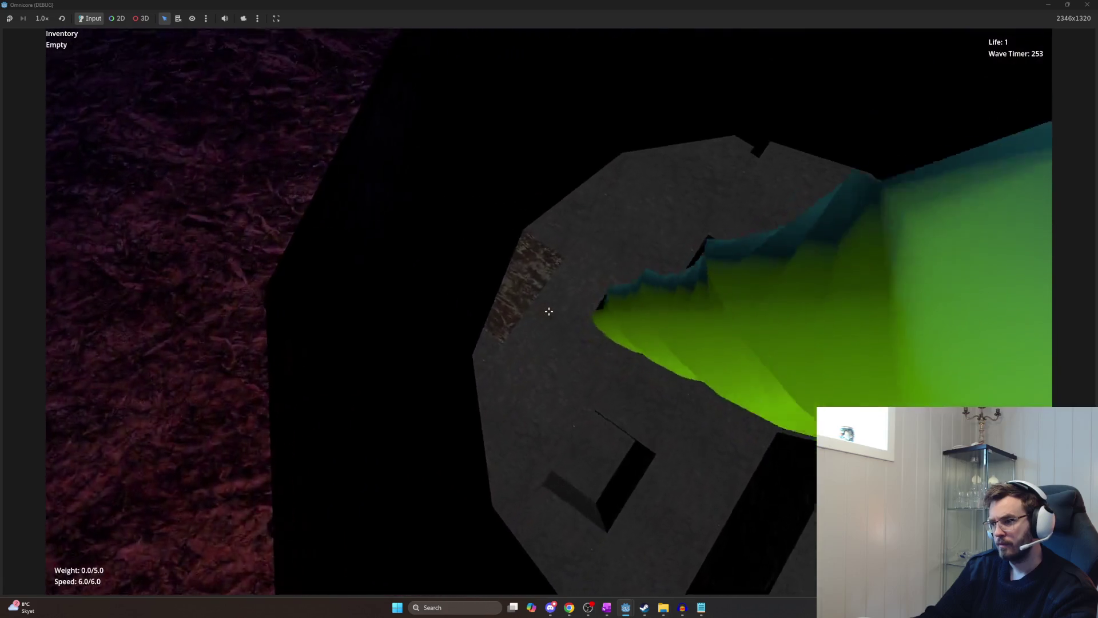
# Break open the grey structure and the rock walls in the lower cave.
pyautogui.click(549, 312)
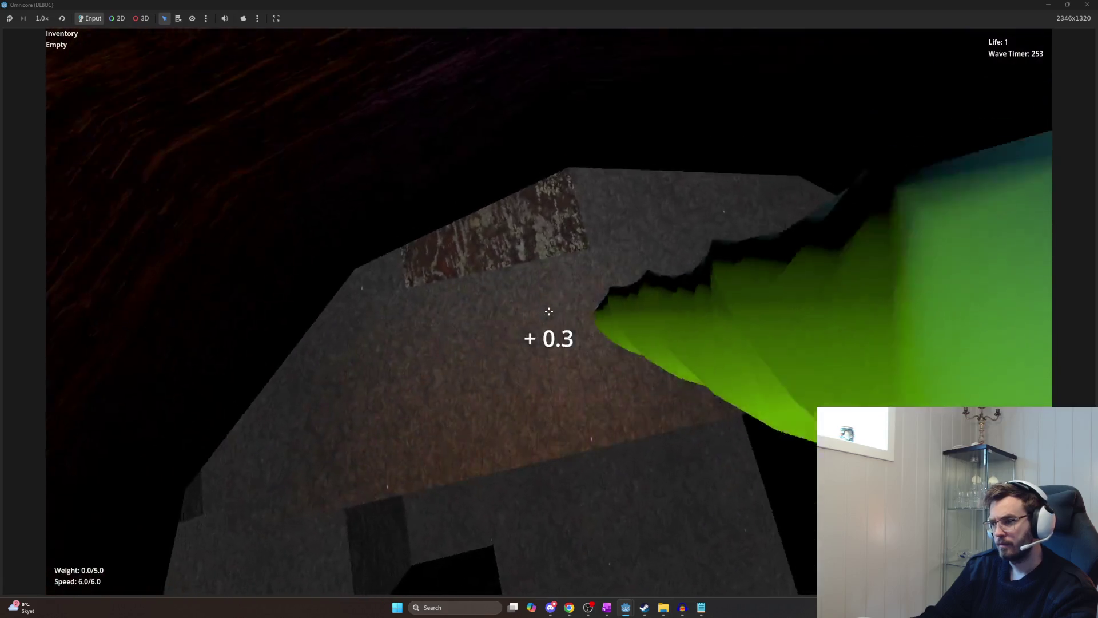
pyautogui.click(549, 311)
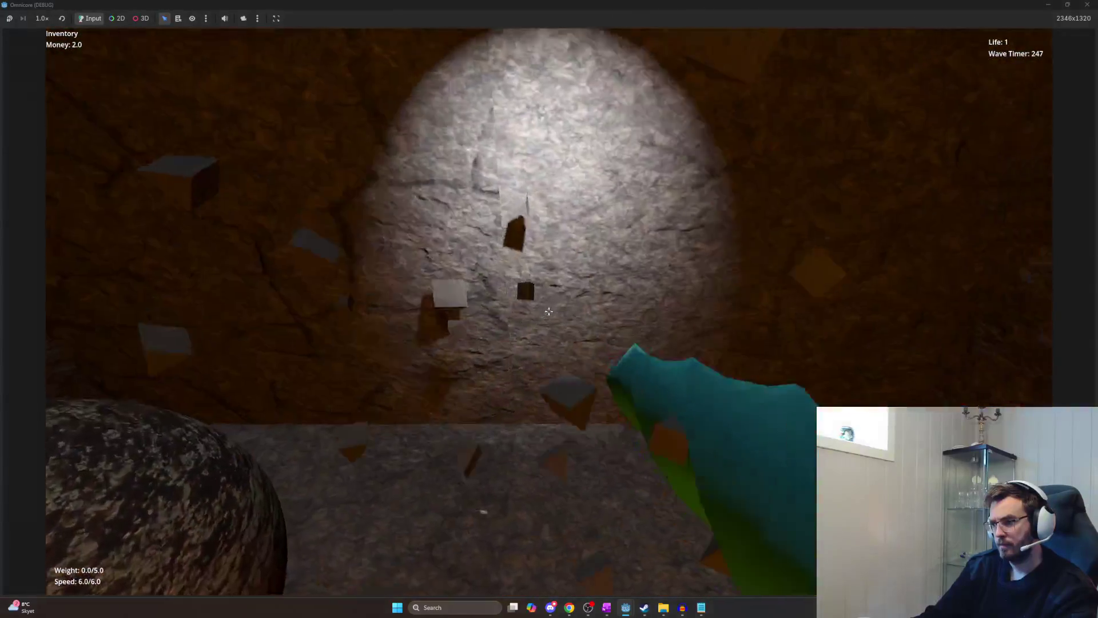
pyautogui.click(549, 311)
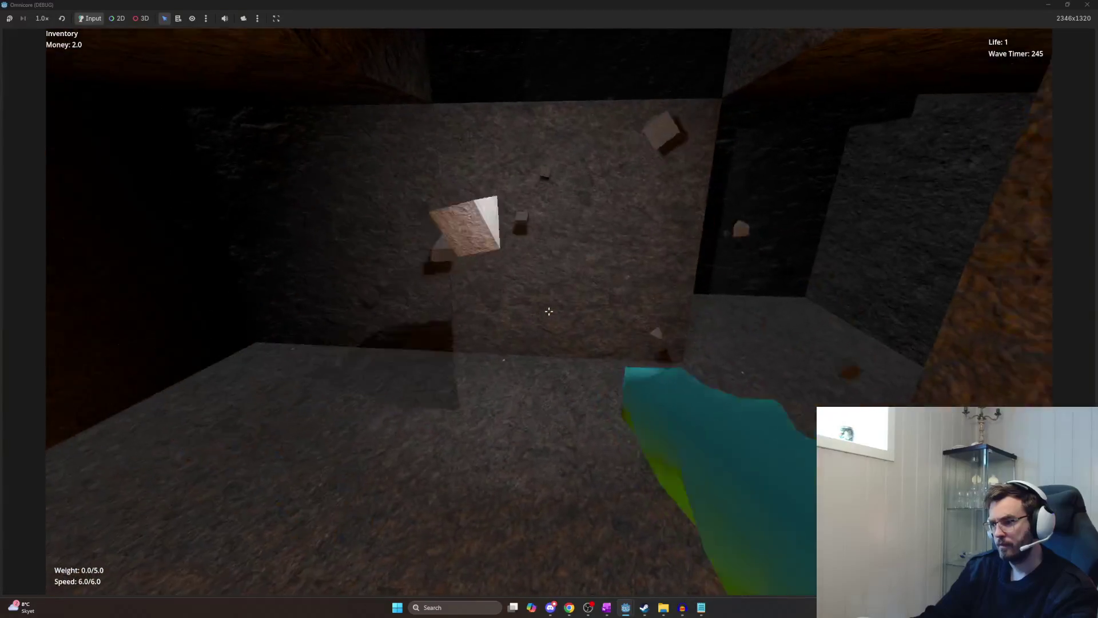
pyautogui.click(549, 311)
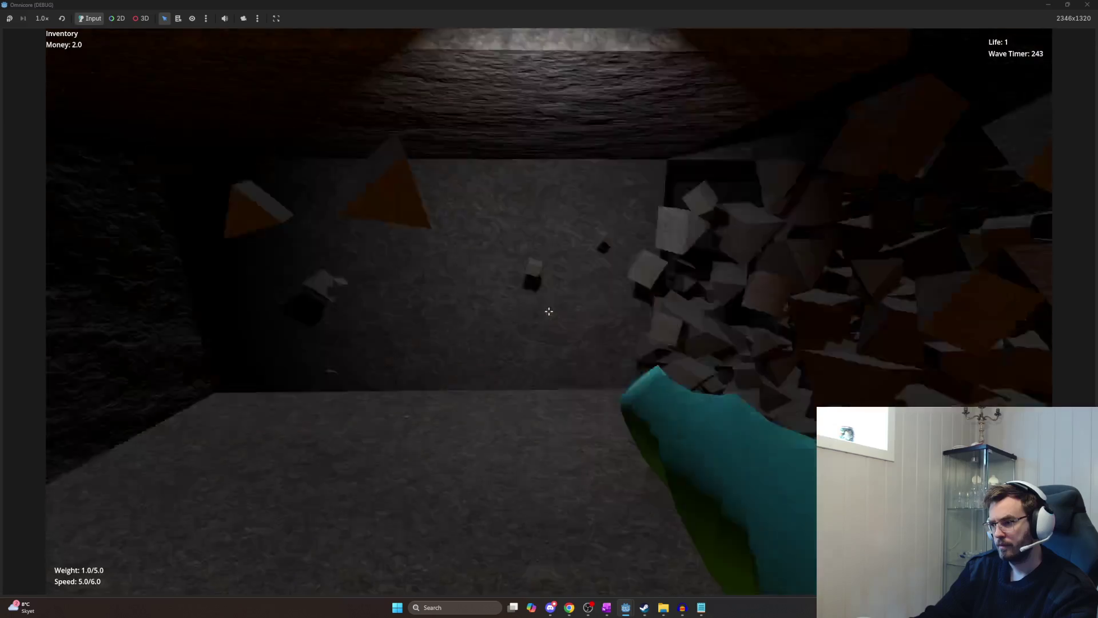
pyautogui.click(549, 311)
pyautogui.click(549, 311)
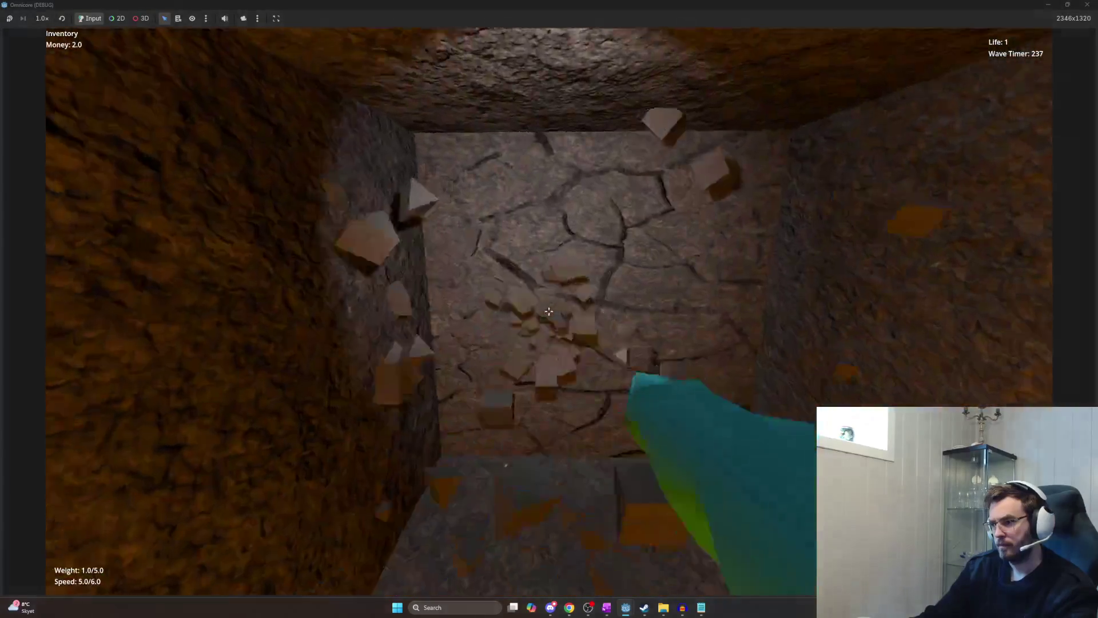
pyautogui.click(550, 311)
# Tunnel through the back wall, visit the lava bowl, then break the rock ground into a pit.
pyautogui.press('w')
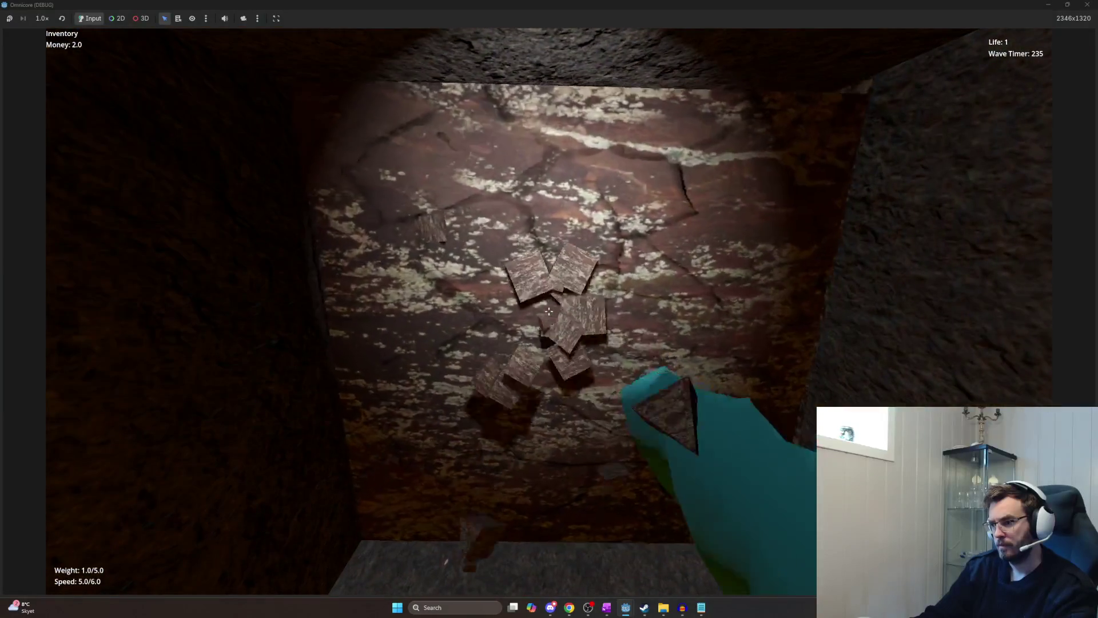
pyautogui.click(549, 312)
pyautogui.press('w')
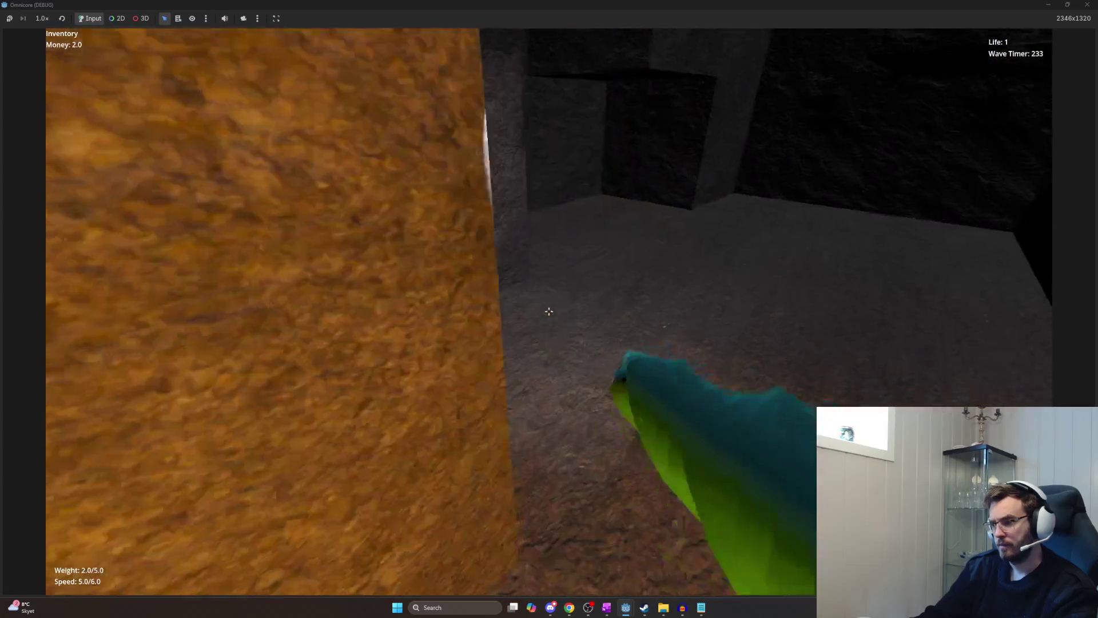
pyautogui.press('w')
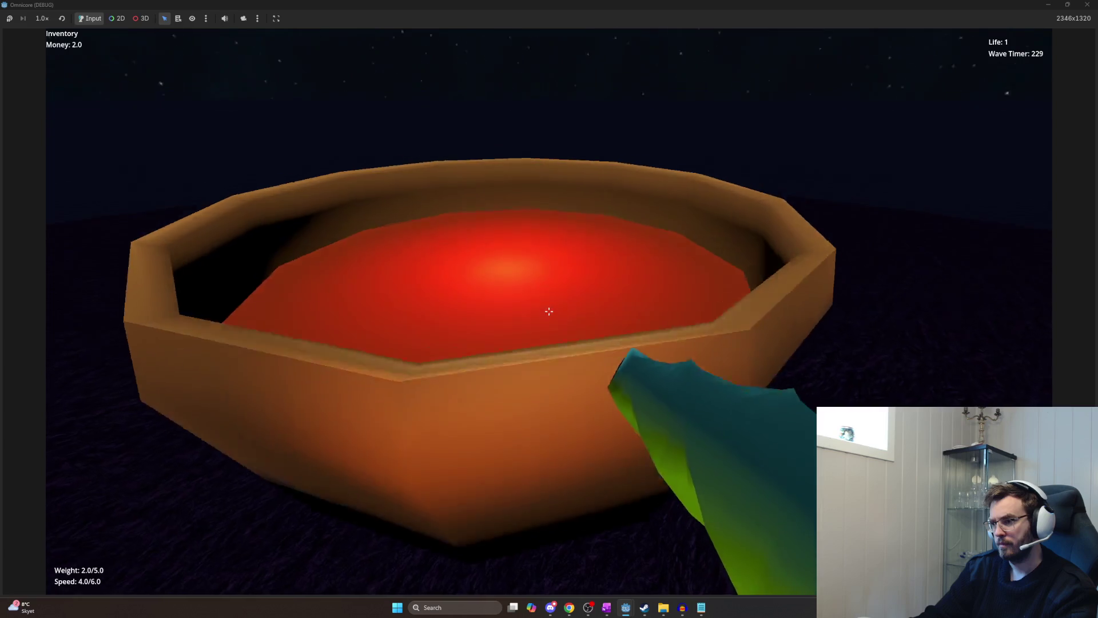
pyautogui.press('w')
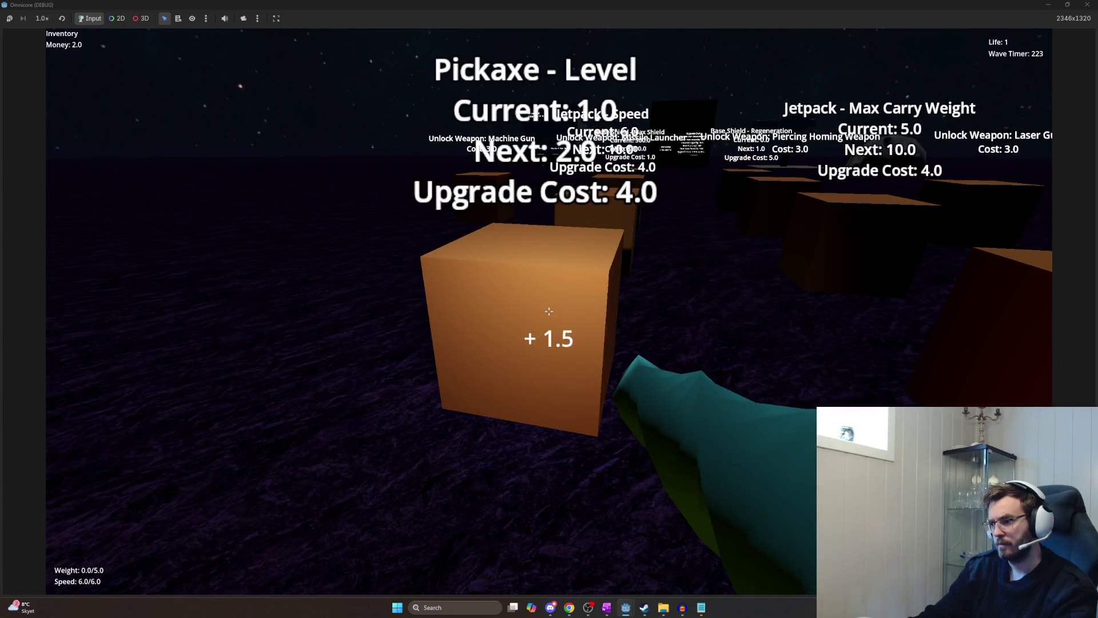
pyautogui.press('w')
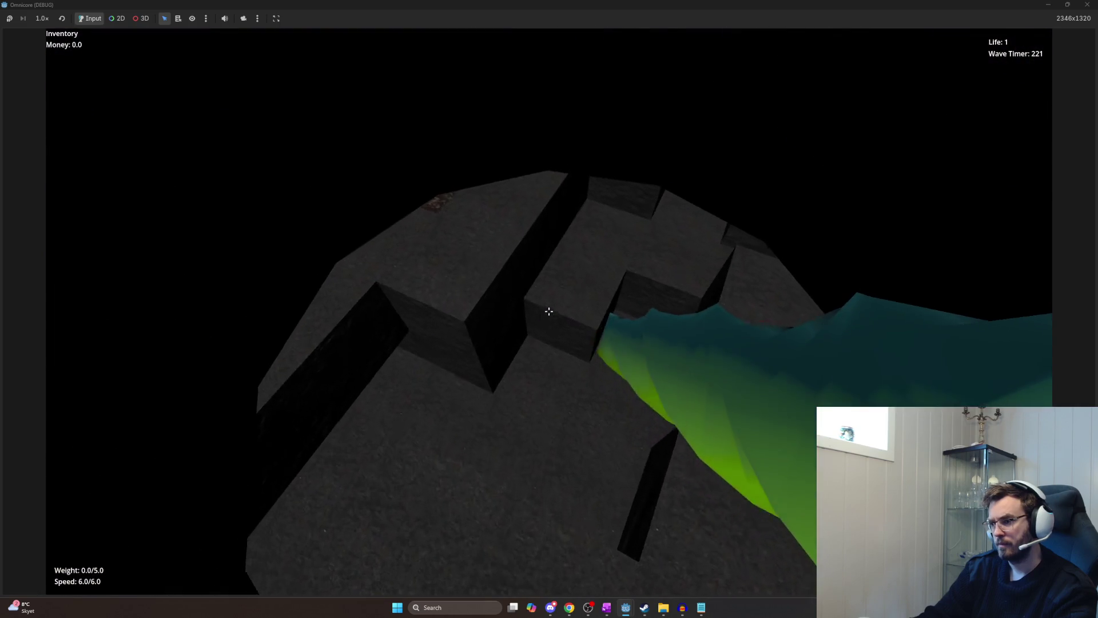
pyautogui.click(550, 311)
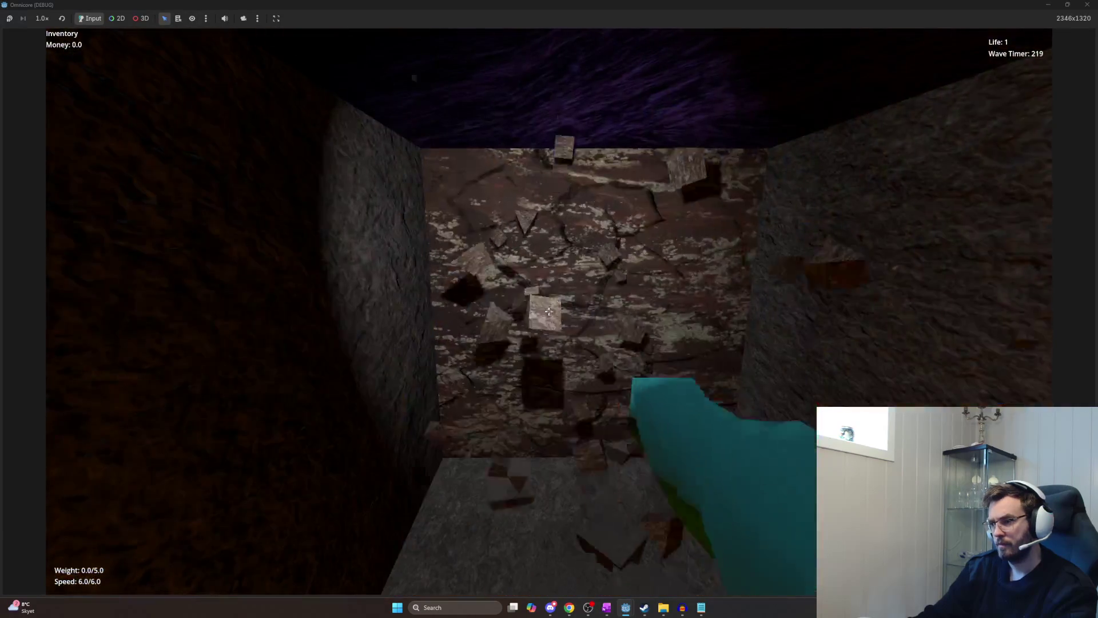
# Walk down the dark tunnel and mine its end wall, the left wall and the yellow ceiling block.
pyautogui.press('w')
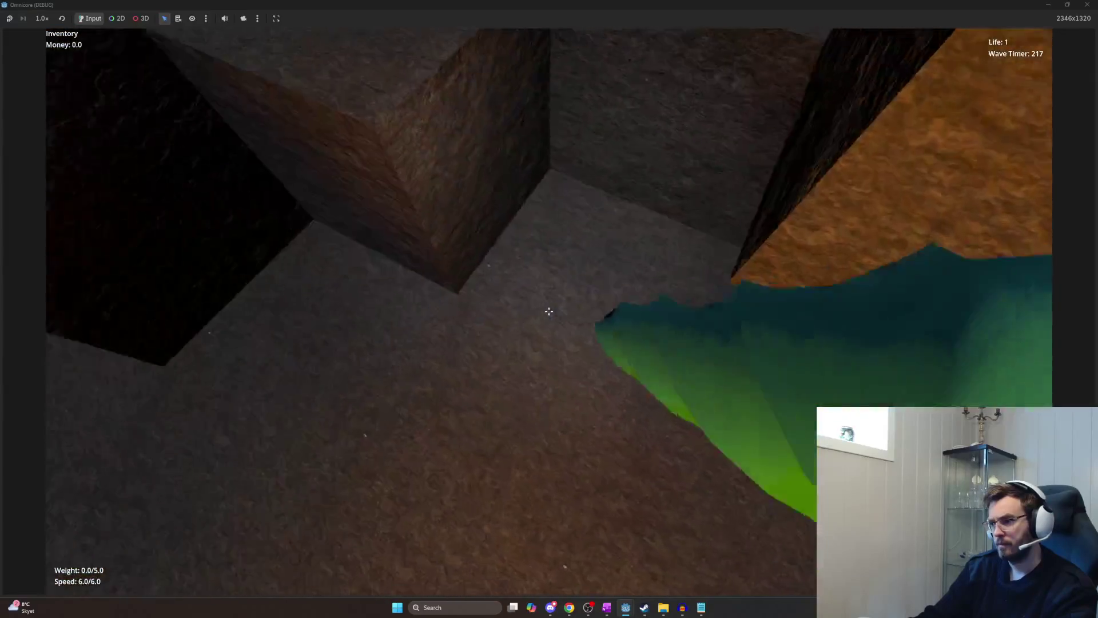
pyautogui.press('w')
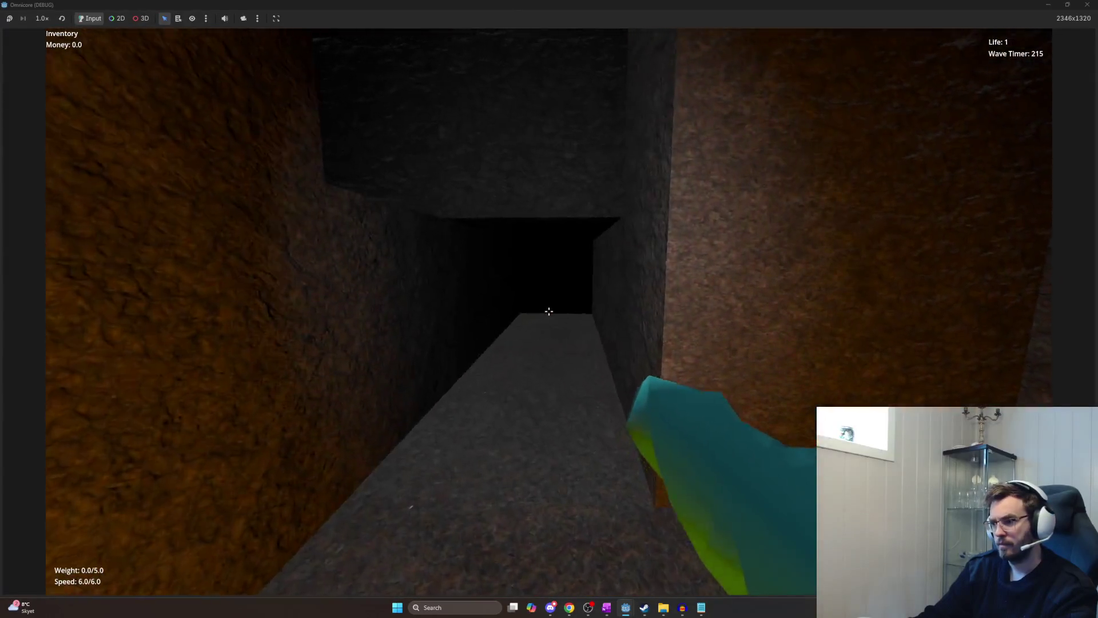
pyautogui.press('w')
pyautogui.click(549, 312)
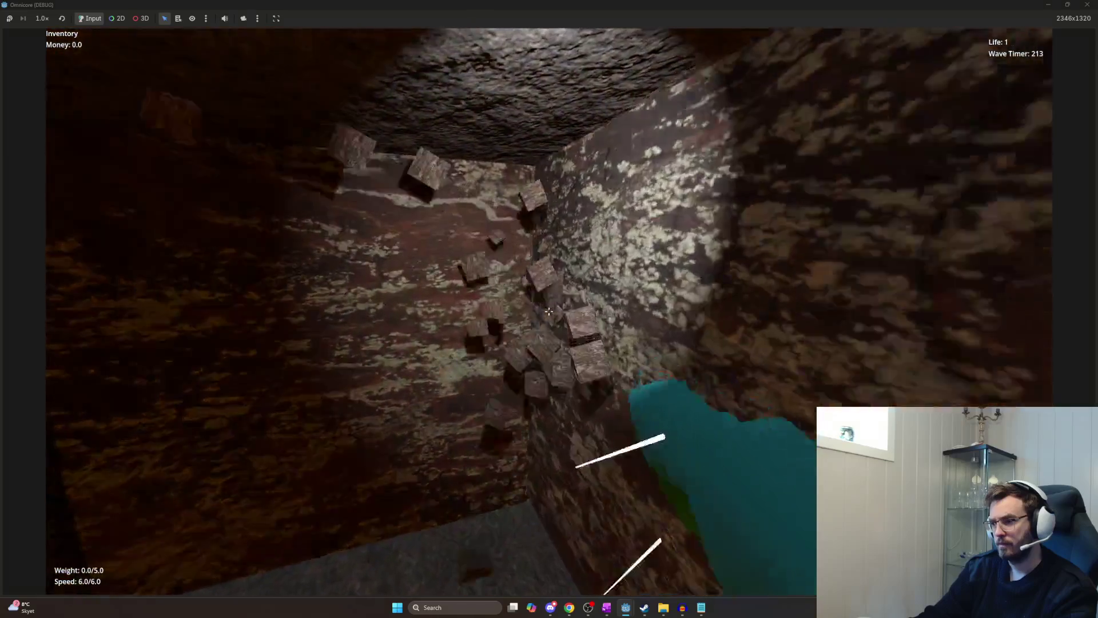
pyautogui.press('w')
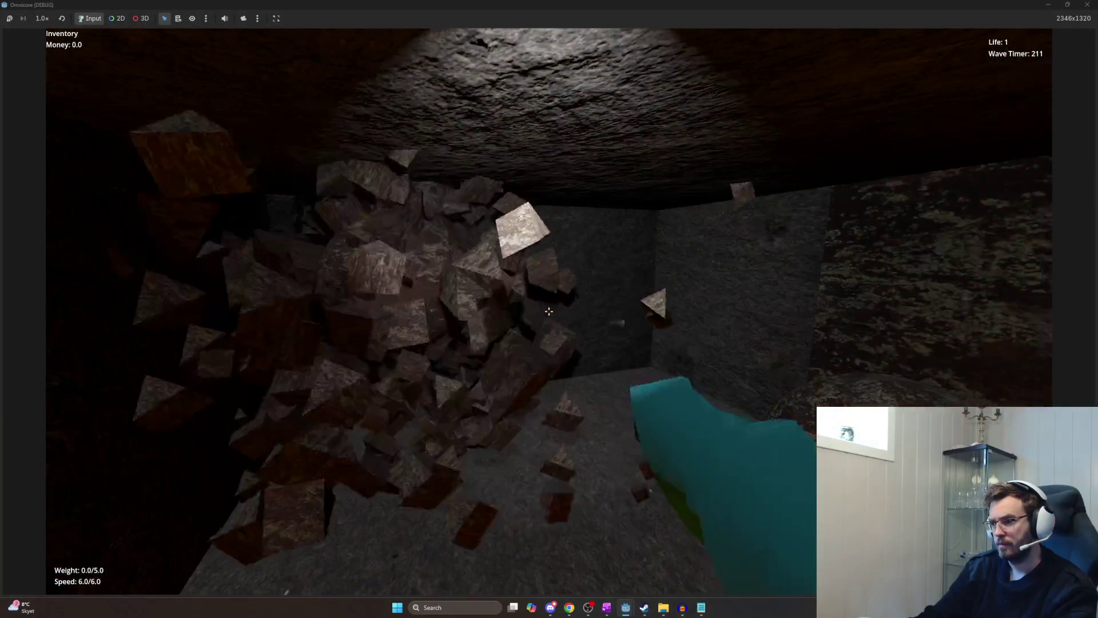
pyautogui.press('w')
pyautogui.press('w')
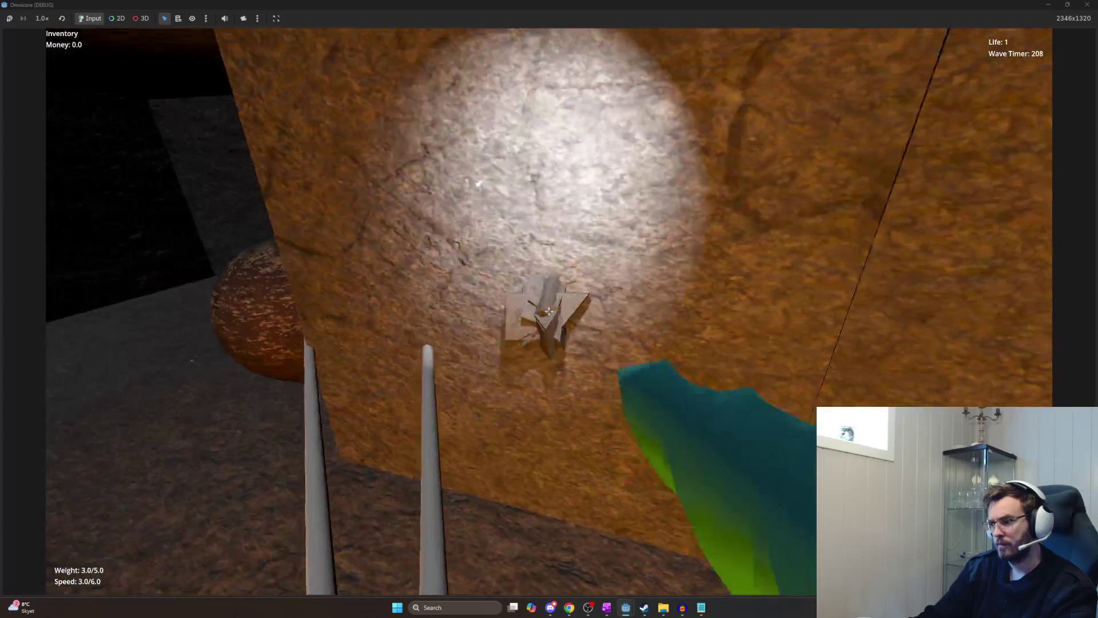
pyautogui.click(549, 311)
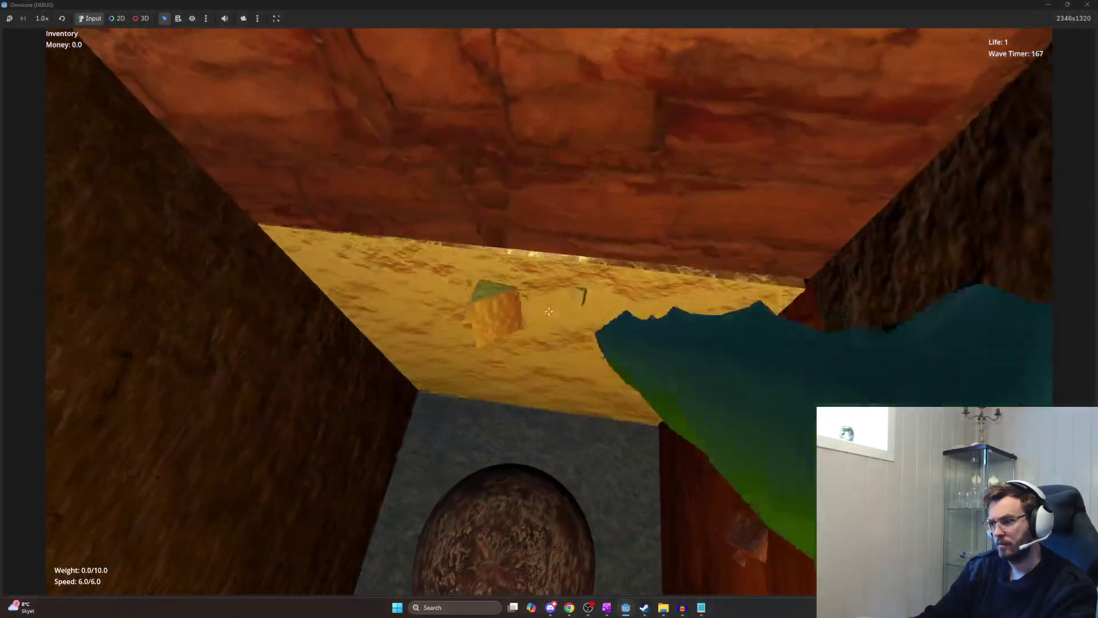
pyautogui.click(549, 311)
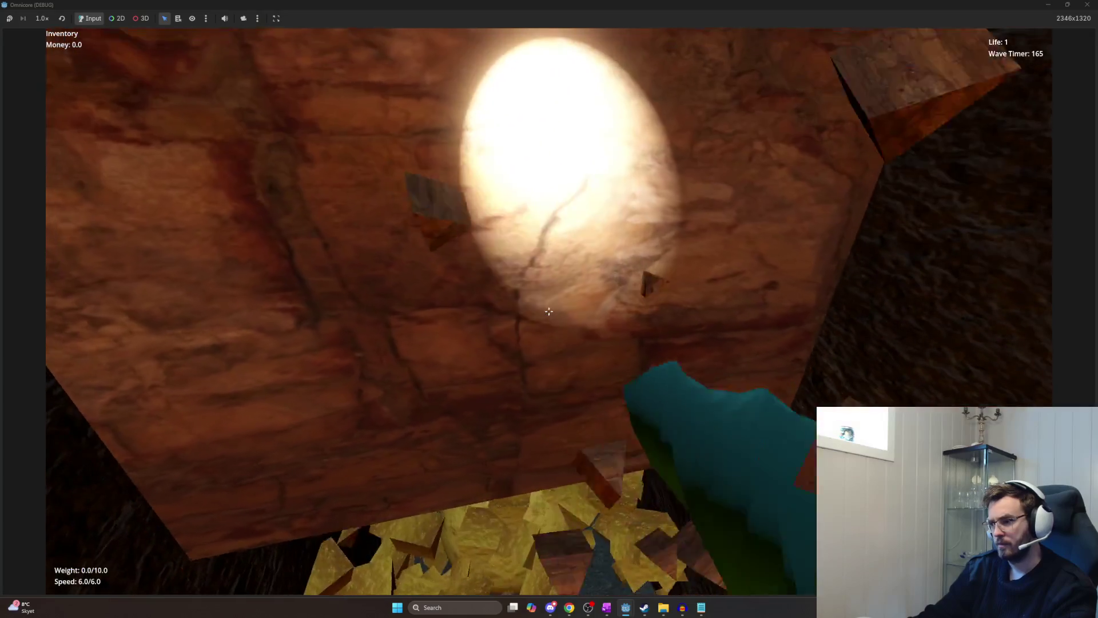
# Break the brown rock and wooden ceiling block, then dig down the shaft block by block collecting ore.
pyautogui.click(549, 312)
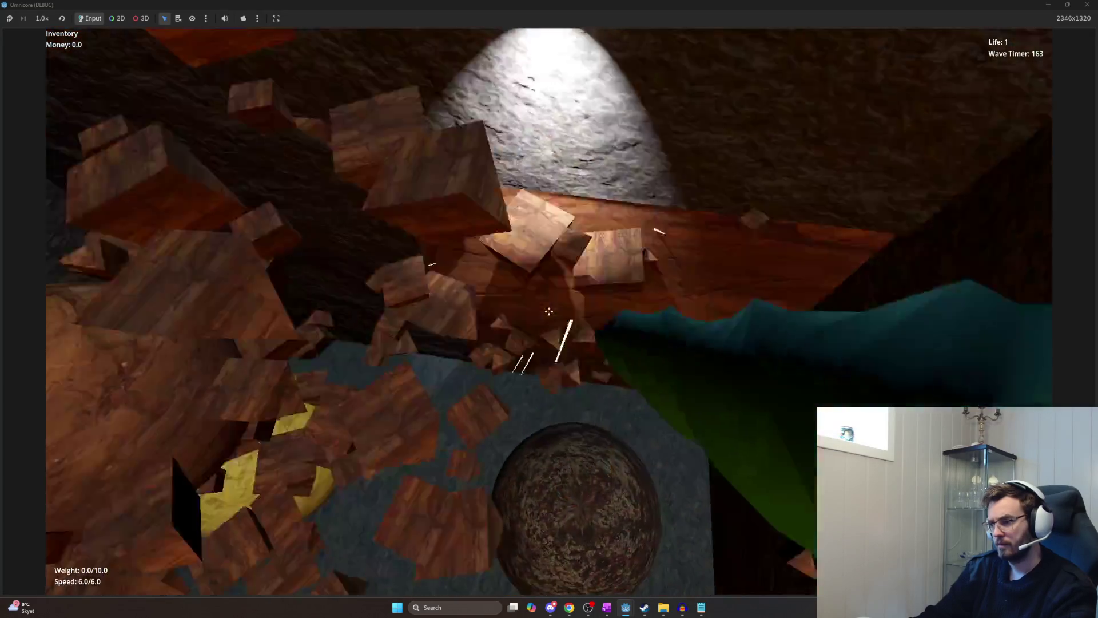
pyautogui.click(548, 311)
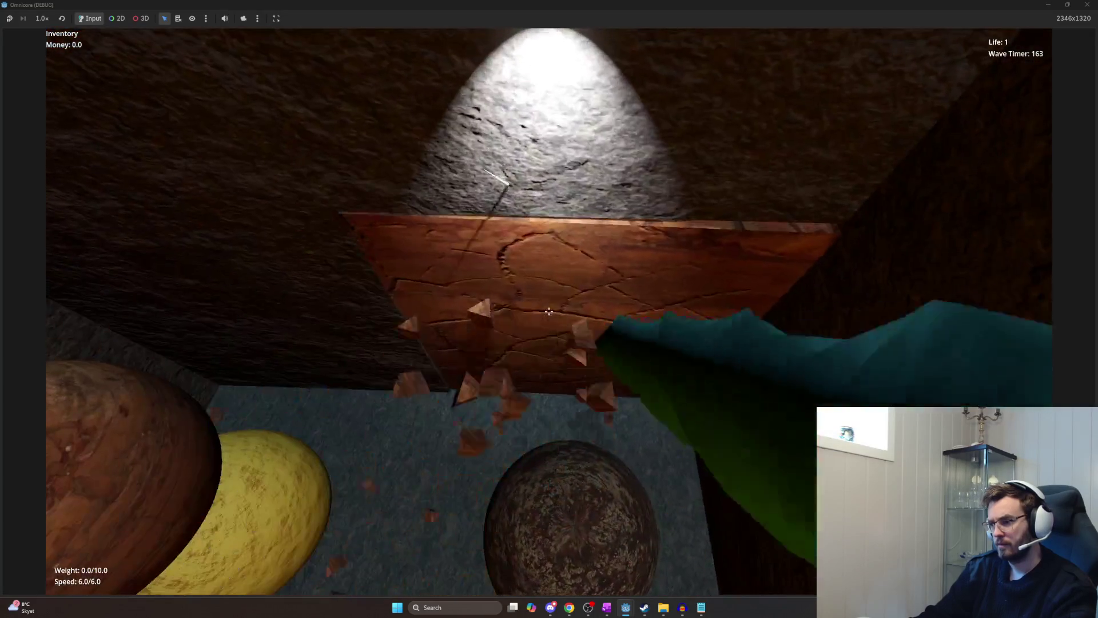
pyautogui.click(549, 312)
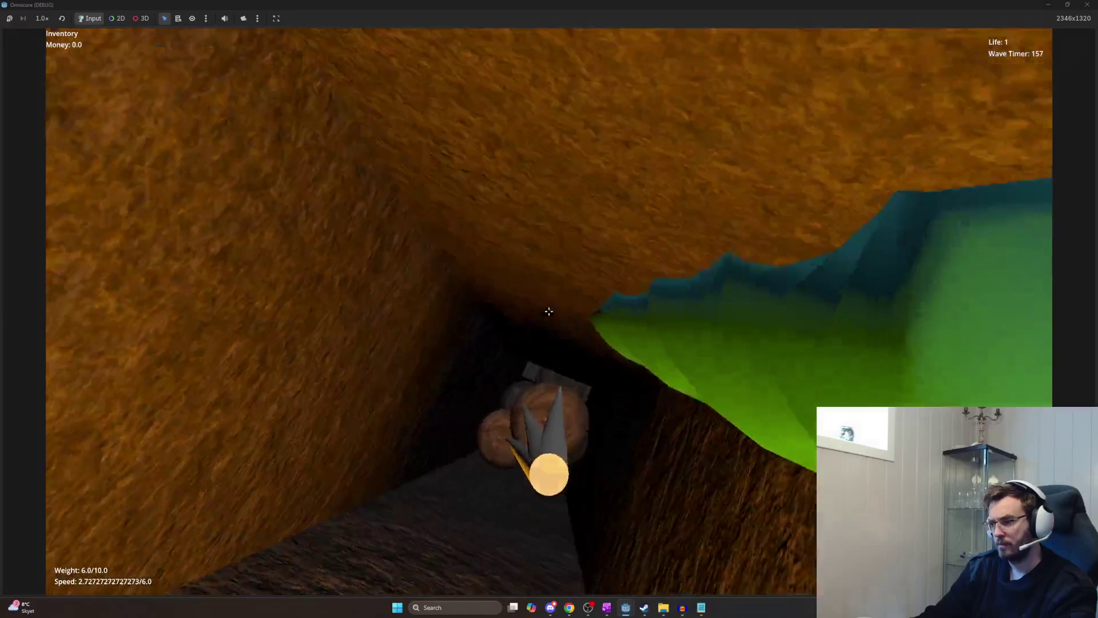
pyautogui.click(549, 311)
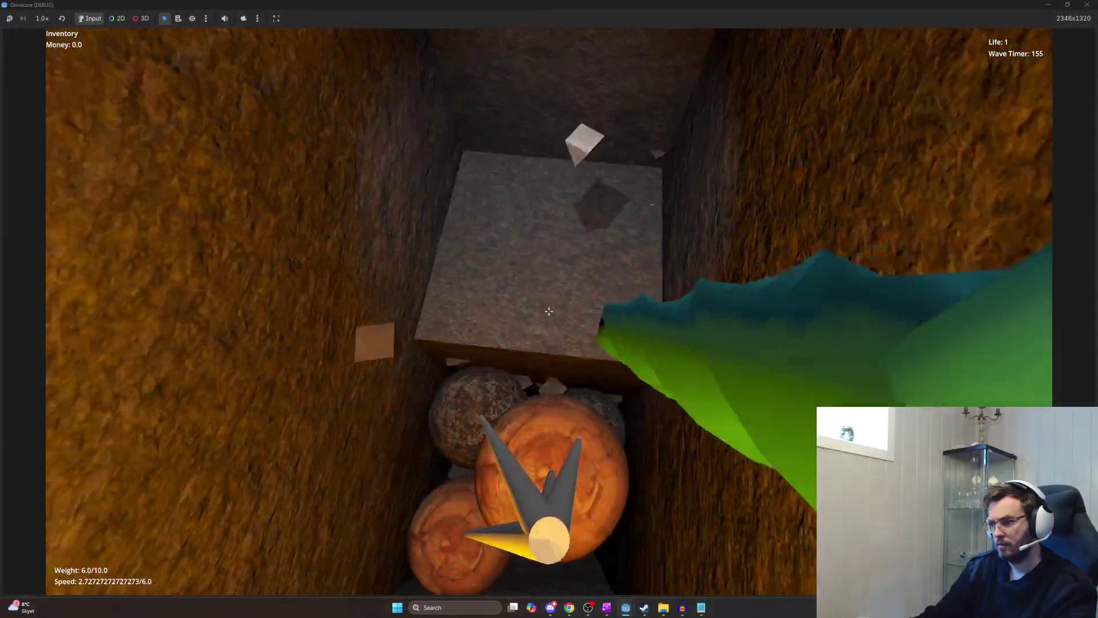
pyautogui.click(549, 312)
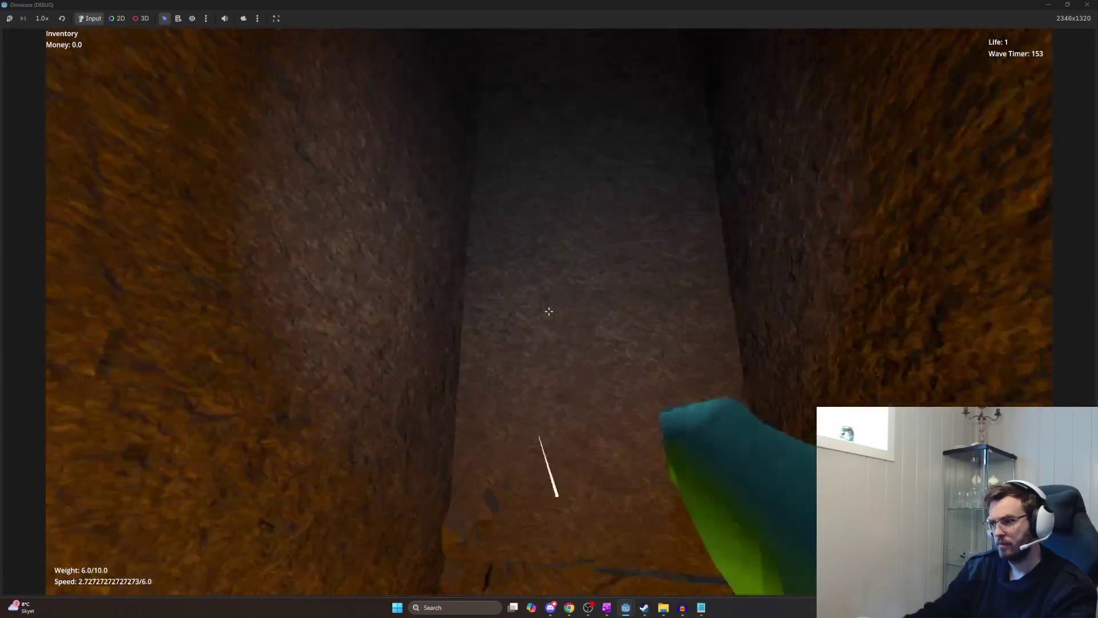
pyautogui.click(549, 311)
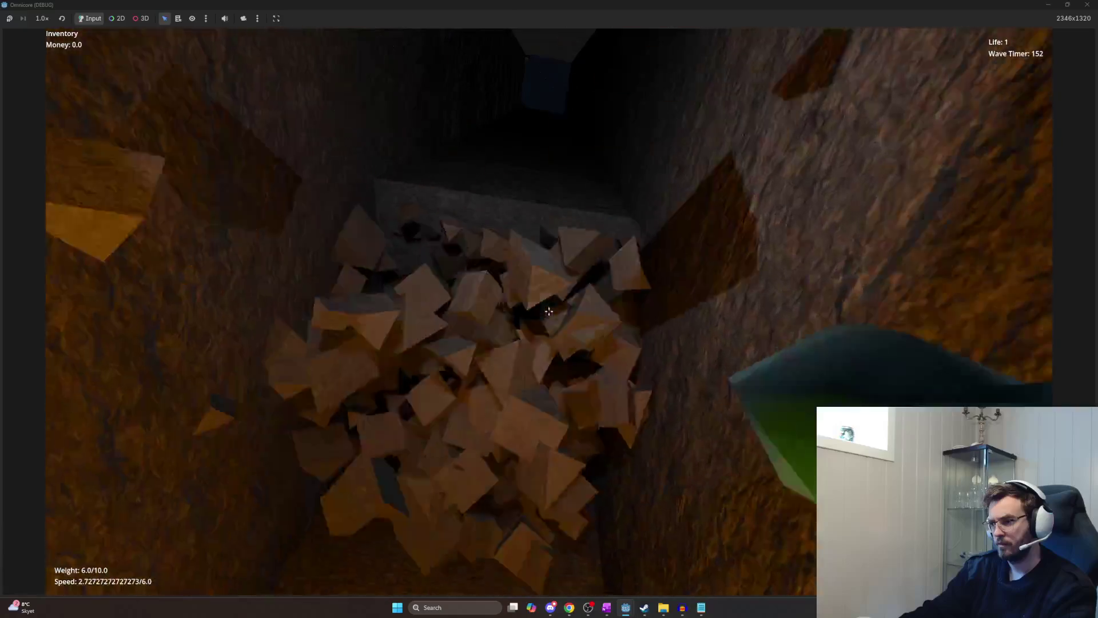
pyautogui.click(548, 312)
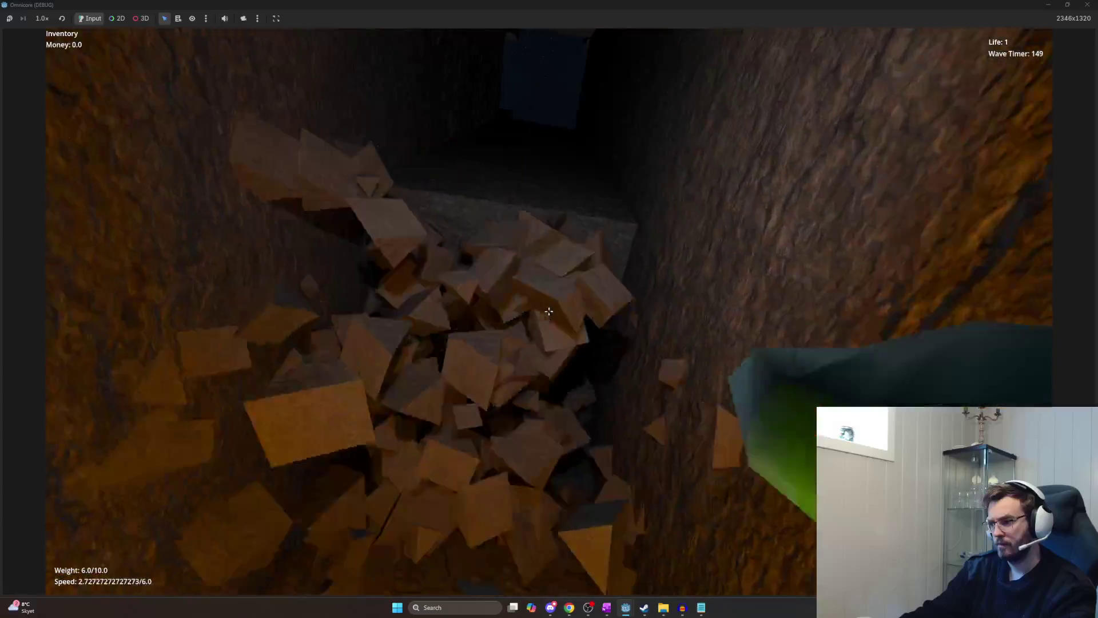
pyautogui.click(548, 311)
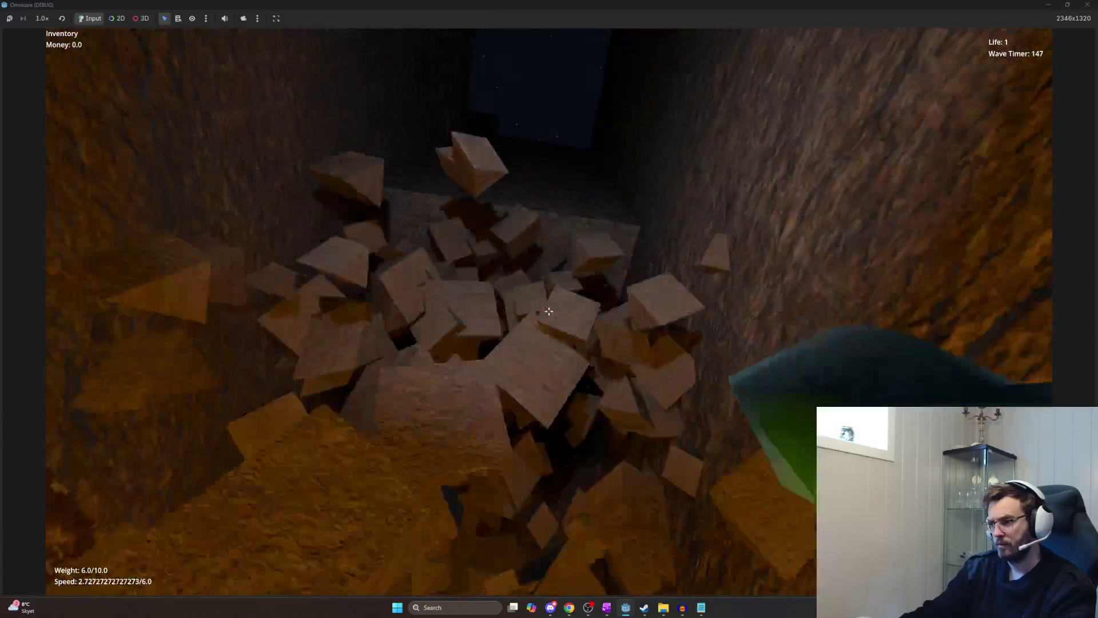
pyautogui.click(548, 311)
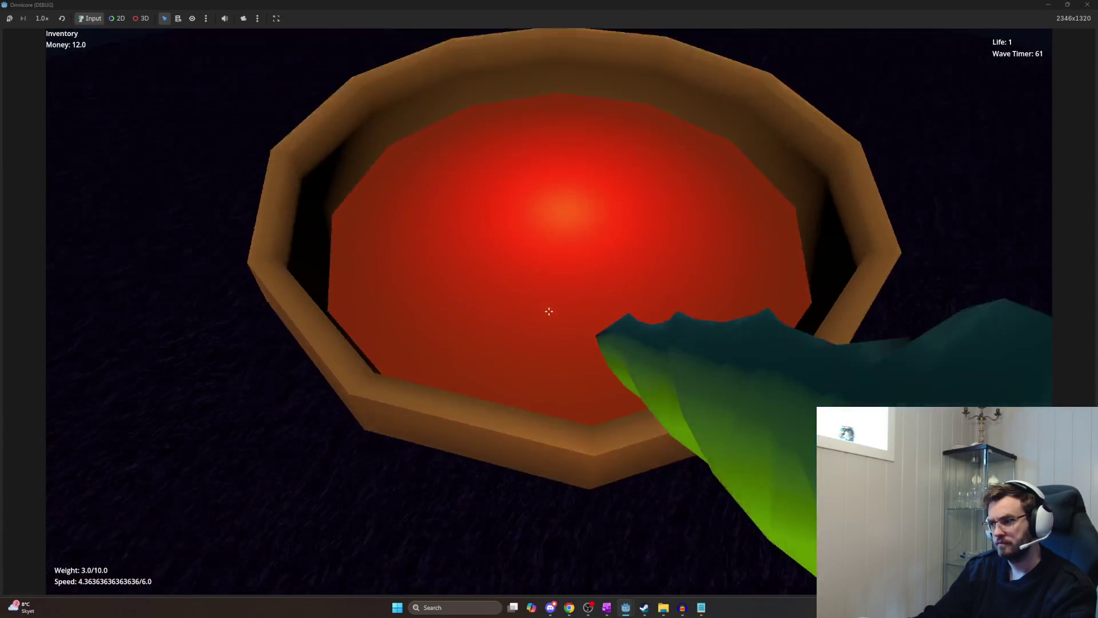
# Drop the carried ore into the lava bowl and unlock the Machine Gun.
pyautogui.click(550, 311)
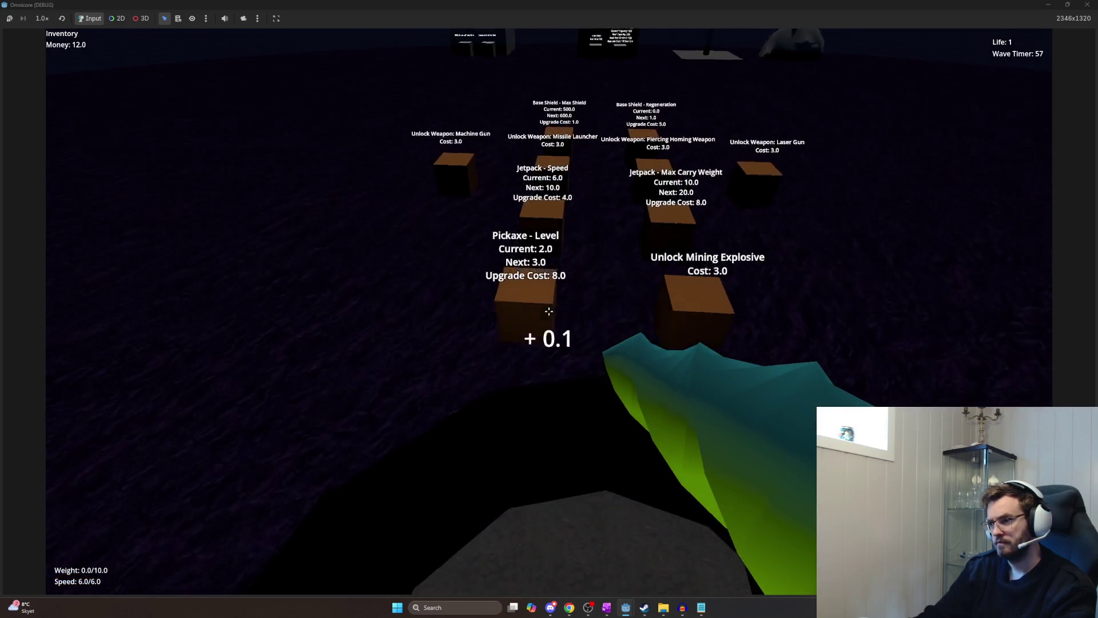
pyautogui.press('w')
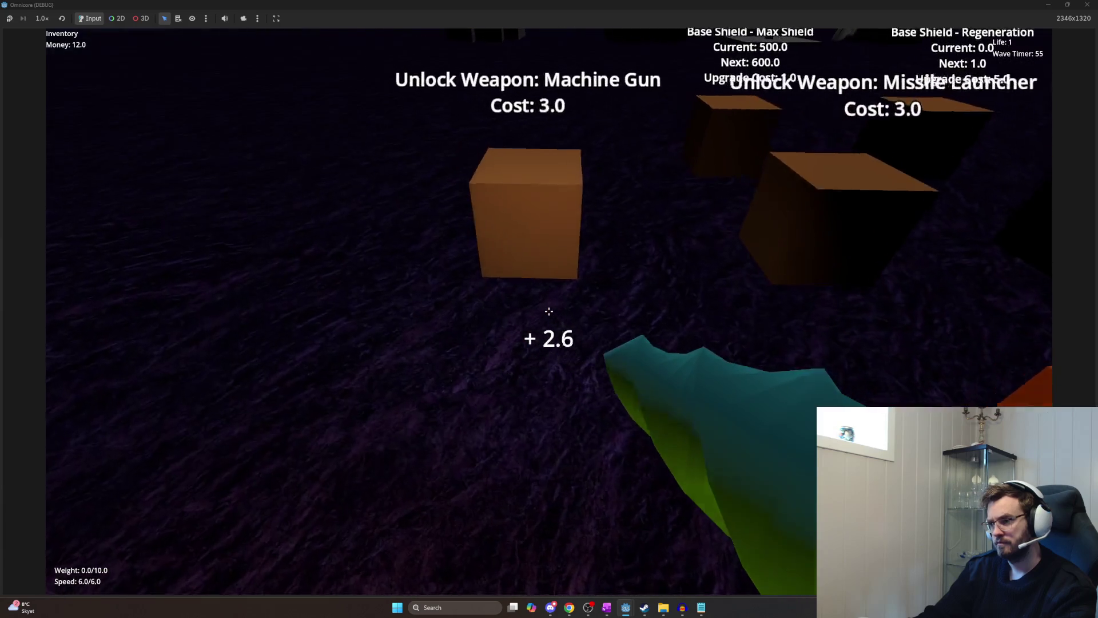
pyautogui.press('w')
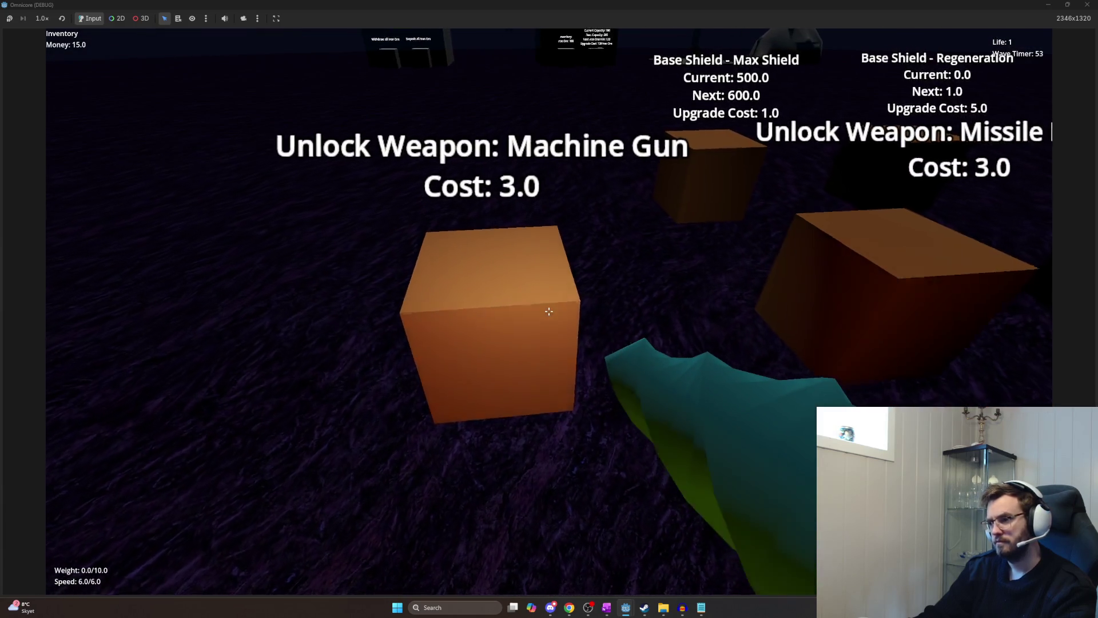
pyautogui.press('w')
pyautogui.moveTo(550, 311)
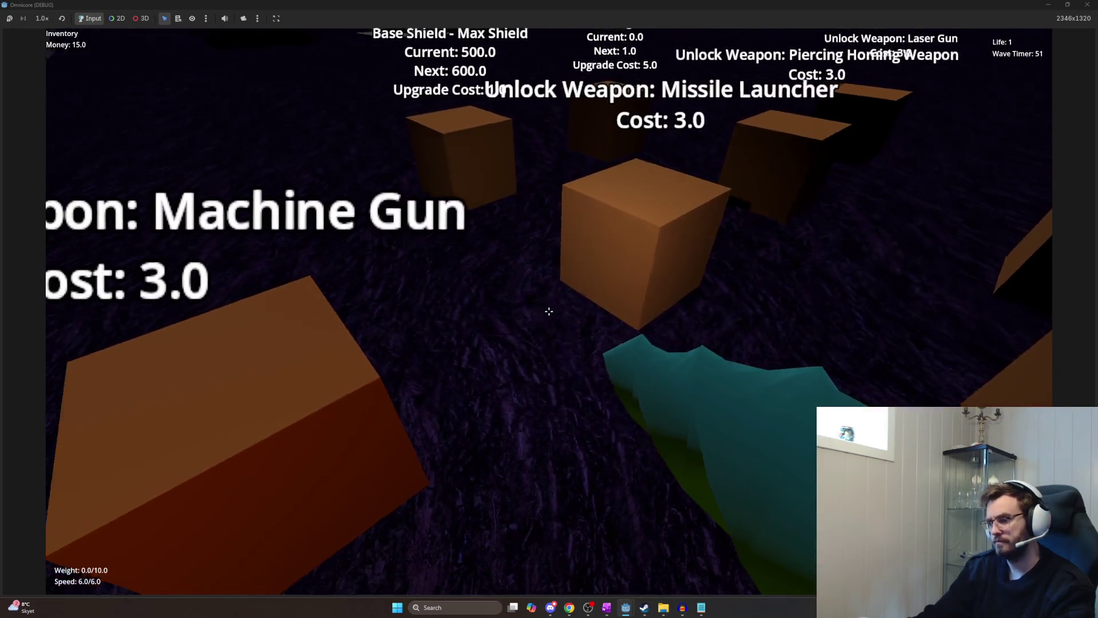
pyautogui.press('s')
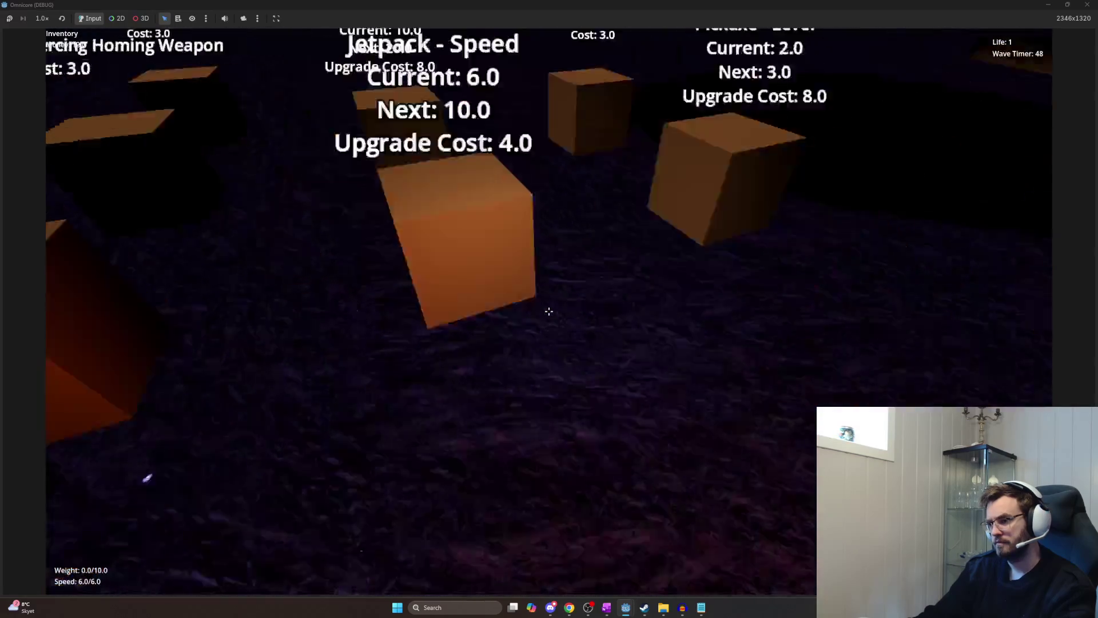
# Test-fire the machine gun while heading to the orange upgrade boxes.
pyautogui.click(549, 311)
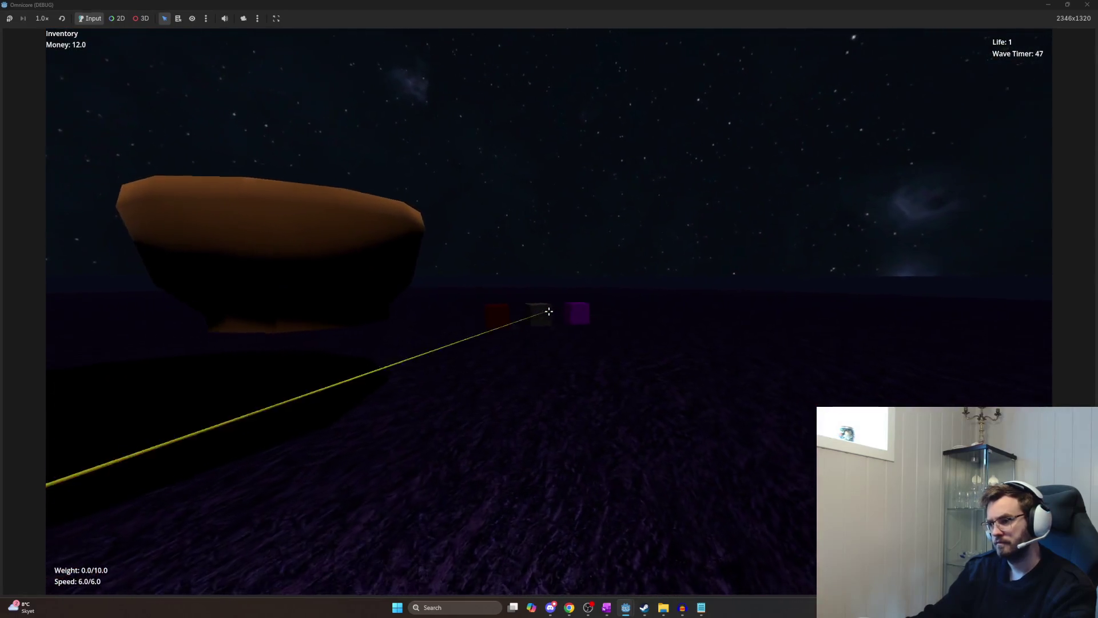
pyautogui.press('w')
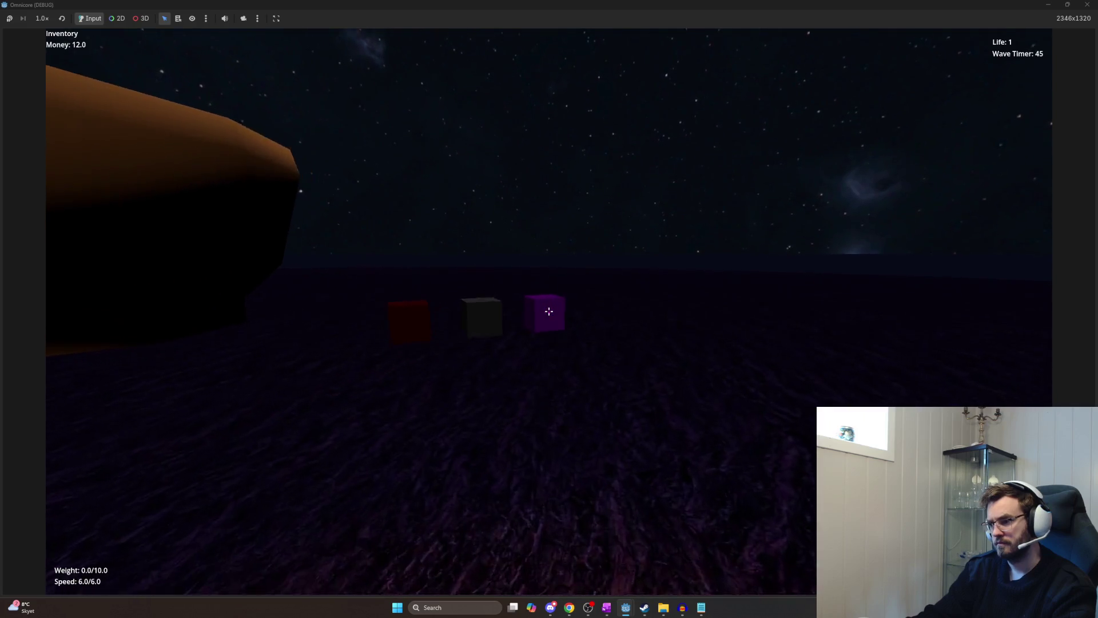
pyautogui.click(549, 311)
pyautogui.press('space')
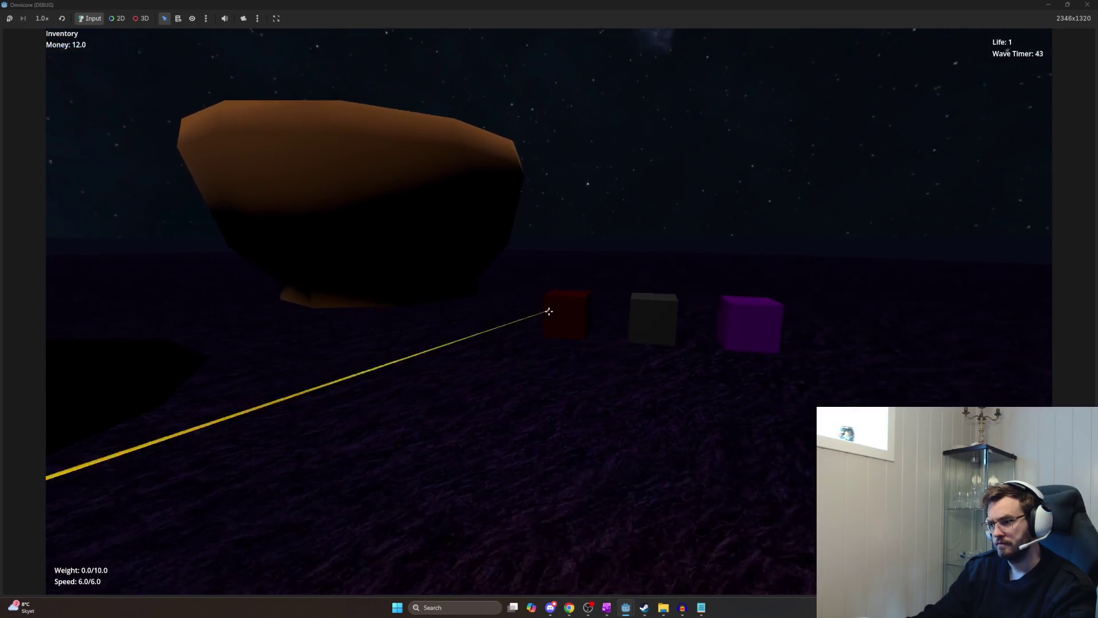
pyautogui.press('w')
pyautogui.click(549, 312)
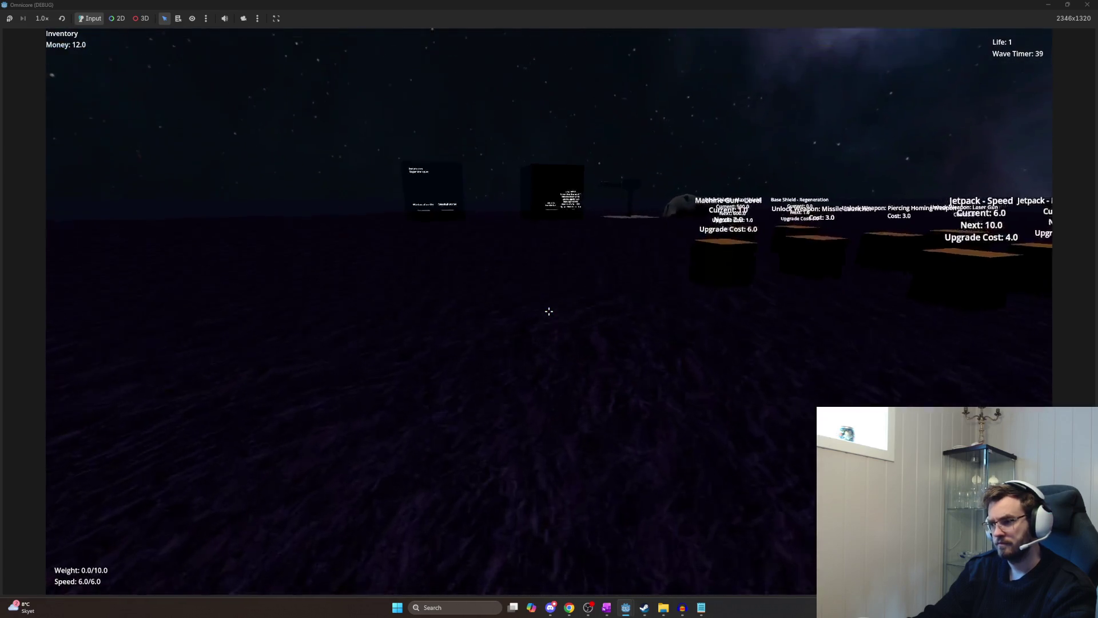
pyautogui.press('w')
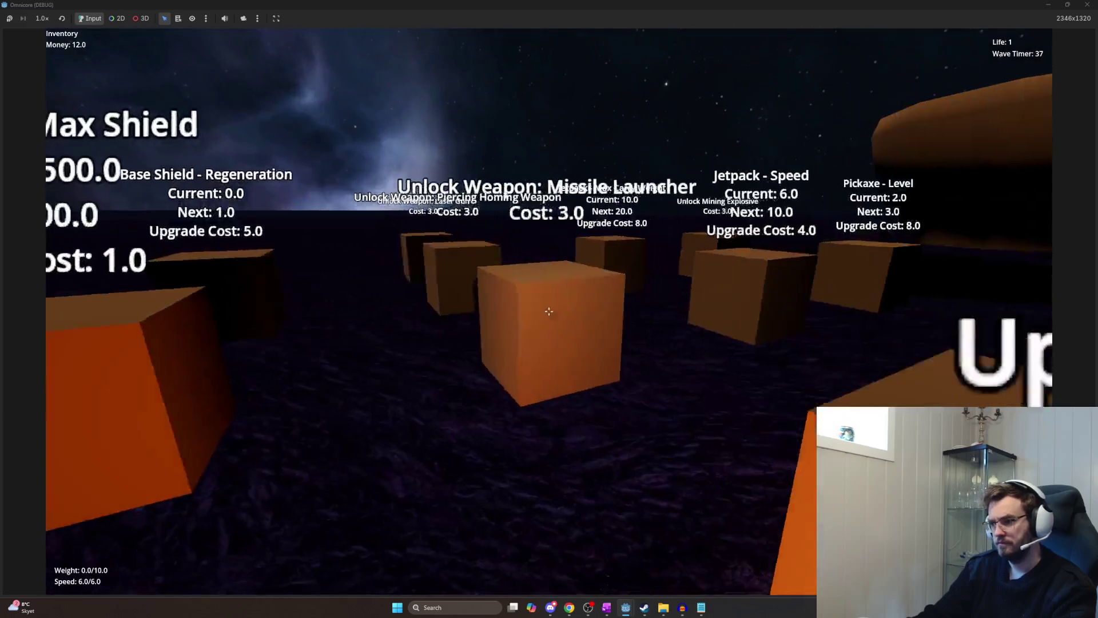
# Buy the Missile Launcher, Piercing Homing Weapon and Laser Gun, then fire the laser.
pyautogui.click(549, 311)
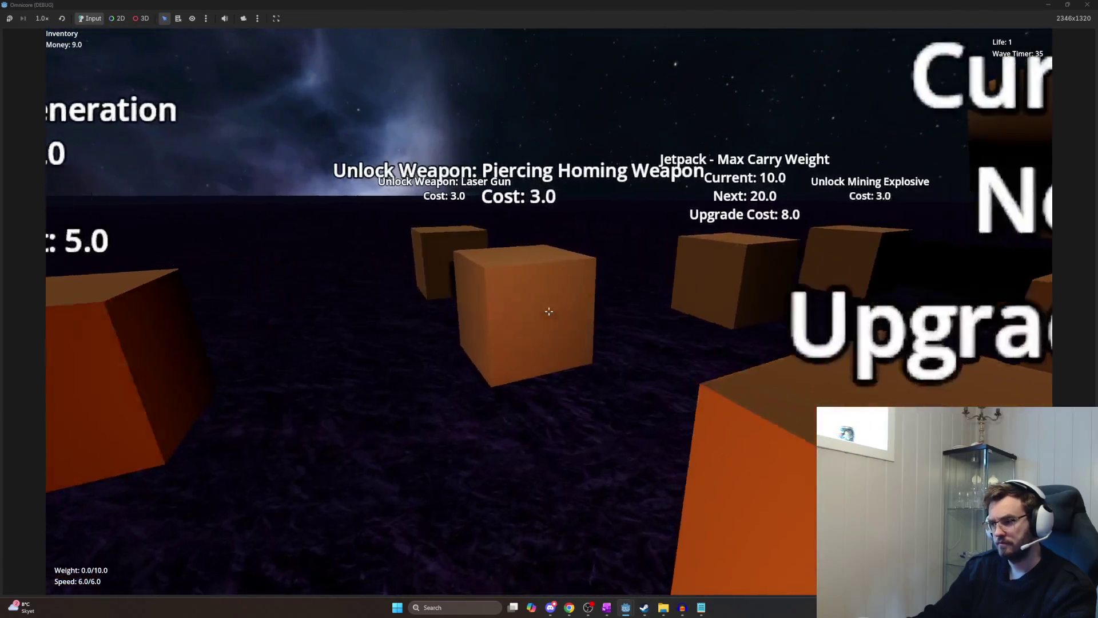
pyautogui.click(549, 312)
pyautogui.click(549, 312)
pyautogui.click(549, 311)
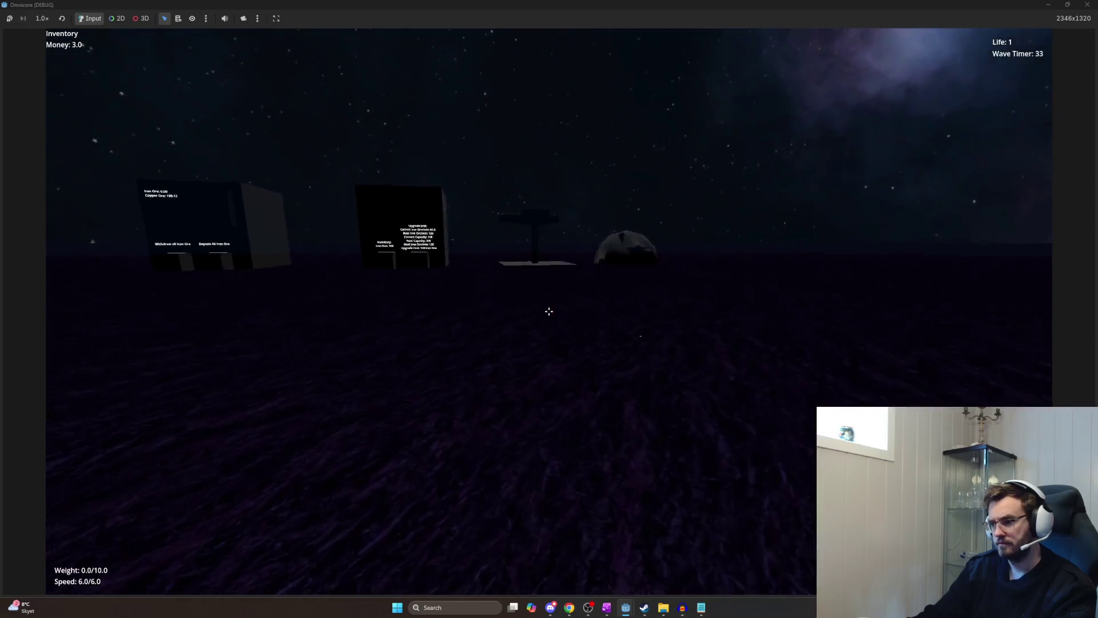
pyautogui.click(549, 311)
# Walk past the upgrade boxes onto the platform, then stop the run with F8.
pyautogui.press('w')
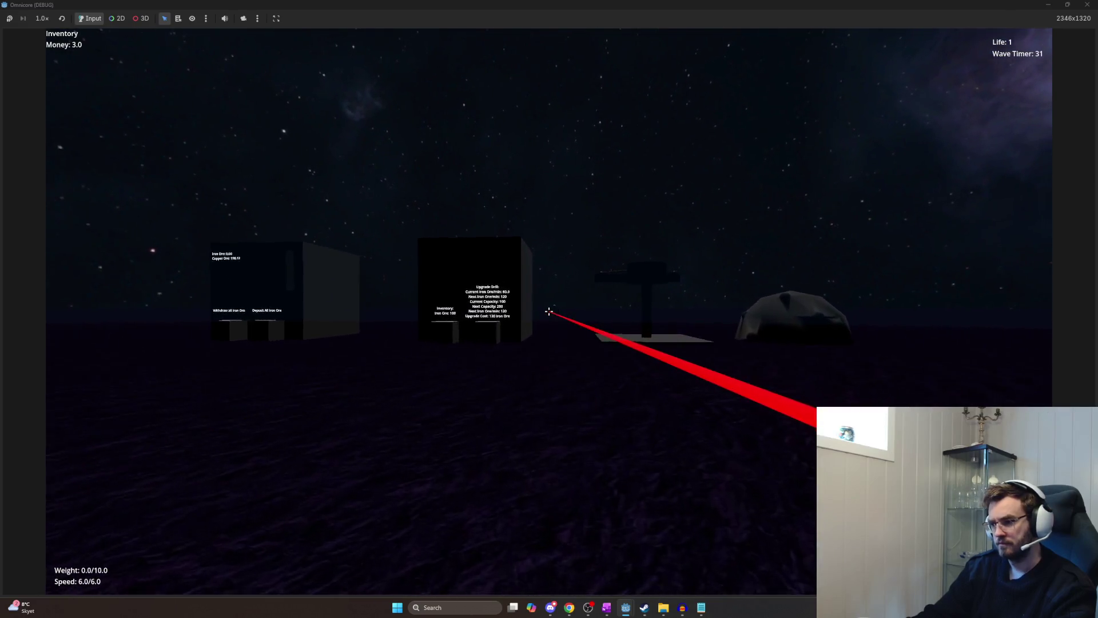
pyautogui.press('w')
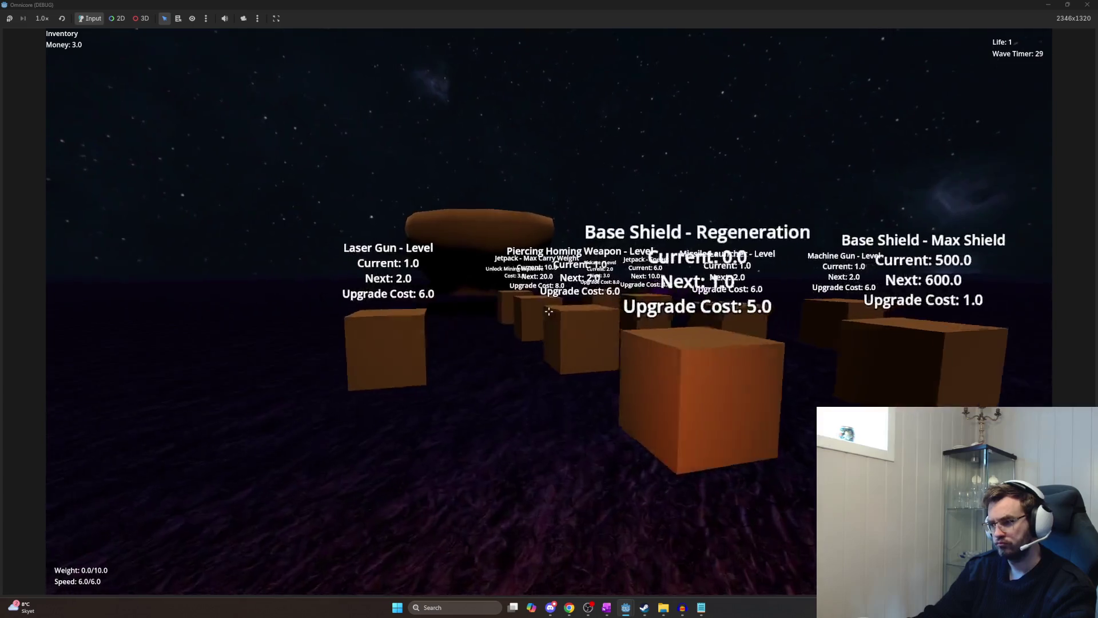
pyautogui.press('w')
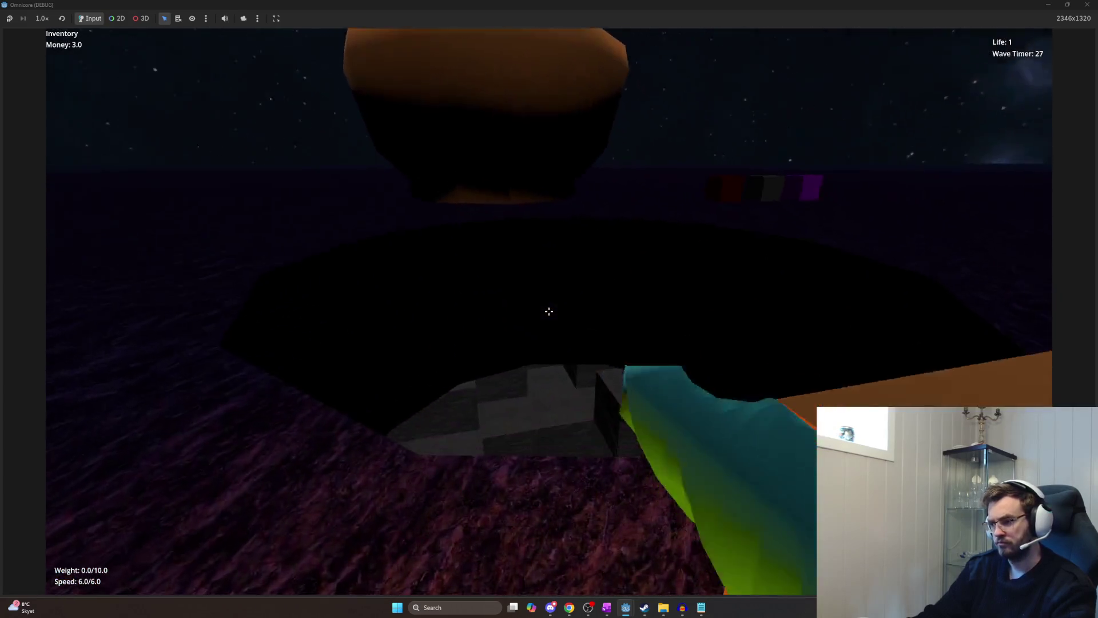
pyautogui.press('w')
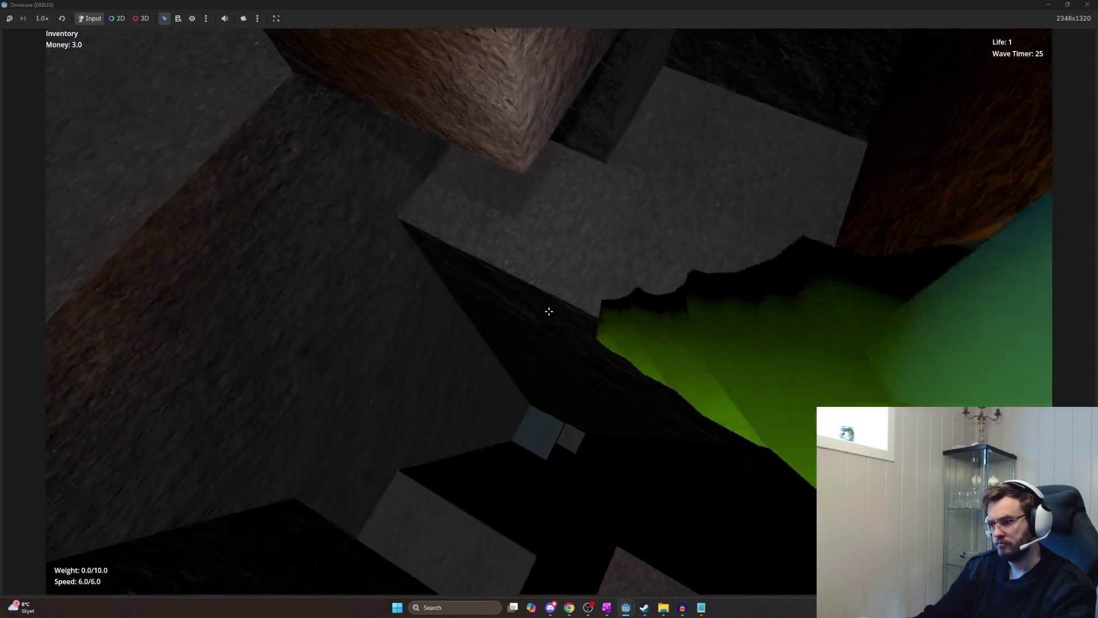
pyautogui.press('w')
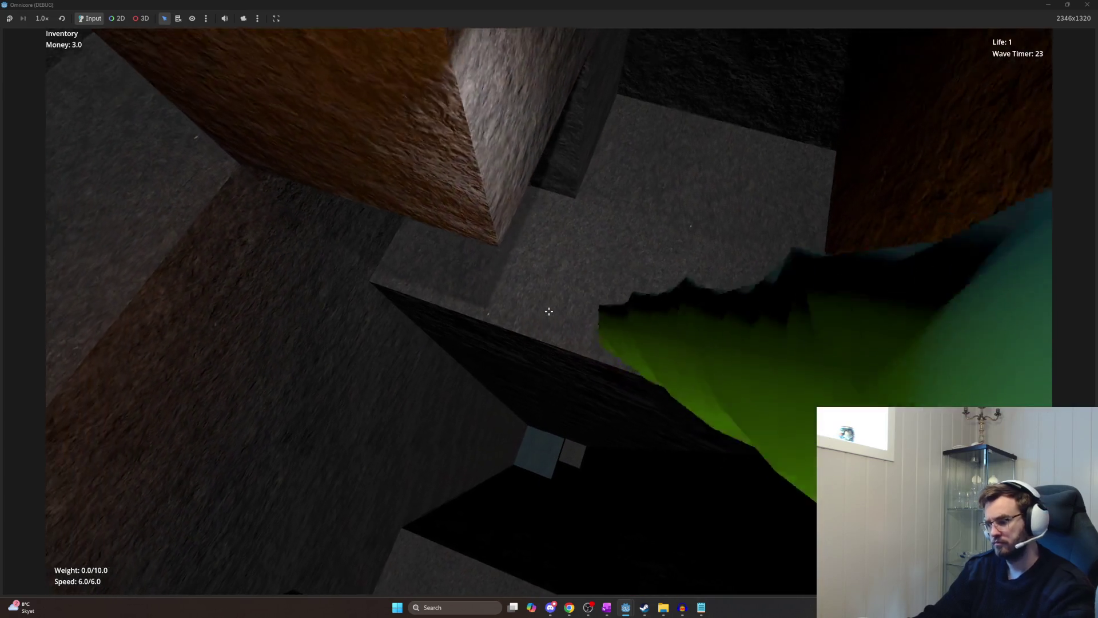
pyautogui.press('F8')
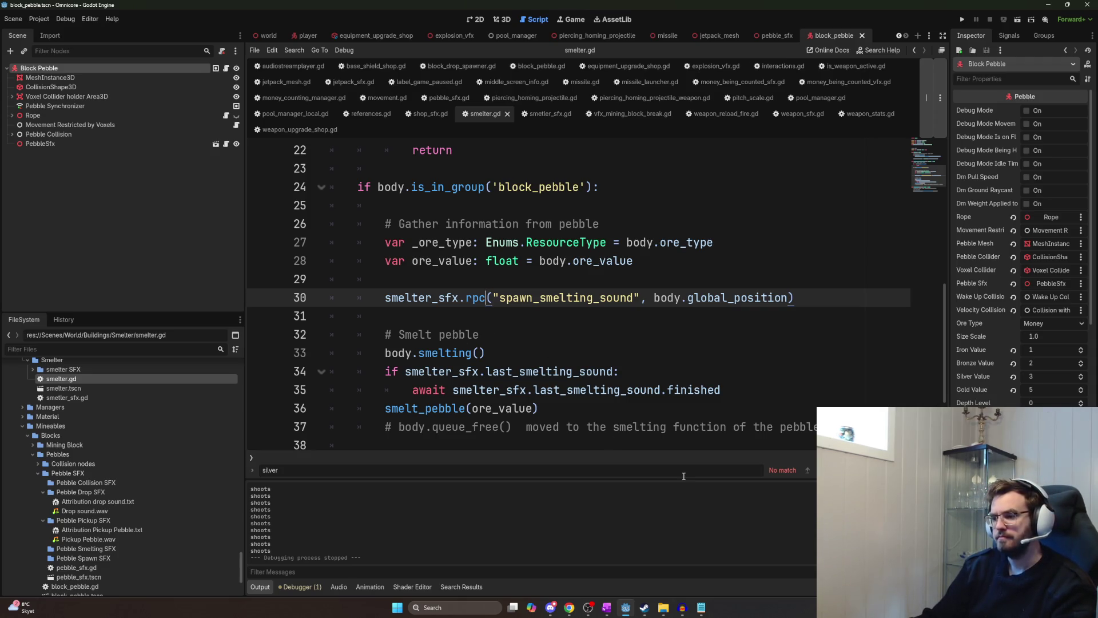
# Bring the OneNote notebook to the front on its Handy Code page.
pyautogui.click(607, 609)
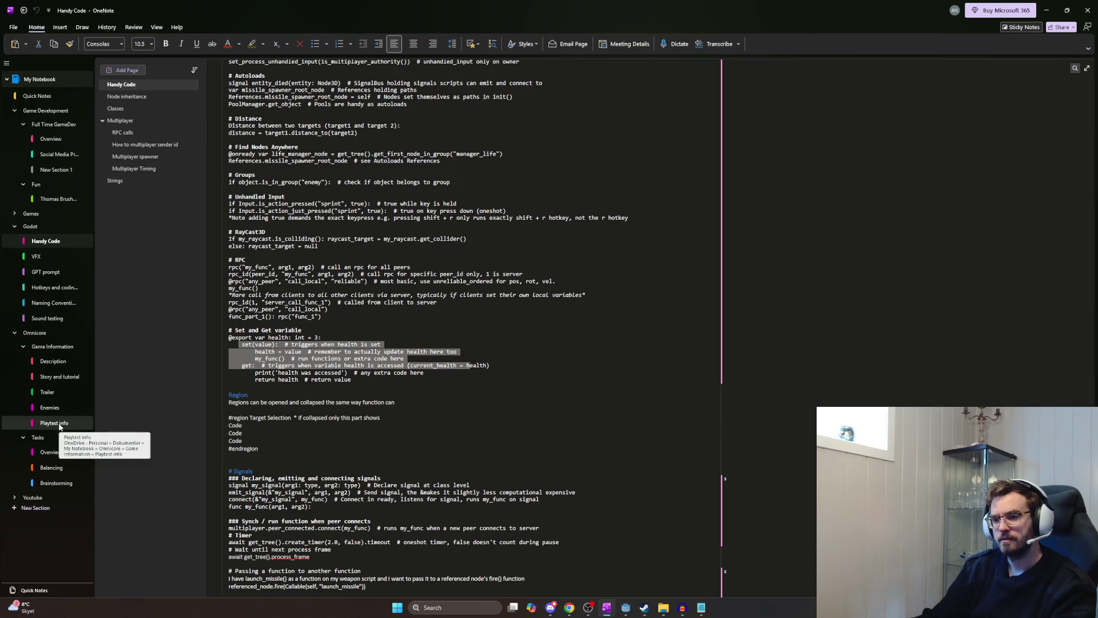
# On the Current task page, check off the Common Sounds items with Ctrl+1, then select the Iron items.
pyautogui.click(50, 452)
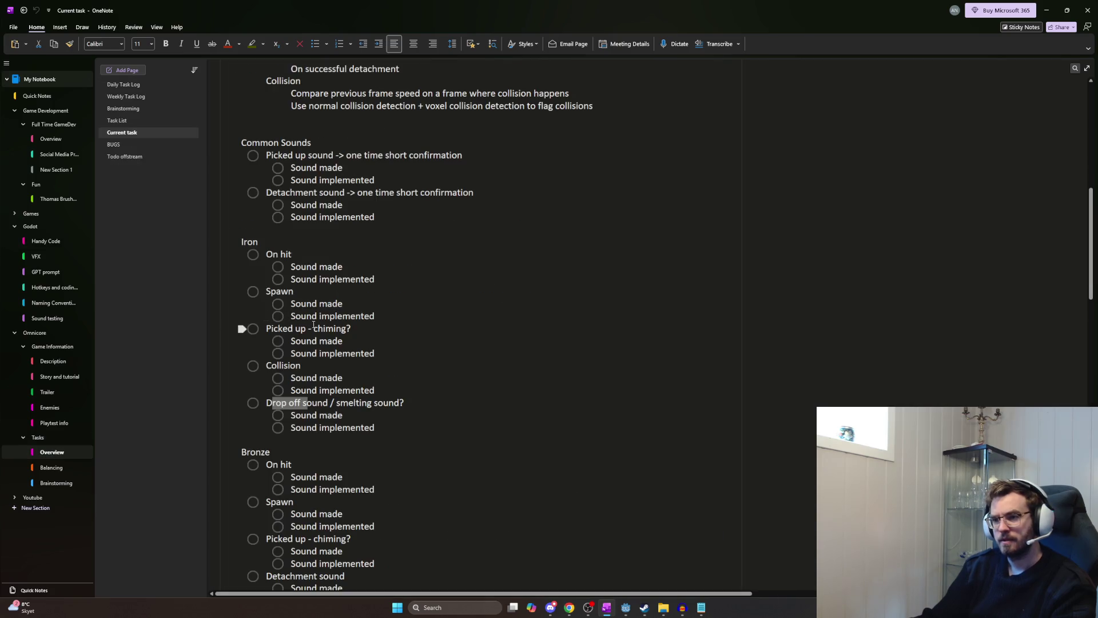
pyautogui.scroll(5, 383, 455)
pyautogui.moveTo(382, 455)
pyautogui.mouseDown()
pyautogui.moveTo(270, 462)
pyautogui.moveTo(240, 399)
pyautogui.moveTo(273, 403)
pyautogui.mouseUp()
pyautogui.hotkey('ctrl', '1')
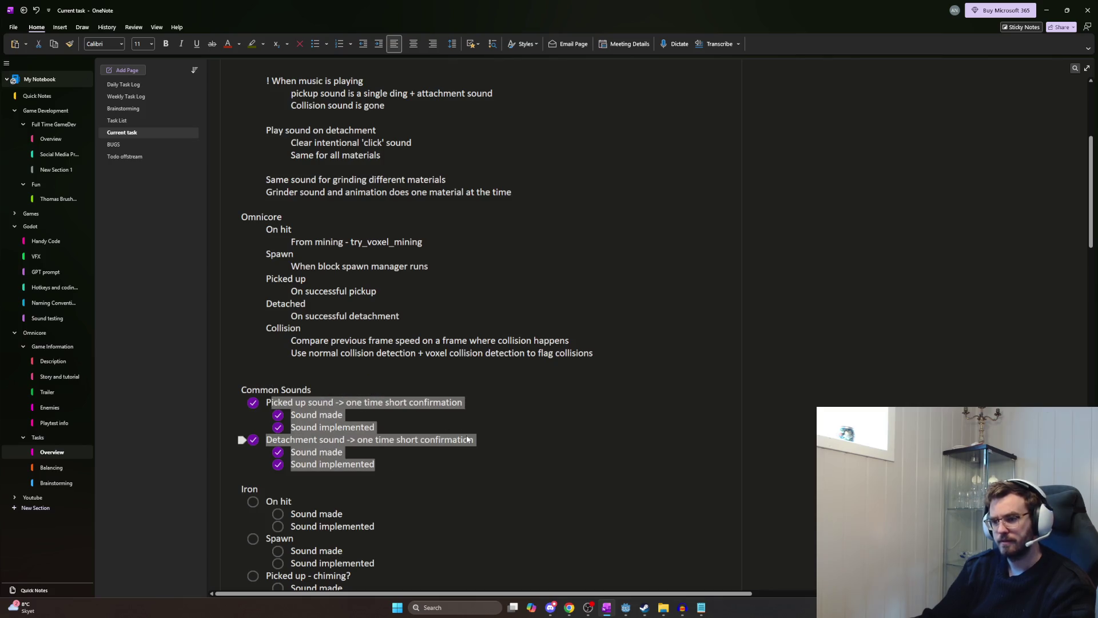
pyautogui.click(445, 462)
pyautogui.scroll(-5, 445, 461)
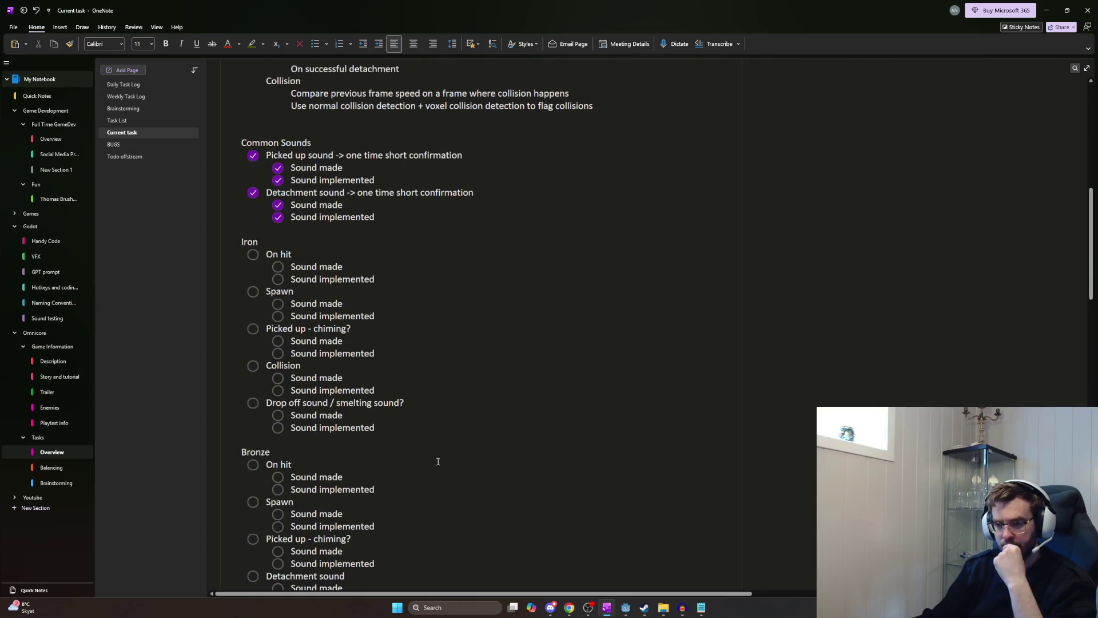
pyautogui.moveTo(412, 442)
pyautogui.mouseDown()
pyautogui.moveTo(266, 327)
pyautogui.moveTo(265, 252)
pyautogui.mouseUp()
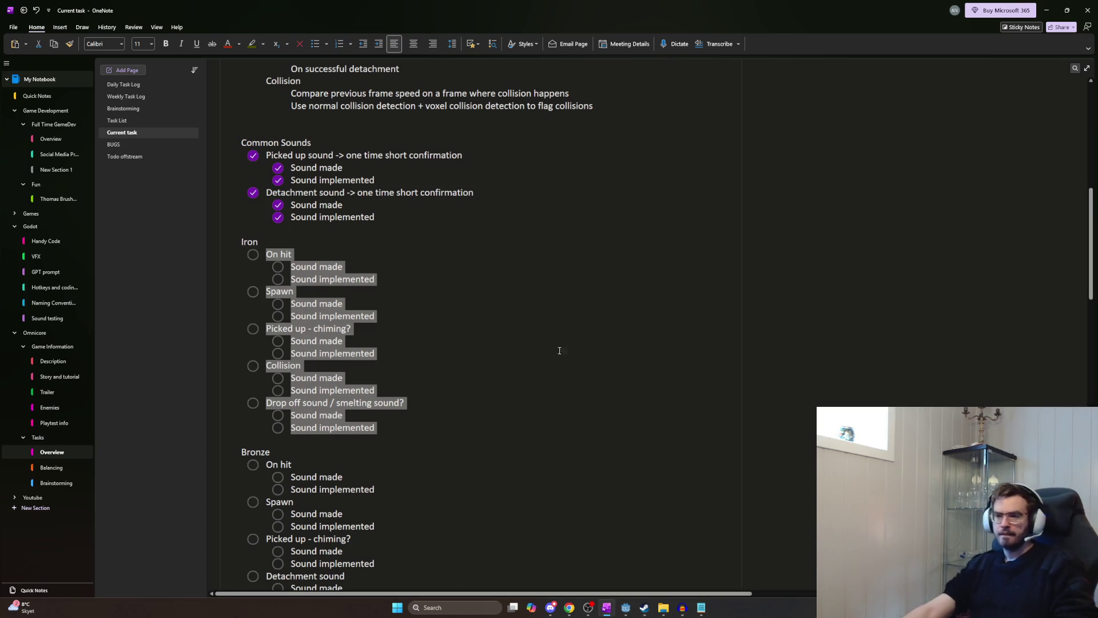
# Review the Iron and Common Sounds checklist items, then return to Godot.
pyautogui.click(392, 345)
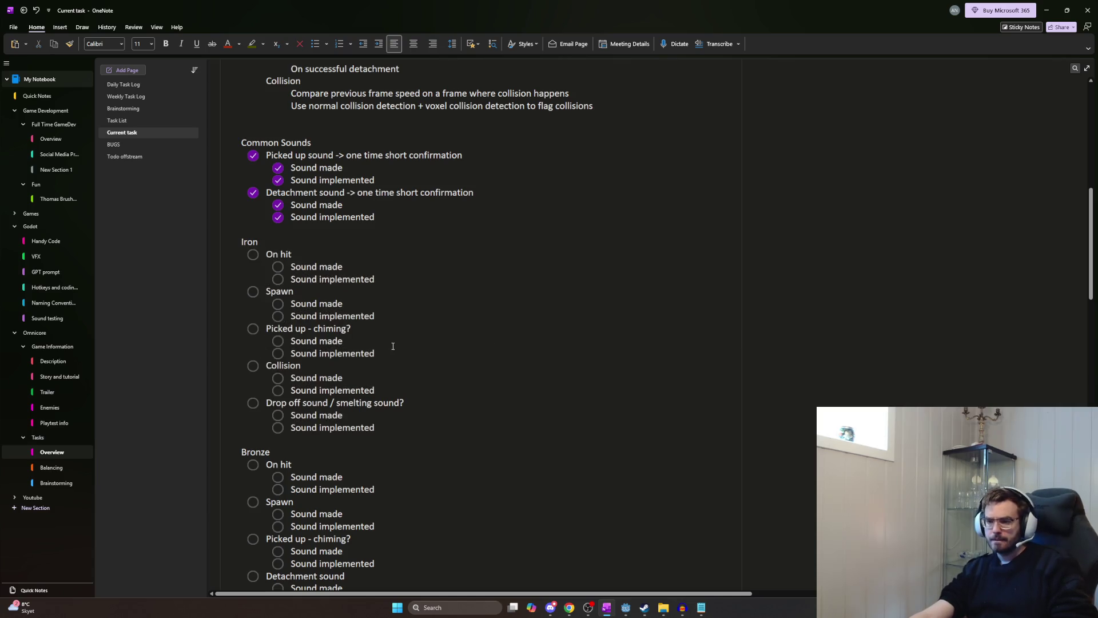
pyautogui.moveTo(375, 353); pyautogui.dragTo(263, 323)
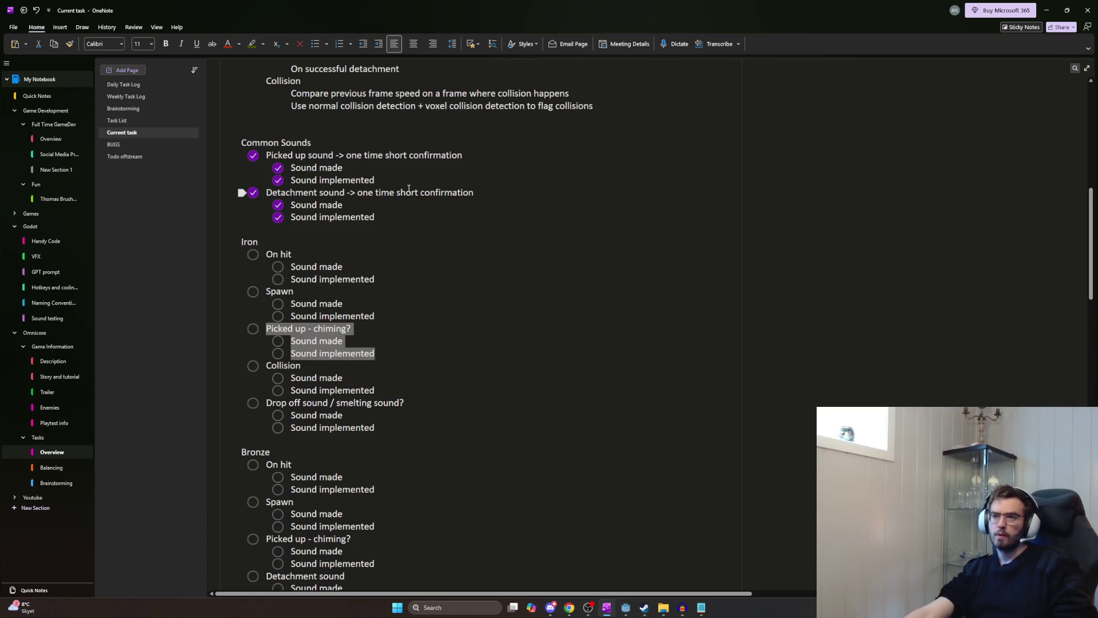
pyautogui.moveTo(393, 182); pyautogui.dragTo(265, 155)
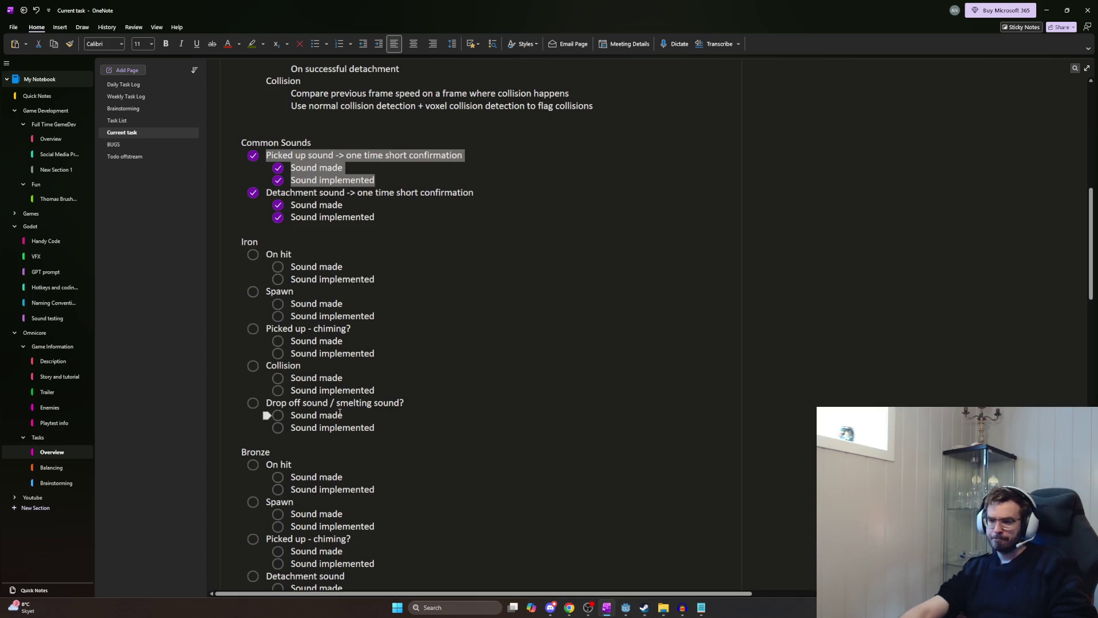
pyautogui.moveTo(386, 427)
pyautogui.mouseDown()
pyautogui.moveTo(268, 290)
pyautogui.moveTo(265, 254)
pyautogui.mouseUp()
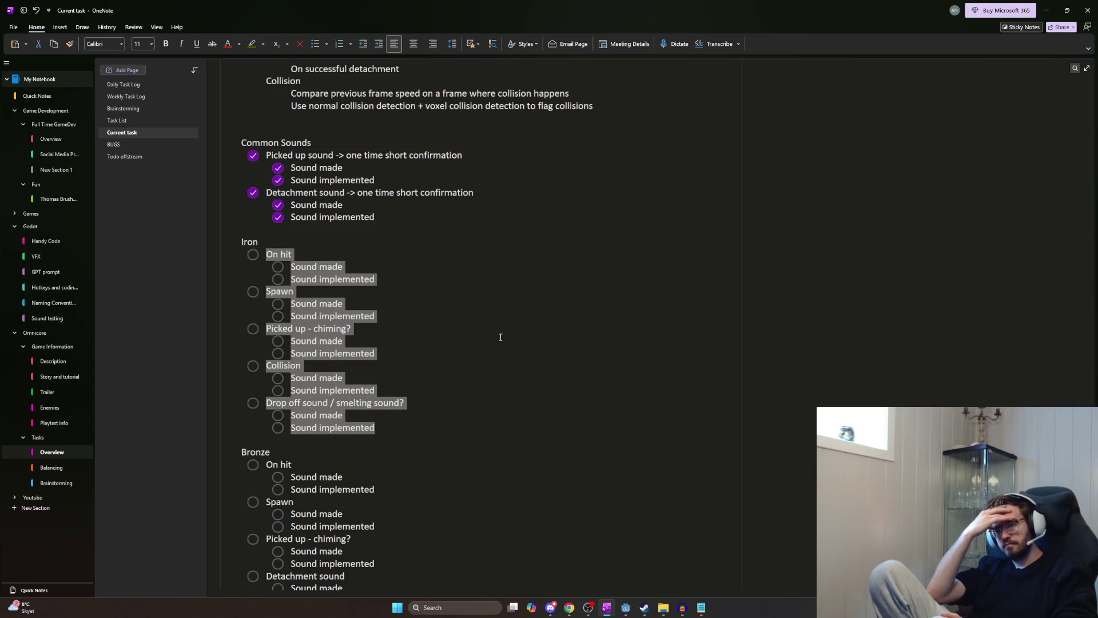
pyautogui.hotkey('alt', 'Tab')
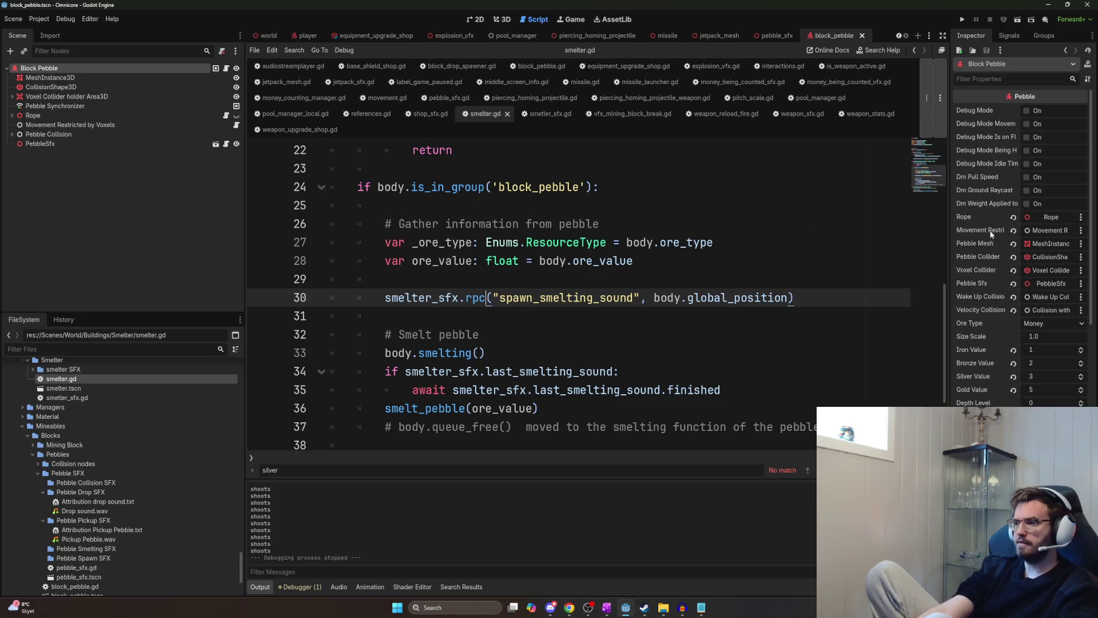
# Open pebble_sfx and review Spawn AudioPlayer's Inverse attenuation, Max dB 3.0 and Master bus.
pyautogui.click(221, 144)
pyautogui.click(138, 88)
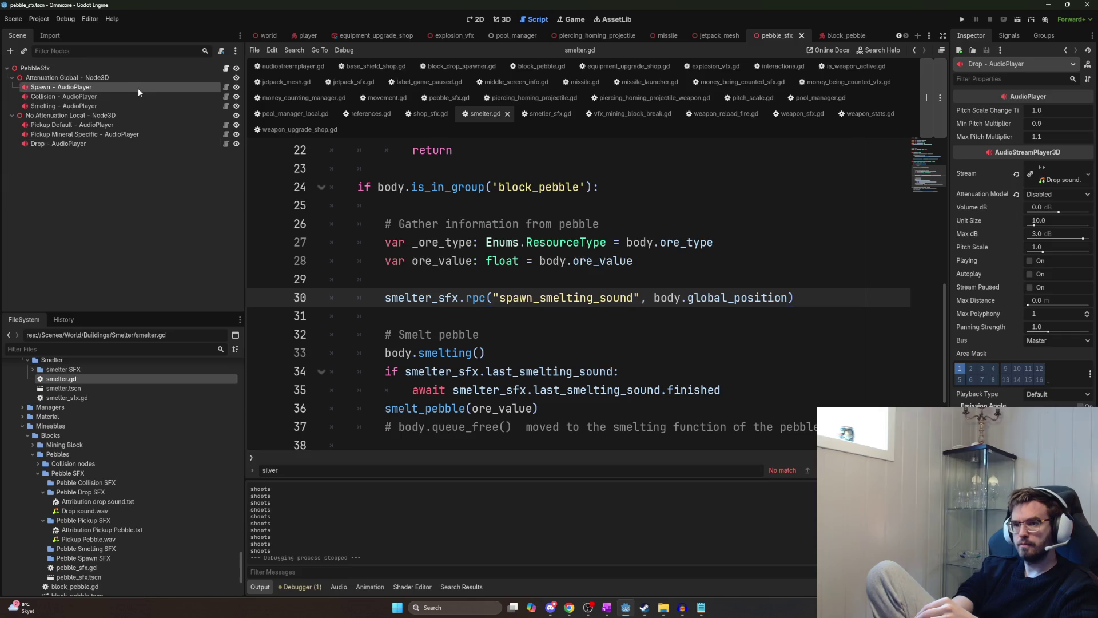
pyautogui.moveTo(1062, 157)
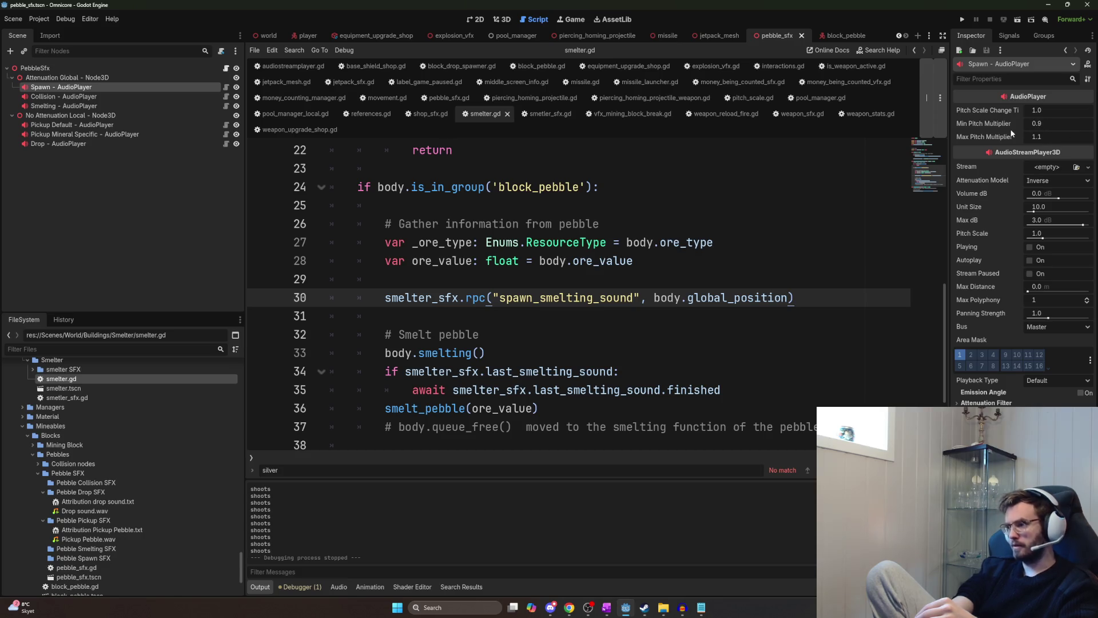
pyautogui.moveTo(1017, 147)
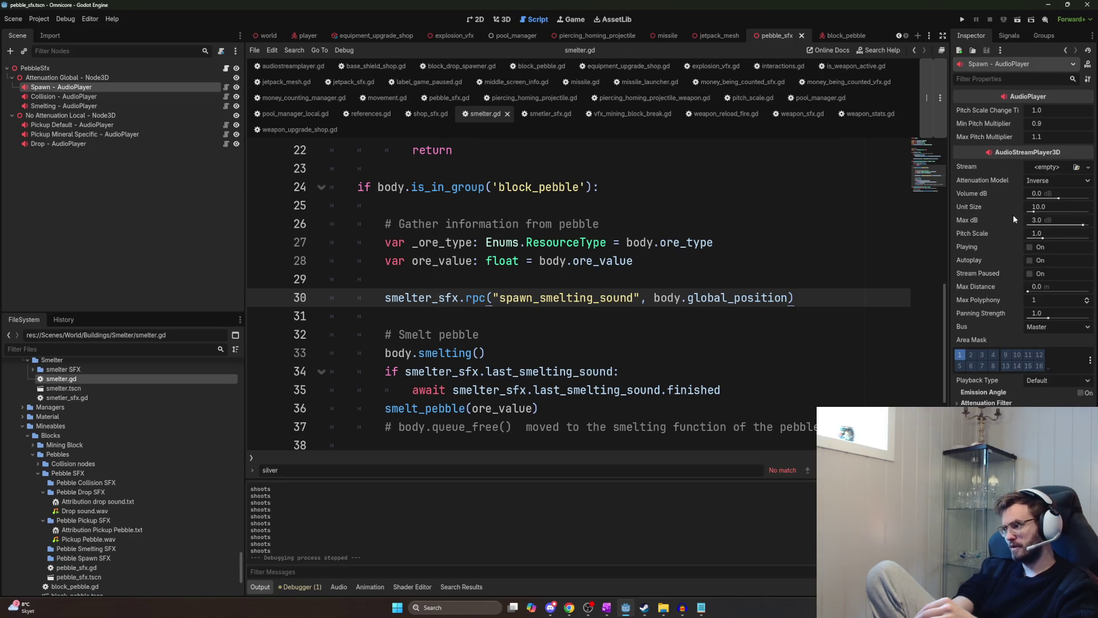
pyautogui.moveTo(1014, 216)
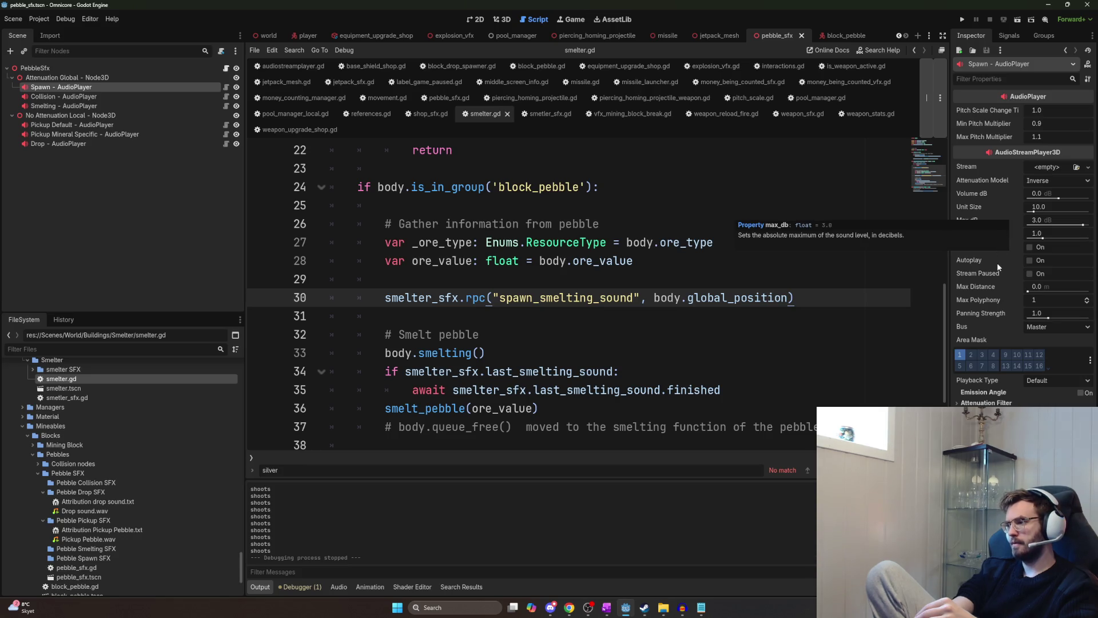
pyautogui.moveTo(1013, 286)
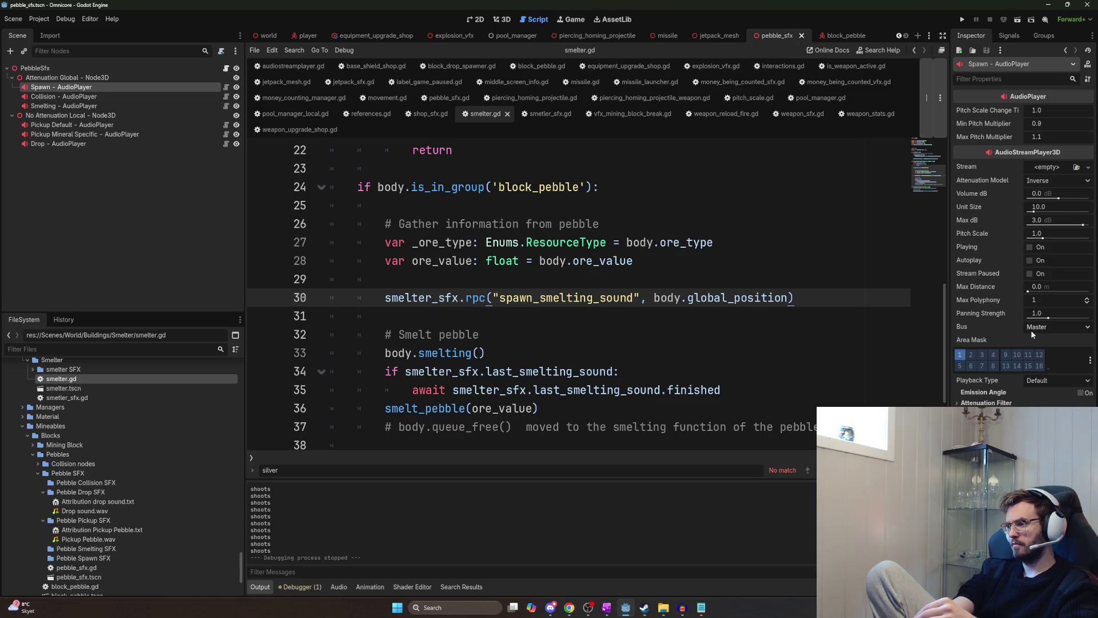
pyautogui.moveTo(983, 316)
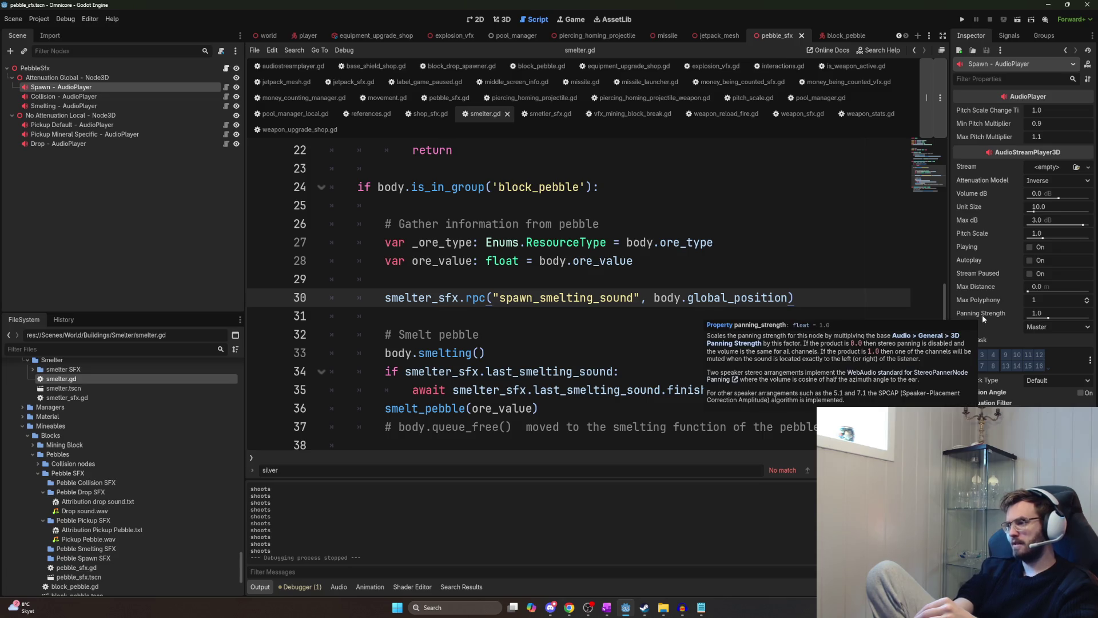